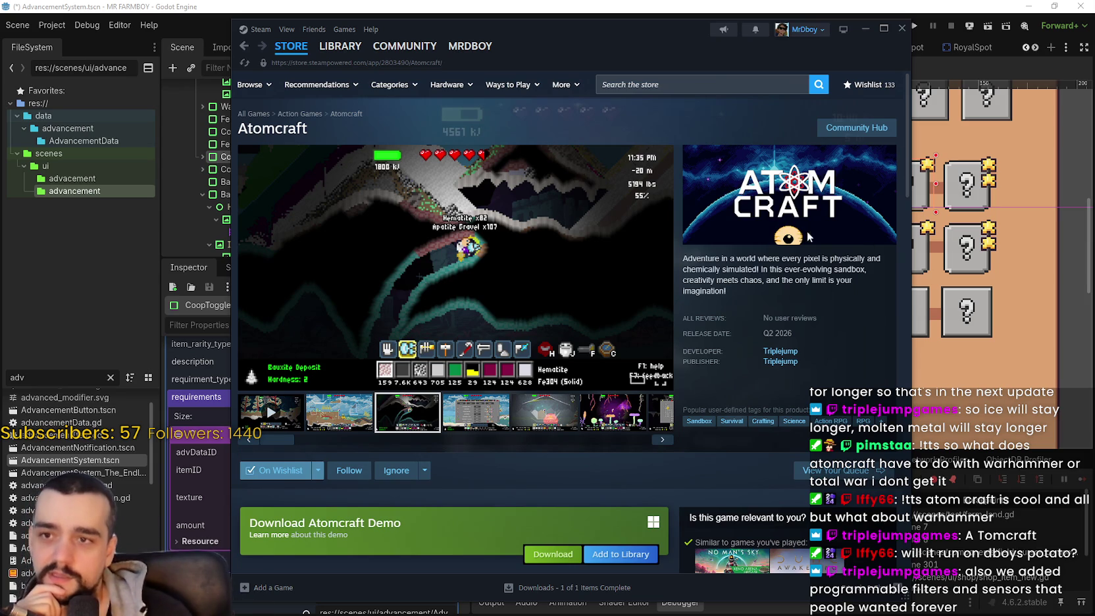
# Step: Browse the Atomcraft community hub, then return to the Atomcraft store page
pyautogui.click(829, 133)
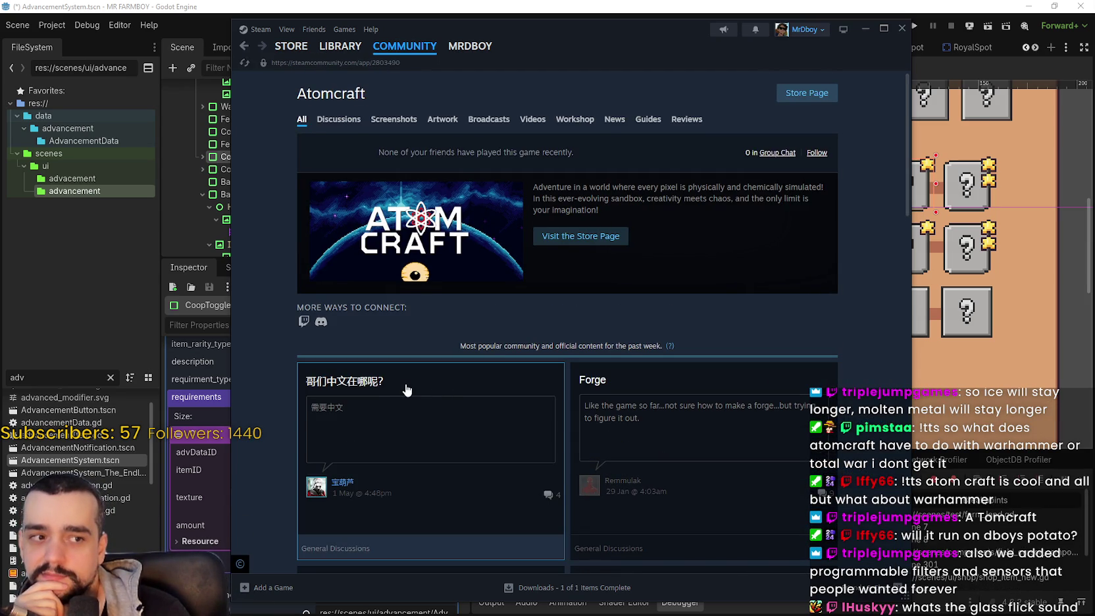
pyautogui.scroll(-1, 409, 383)
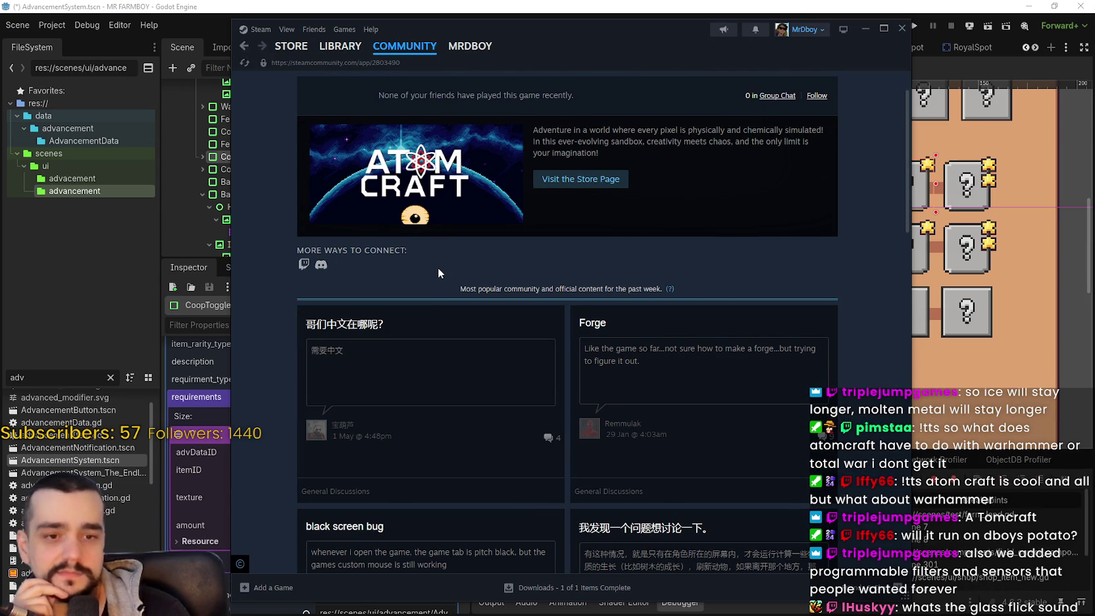
pyautogui.scroll(-4, 438, 267)
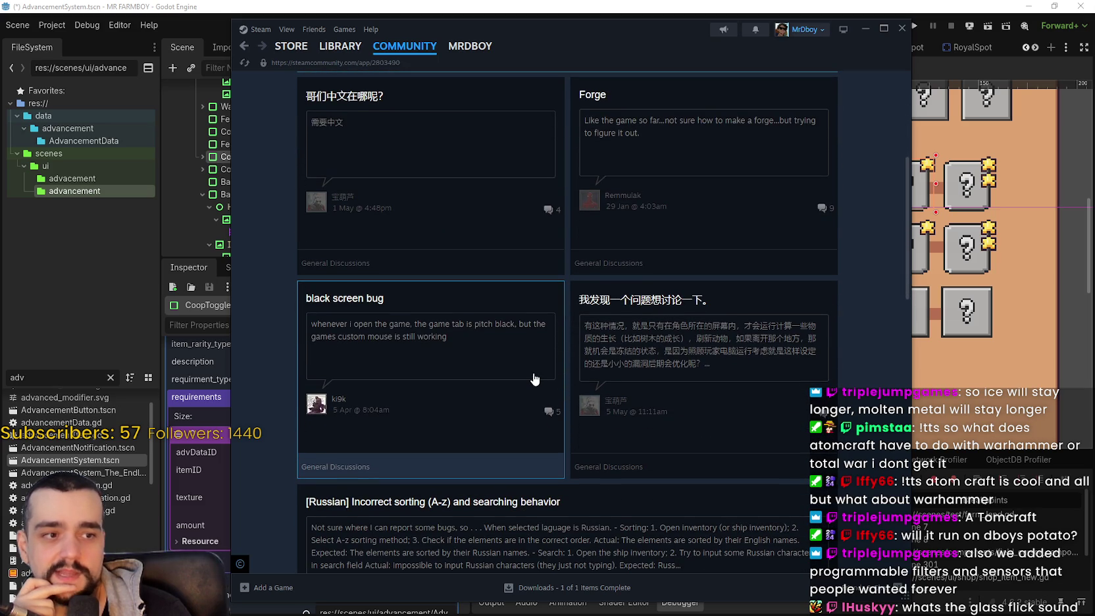
pyautogui.scroll(5, 534, 380)
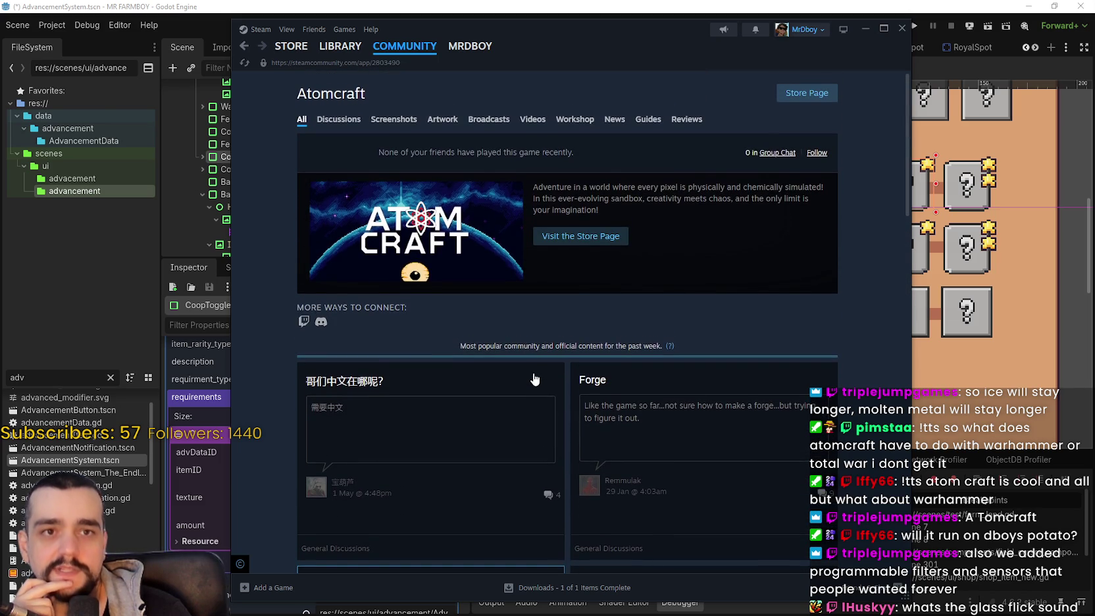
pyautogui.scroll(-5, 684, 403)
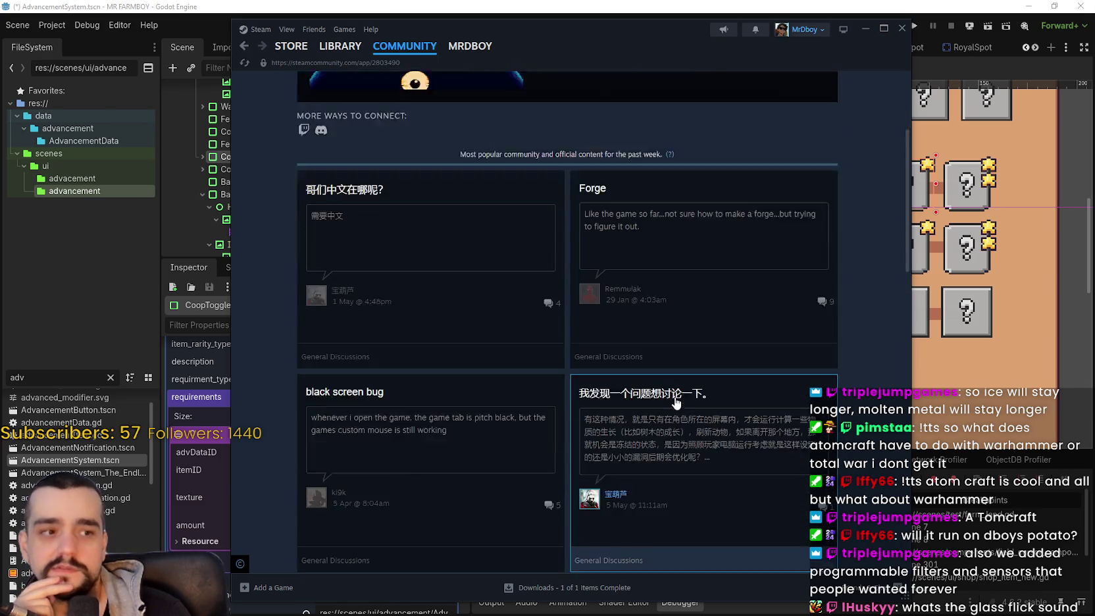
pyautogui.scroll(5, 661, 393)
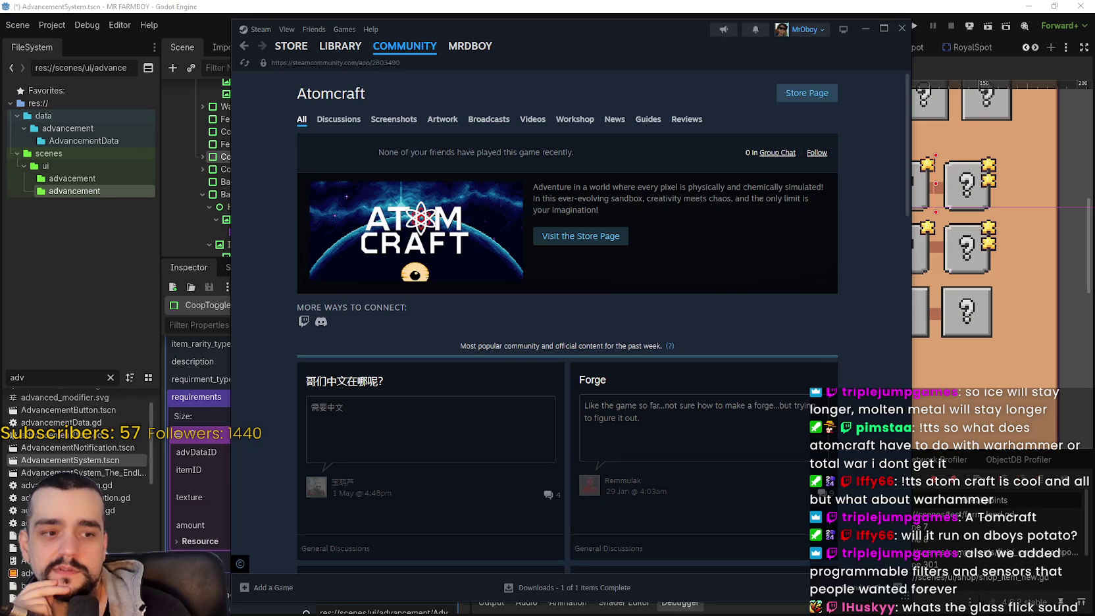
pyautogui.moveTo(1094, 96)
pyautogui.mouseDown()
pyautogui.moveTo(912, 96)
pyautogui.moveTo(812, 31)
pyautogui.moveTo(765, 36)
pyautogui.mouseUp()
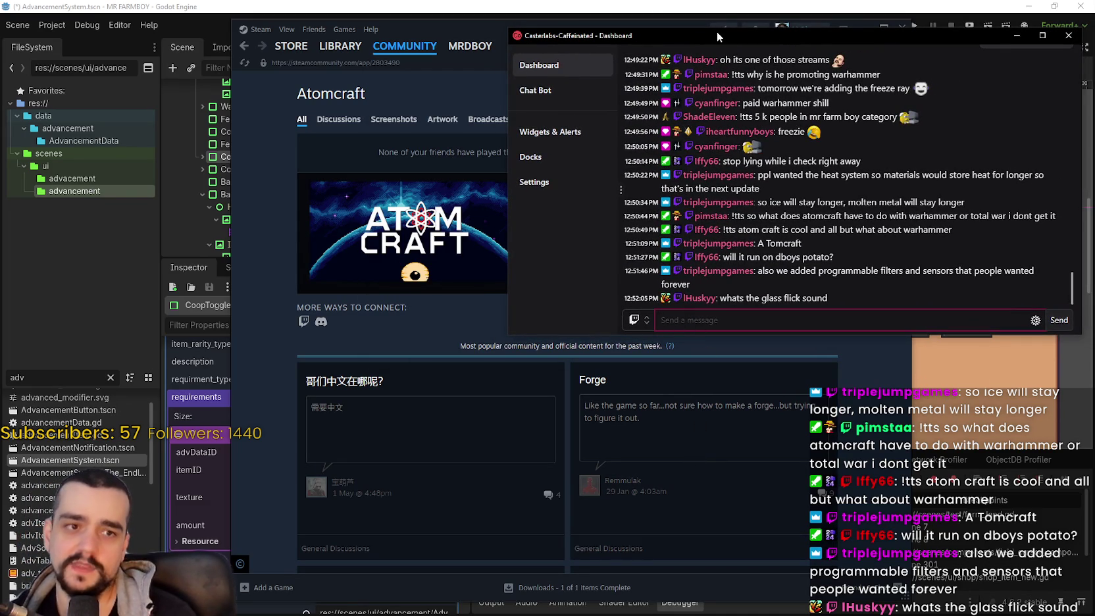
pyautogui.moveTo(716, 34); pyautogui.dragTo(1094, 35)
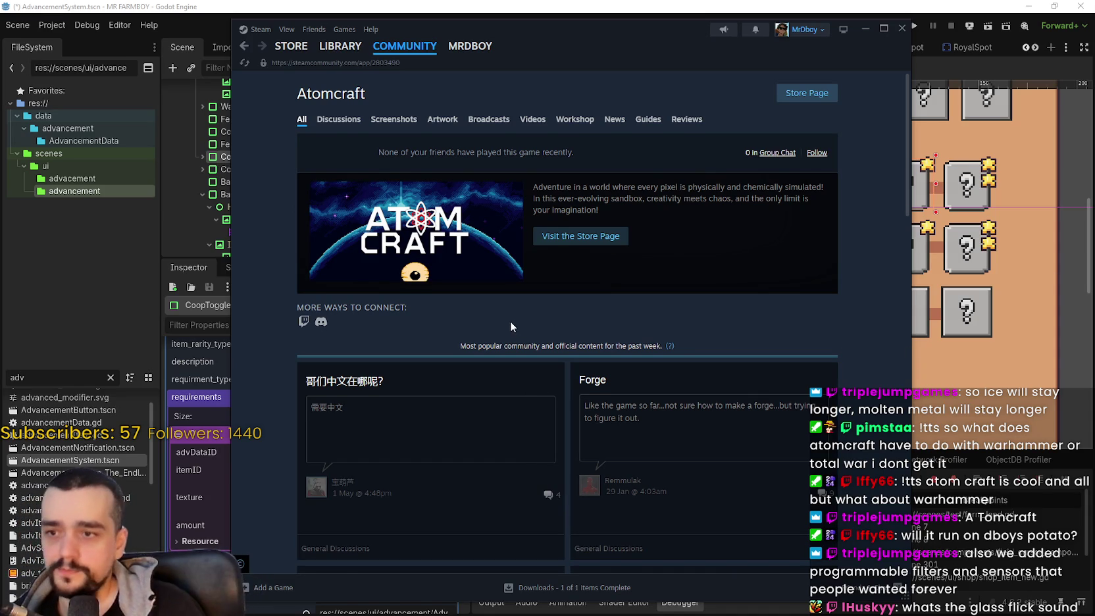
pyautogui.scroll(-5, 510, 321)
pyautogui.scroll(5, 518, 318)
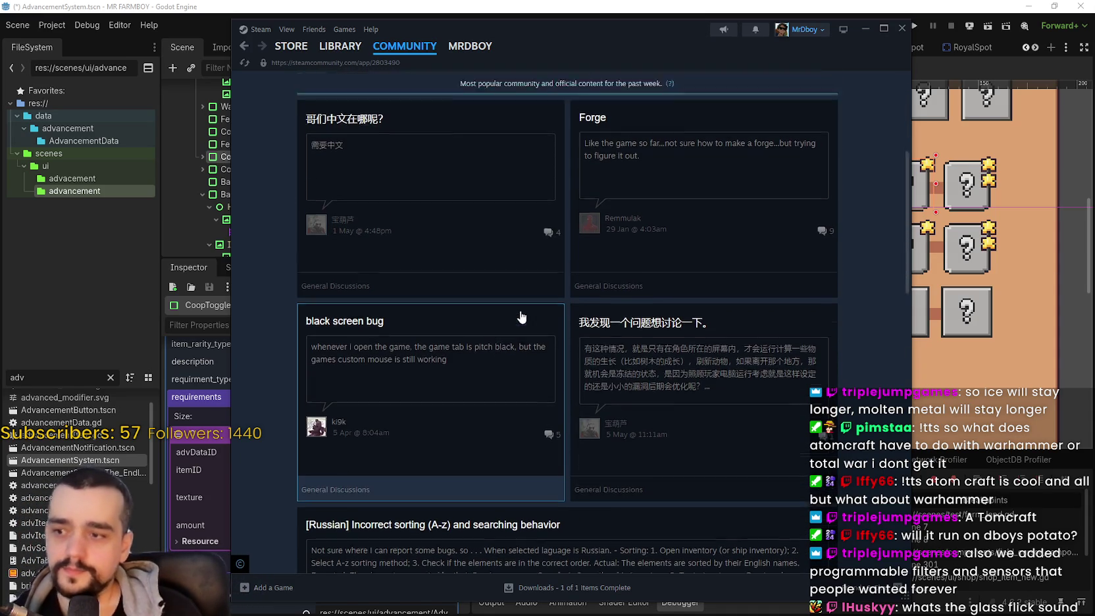
pyautogui.click(795, 96)
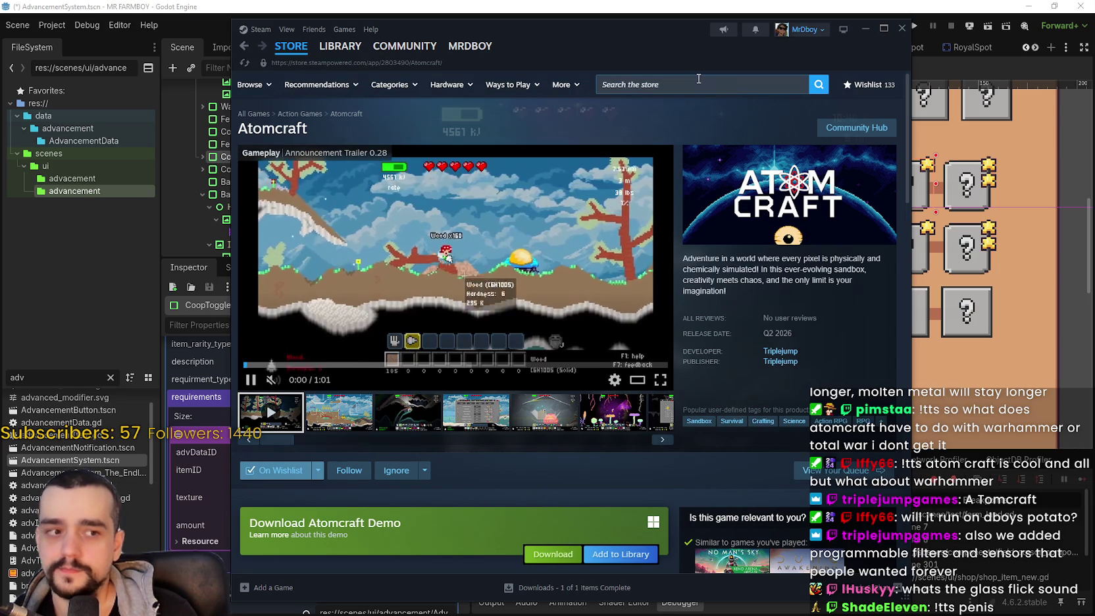
# Step: Search the store for 'MR FARM' and open the MR FARMBOY result
pyautogui.click(692, 83)
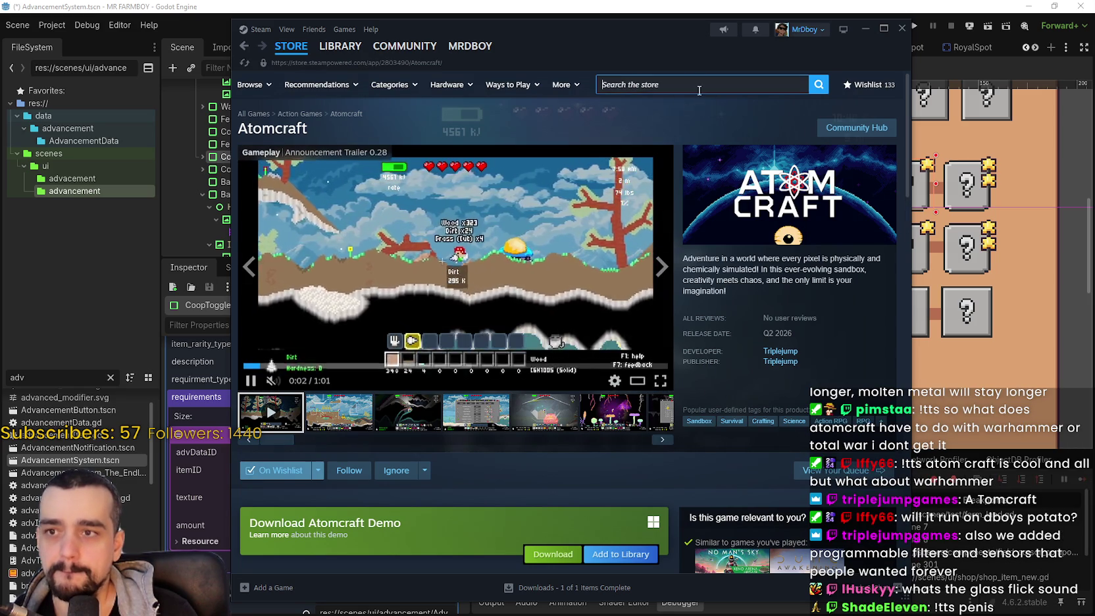
pyautogui.click(533, 131)
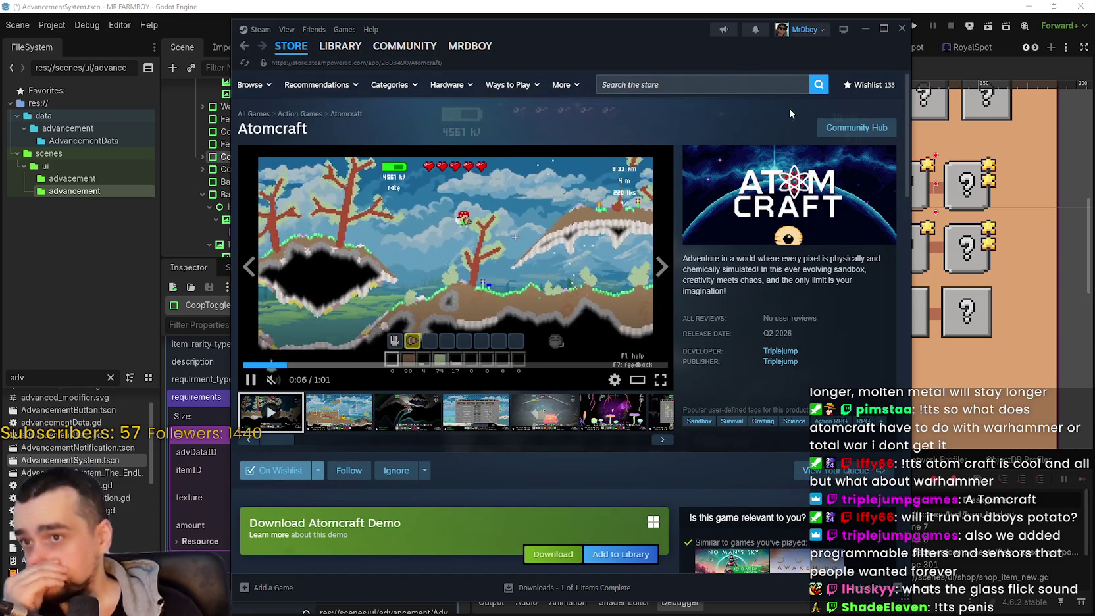
pyautogui.click(733, 86)
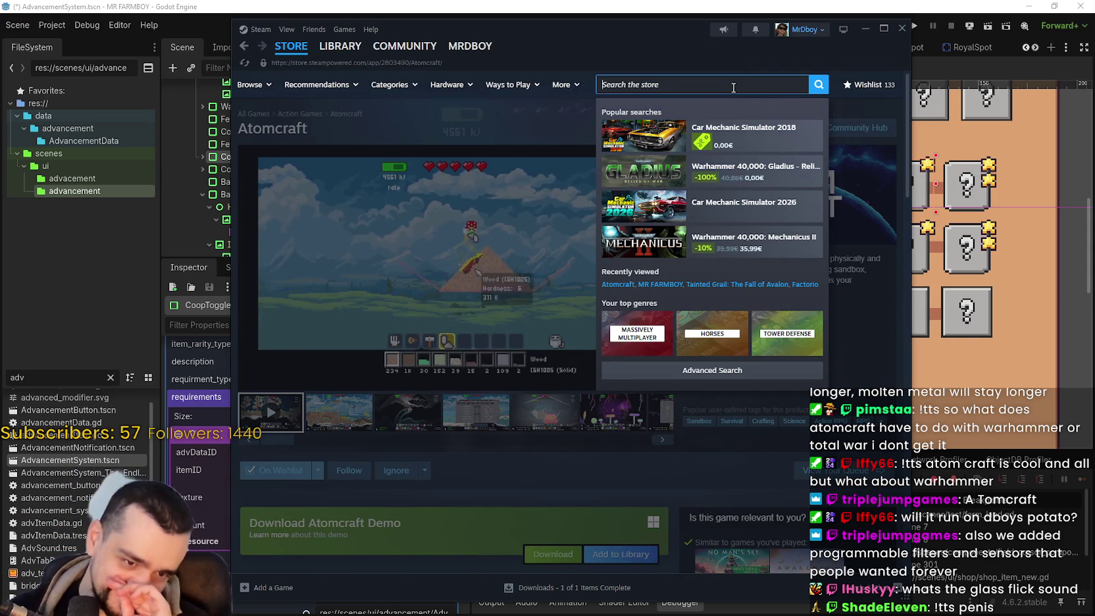
pyautogui.write('a')
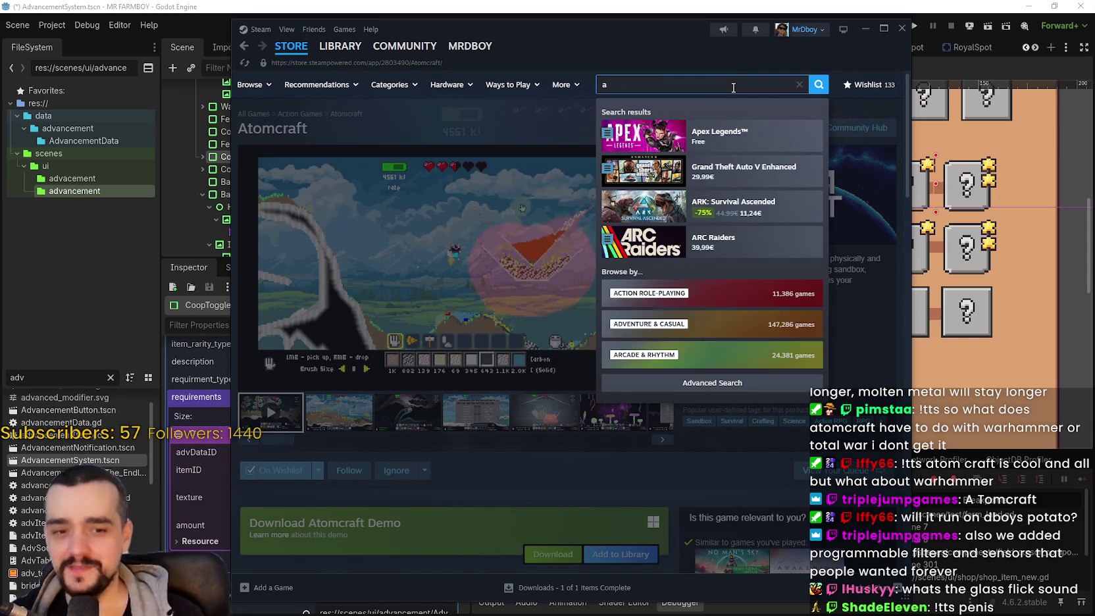
pyautogui.press('BackSpace')
pyautogui.write('MR FARM')
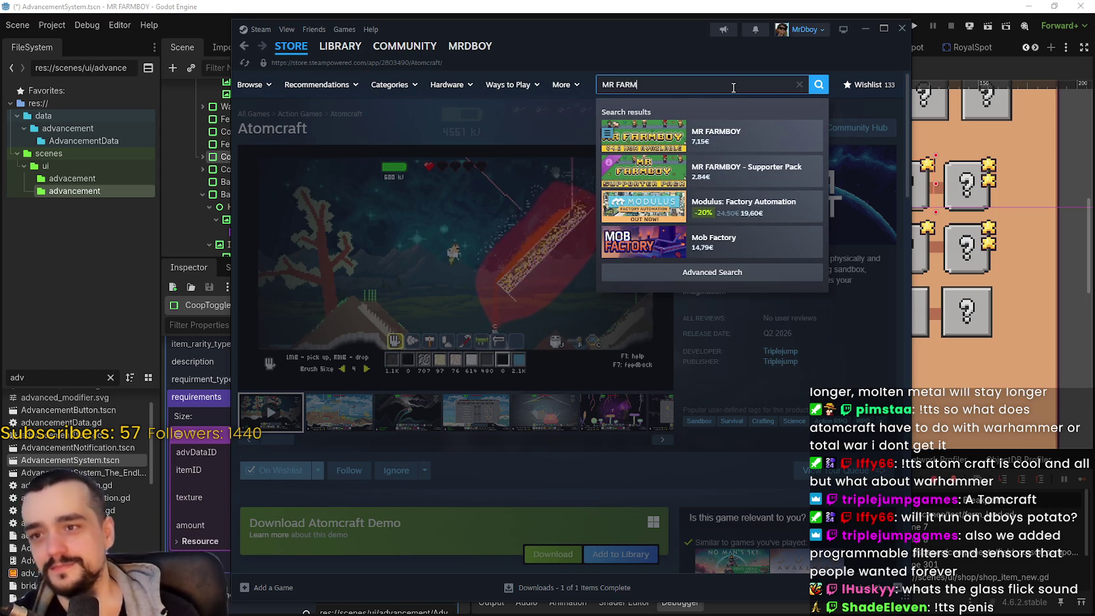
pyautogui.click(636, 179)
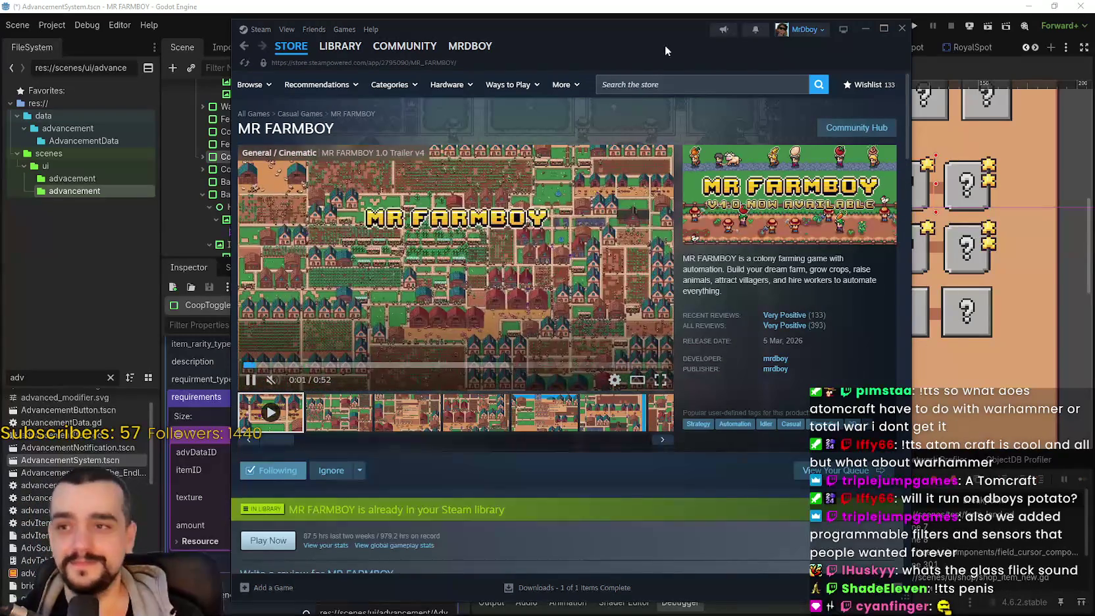
# Step: Shift the Steam window right, scroll the MR FARMBOY page, then go to the store front page
pyautogui.moveTo(625, 43); pyautogui.dragTo(690, 31)
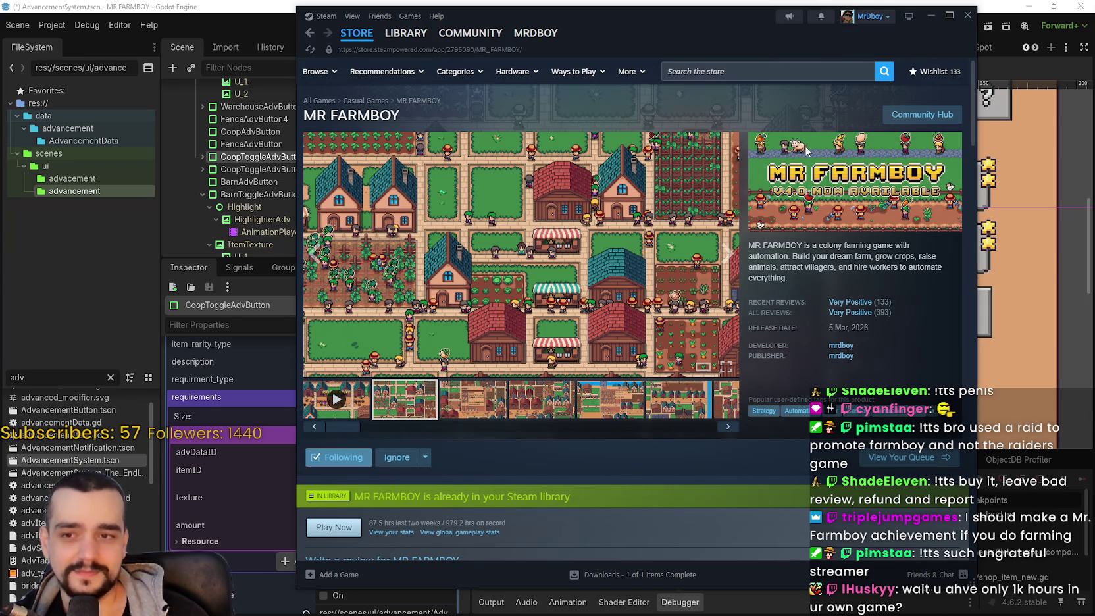
pyautogui.scroll(-10, 496, 304)
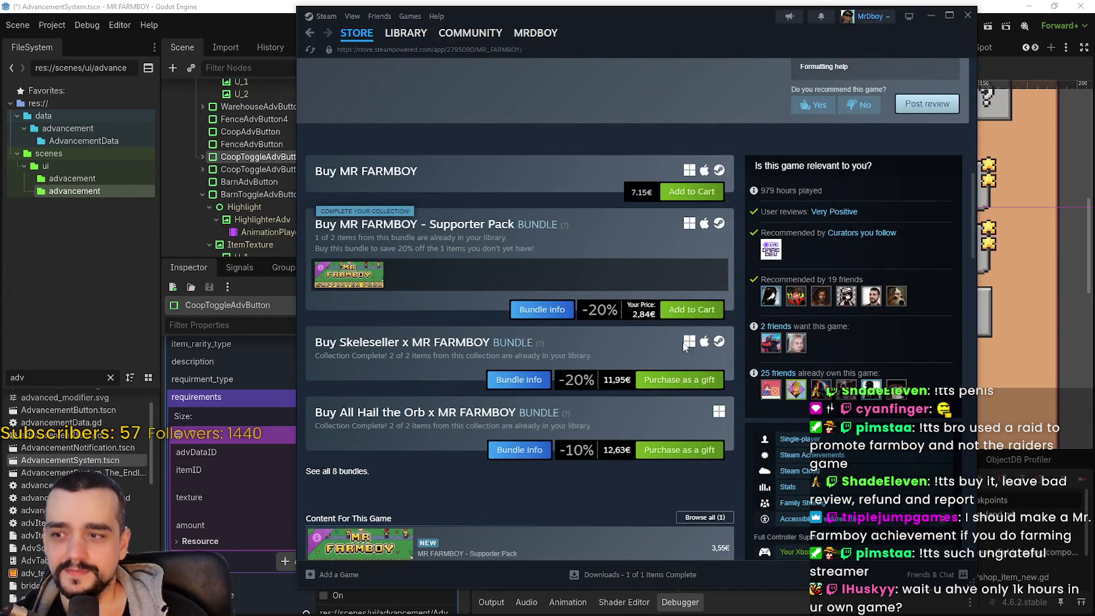
pyautogui.scroll(-5, 677, 326)
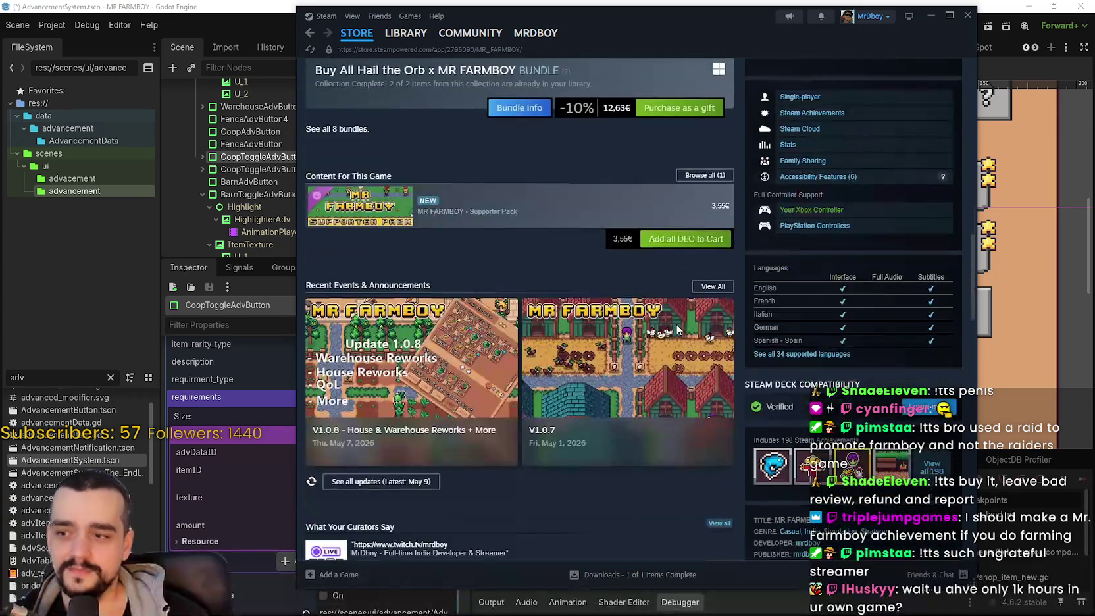
pyautogui.scroll(4, 677, 332)
pyautogui.scroll(10, 676, 329)
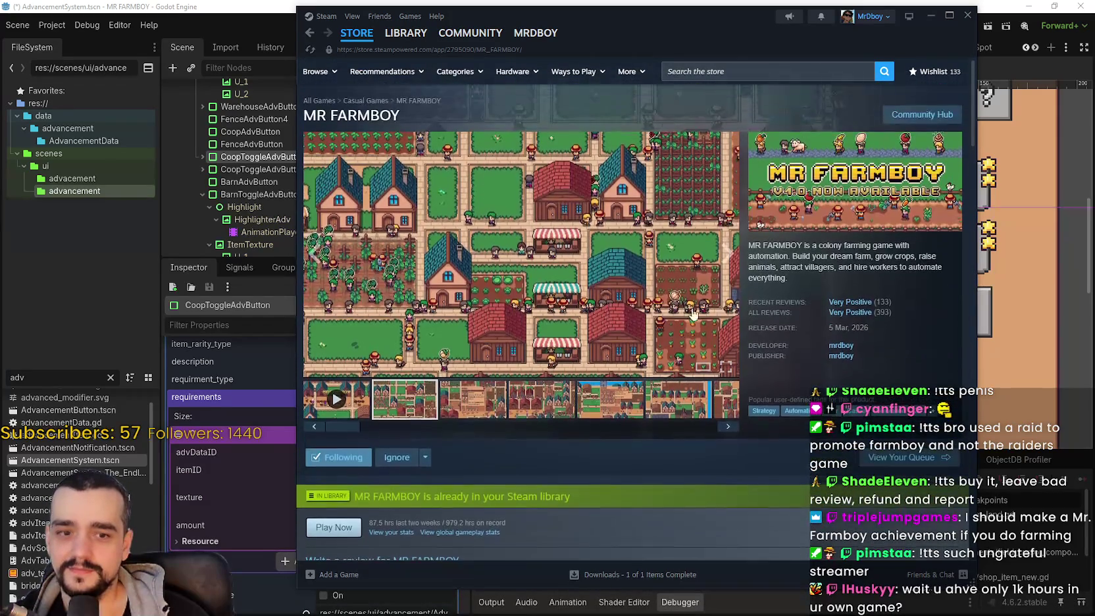
pyautogui.click(356, 34)
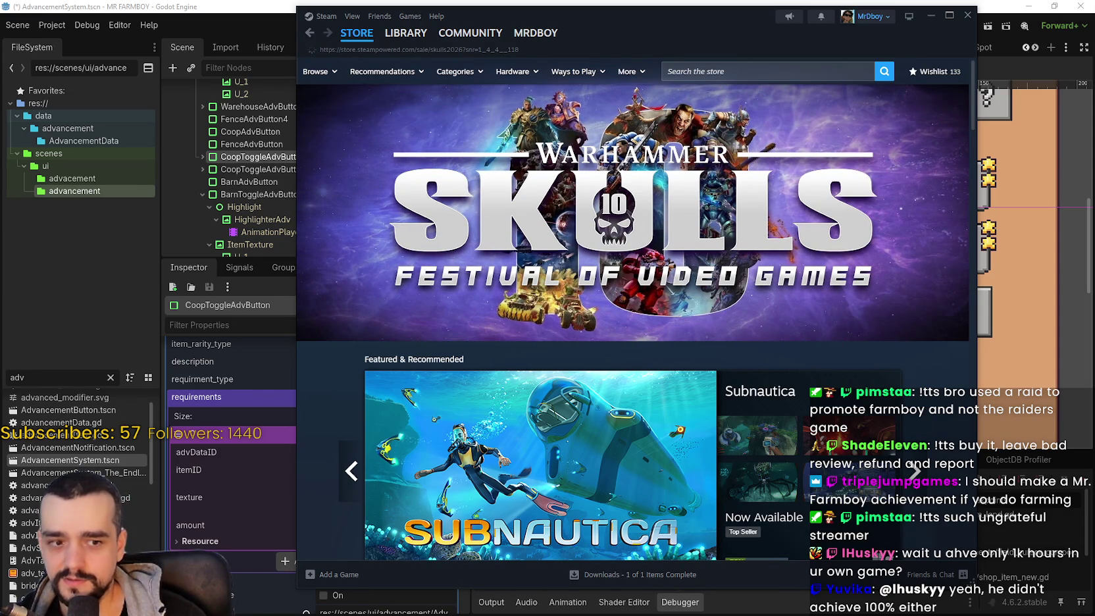
# Step: Open the Warhammer Skulls Festival sale page from the front-page banner and scroll through it
pyautogui.click(750, 316)
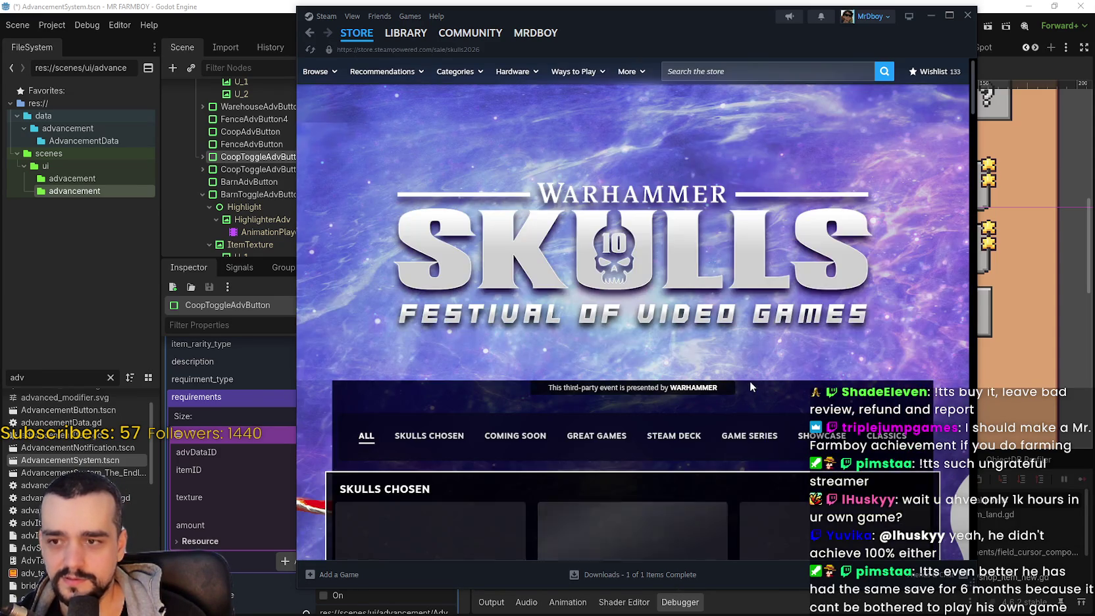
pyautogui.scroll(-4, 751, 378)
pyautogui.scroll(-2, 452, 188)
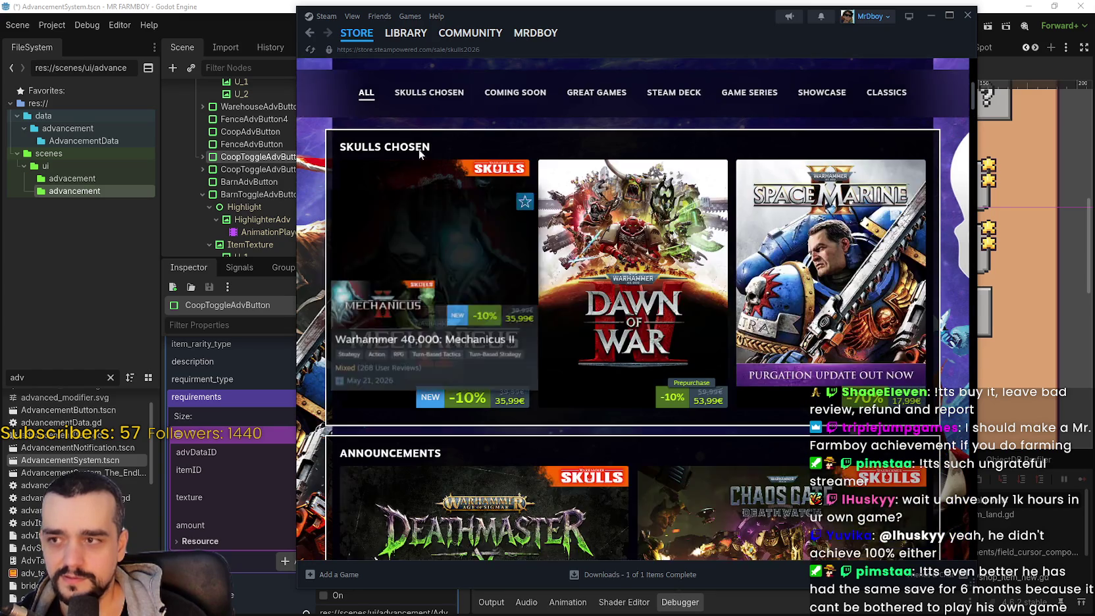
pyautogui.scroll(5, 687, 350)
pyautogui.scroll(-5, 684, 342)
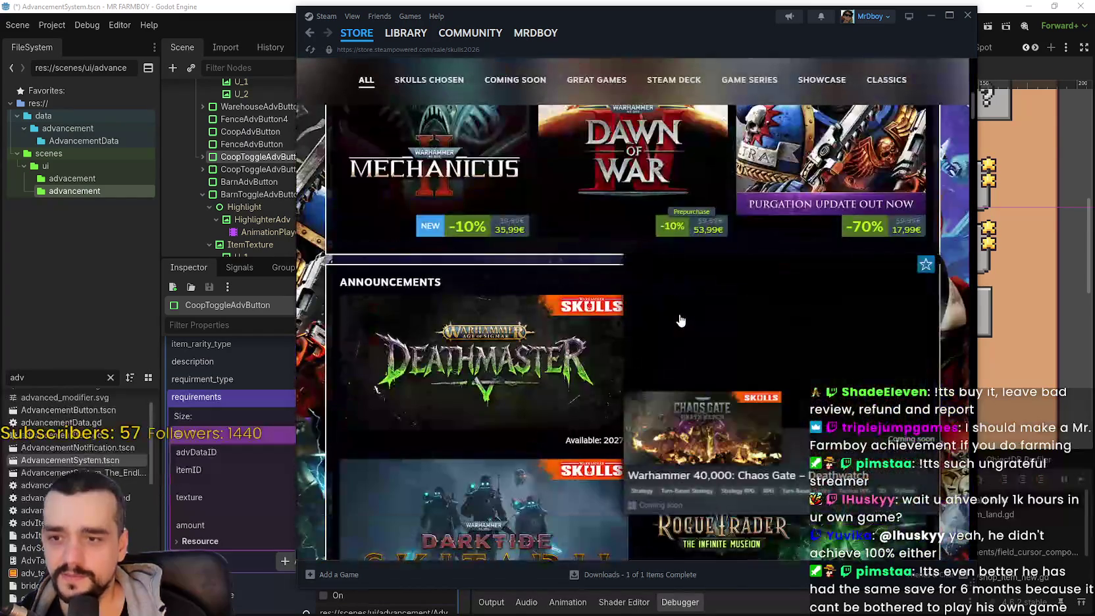
pyautogui.scroll(3, 917, 186)
pyautogui.scroll(-5, 465, 314)
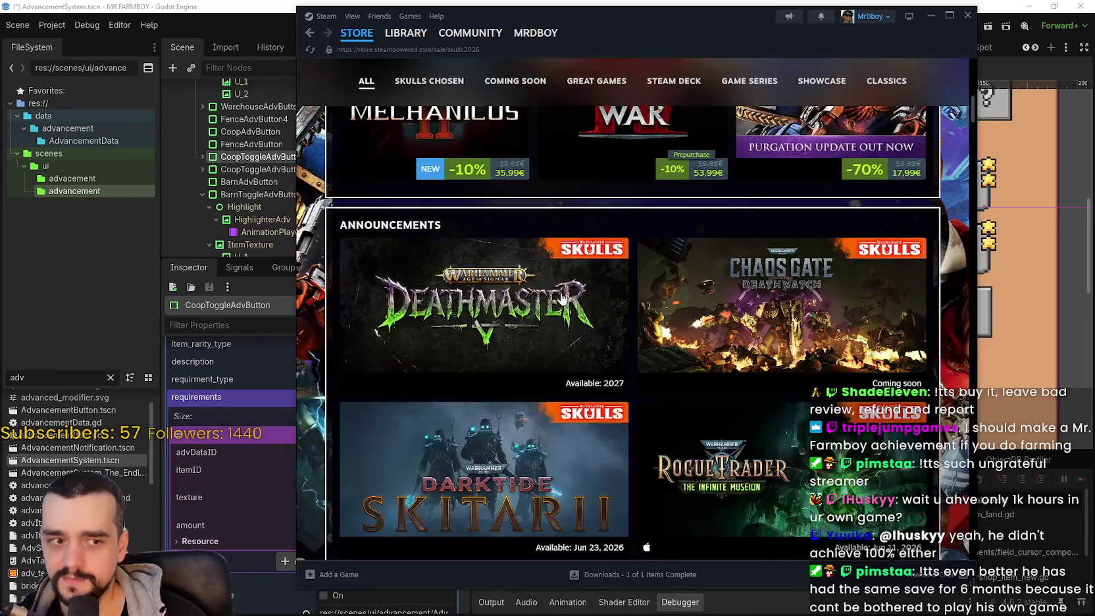
pyautogui.scroll(-1, 465, 313)
# Step: Look over the Coming Soon games and open the Total War: WARHAMMER 40,000 page
pyautogui.moveTo(822, 370)
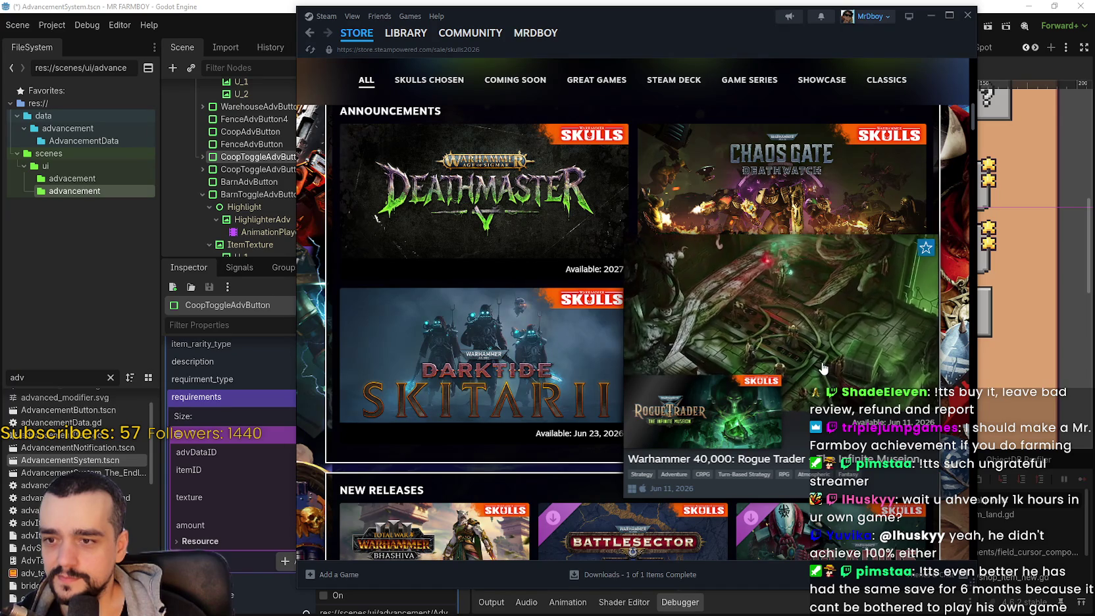
pyautogui.moveTo(490, 322)
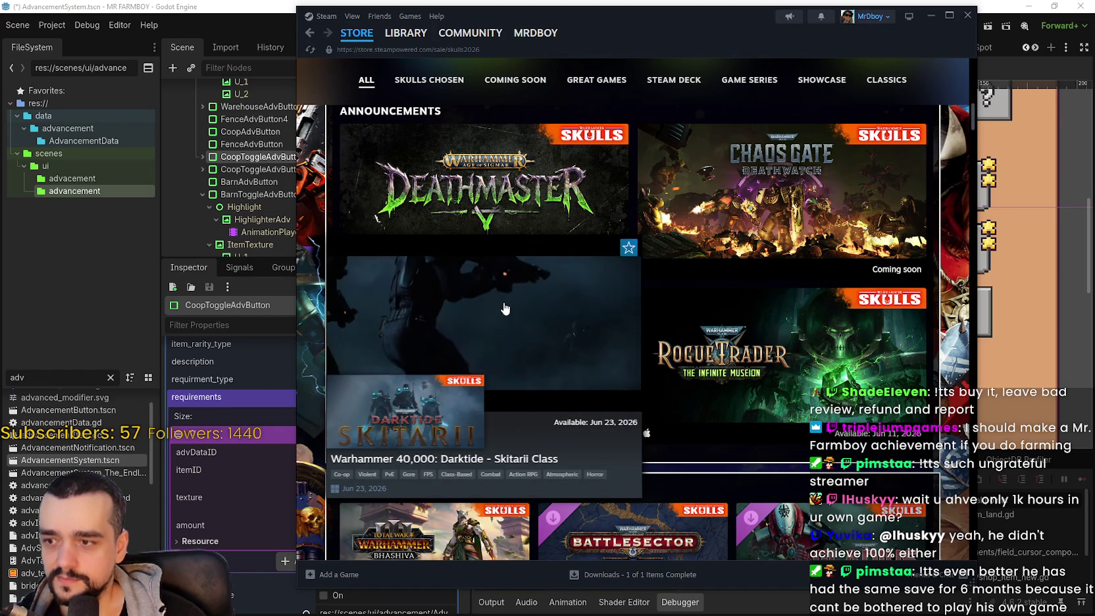
pyautogui.scroll(-5, 525, 300)
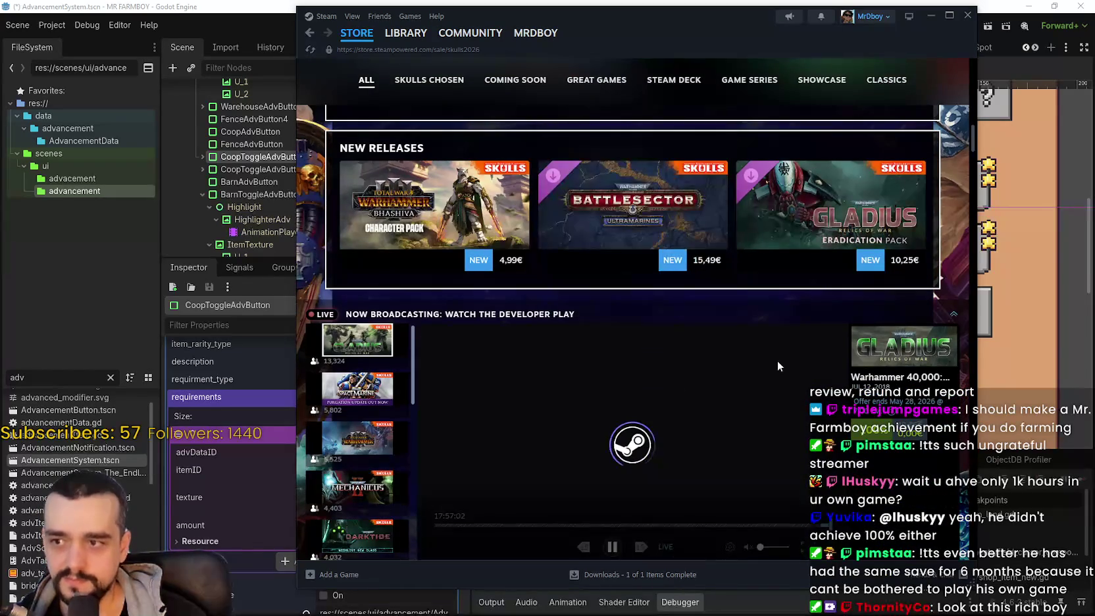
pyautogui.scroll(-3, 726, 363)
pyautogui.scroll(-5, 862, 361)
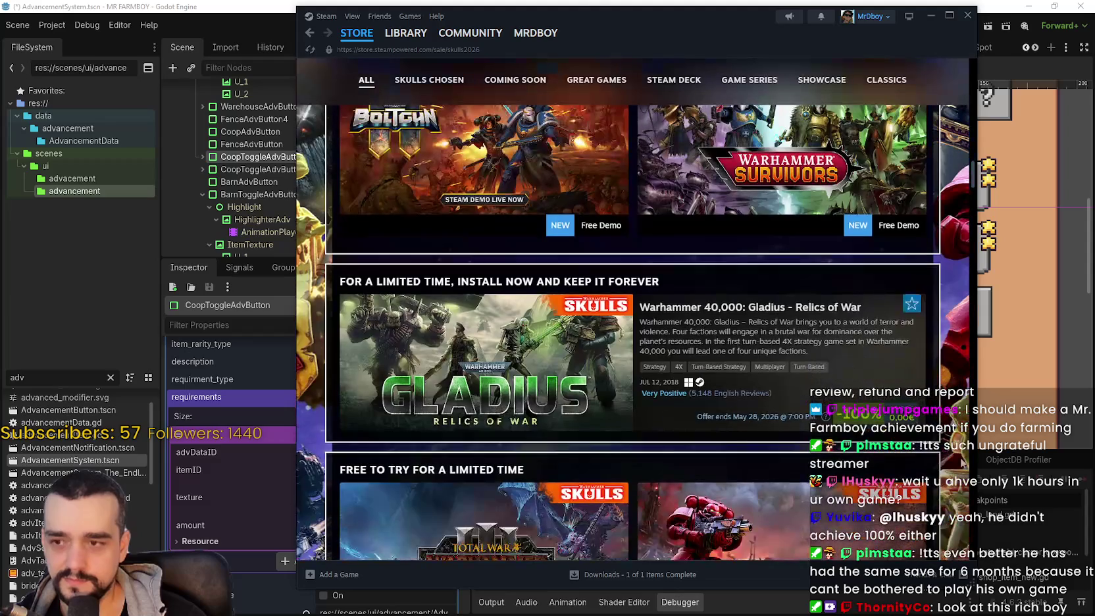
pyautogui.moveTo(566, 355)
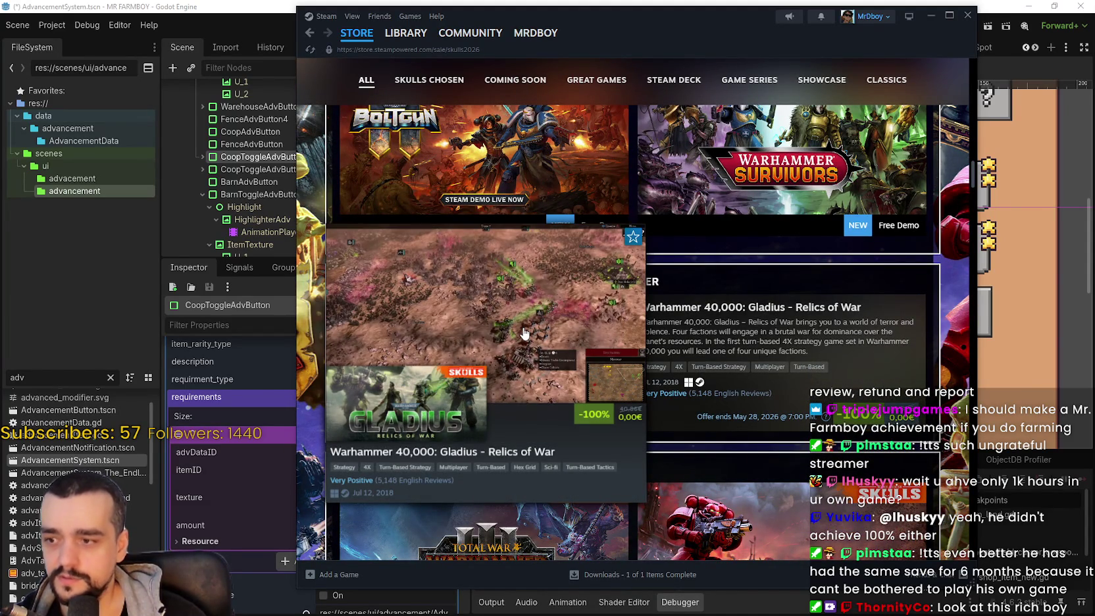
pyautogui.scroll(-3, 838, 369)
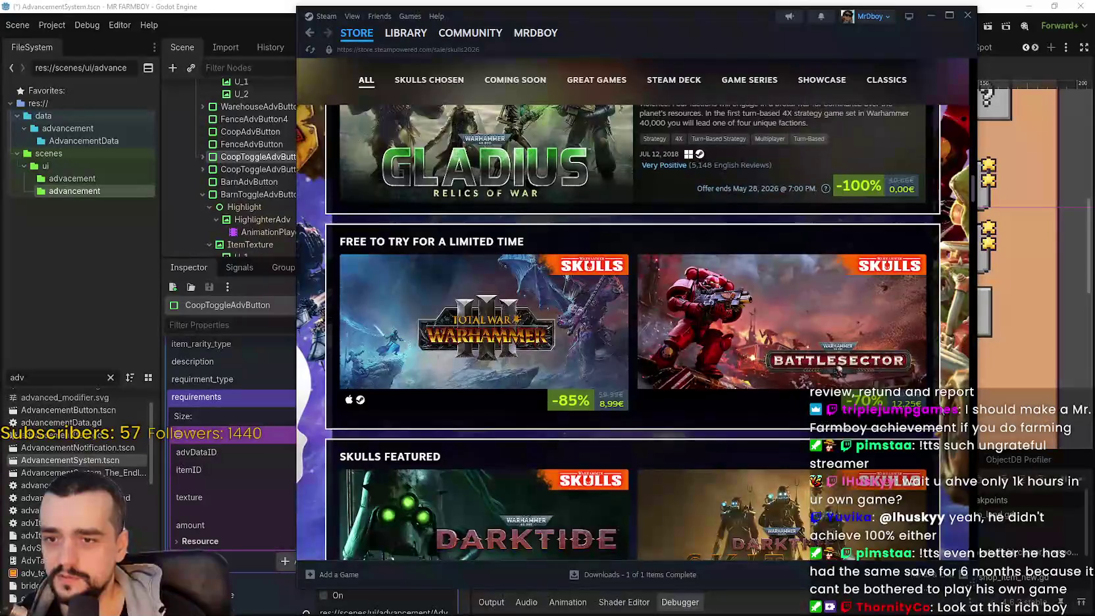
pyautogui.scroll(-10, 839, 369)
pyautogui.scroll(-3, 929, 384)
pyautogui.scroll(-1, 969, 236)
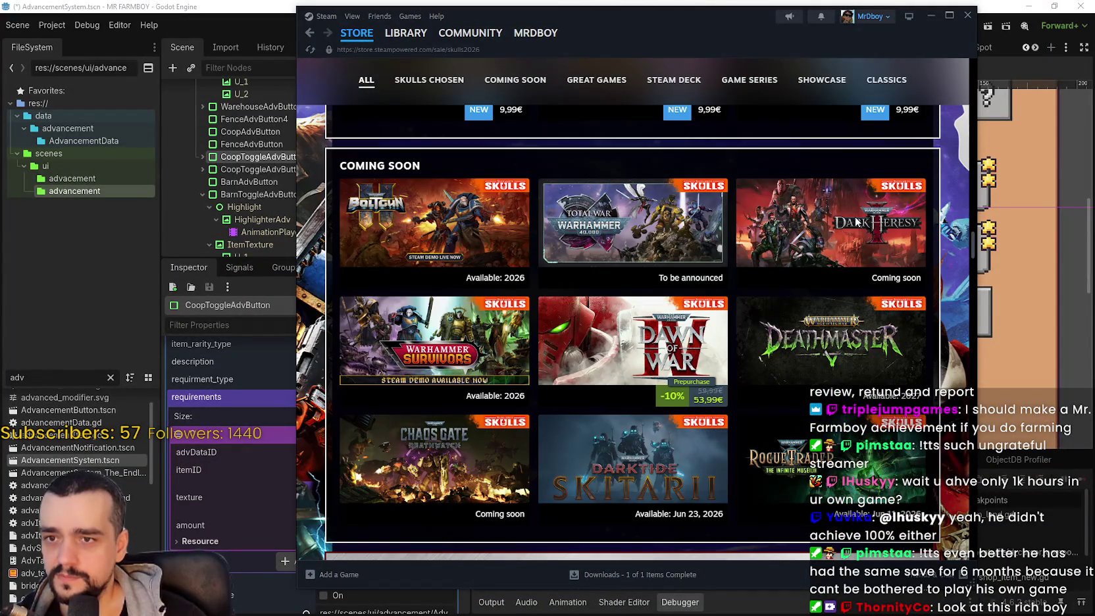
pyautogui.moveTo(841, 227)
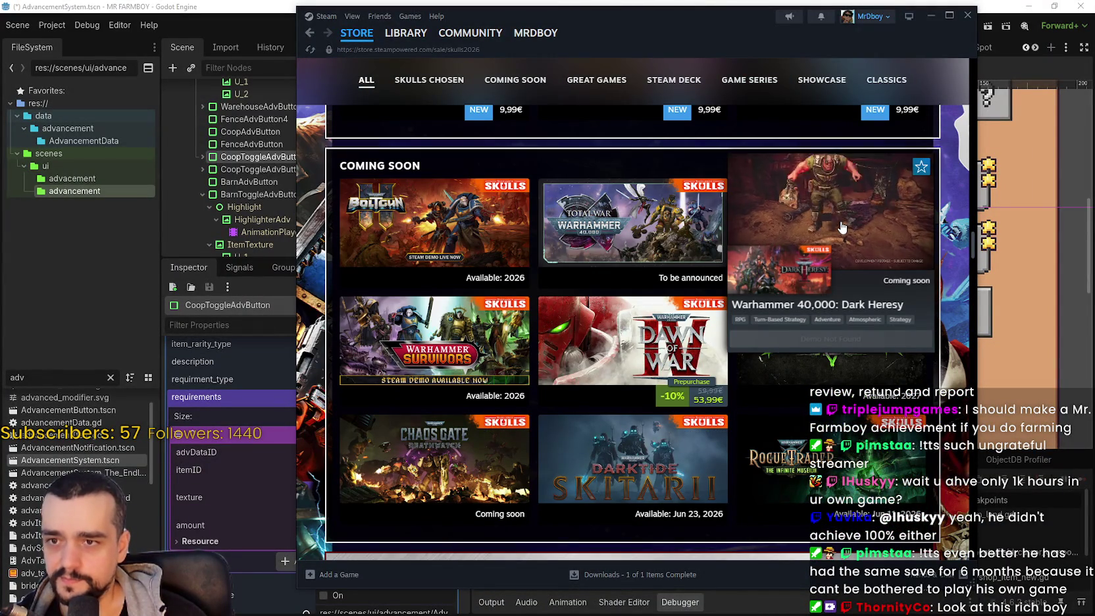
pyautogui.moveTo(684, 227)
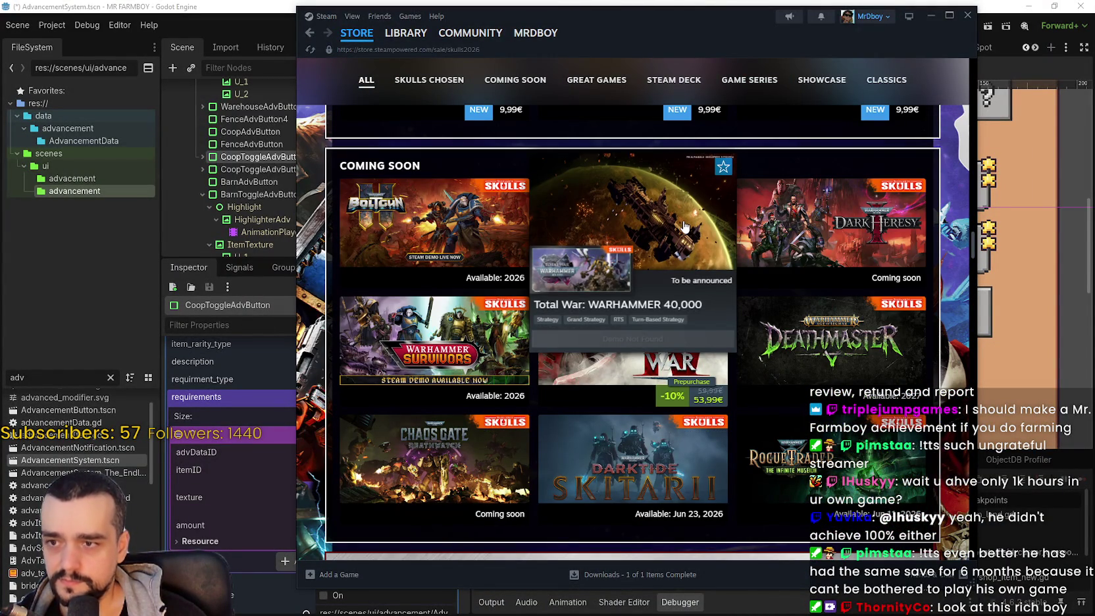
pyautogui.click(592, 216)
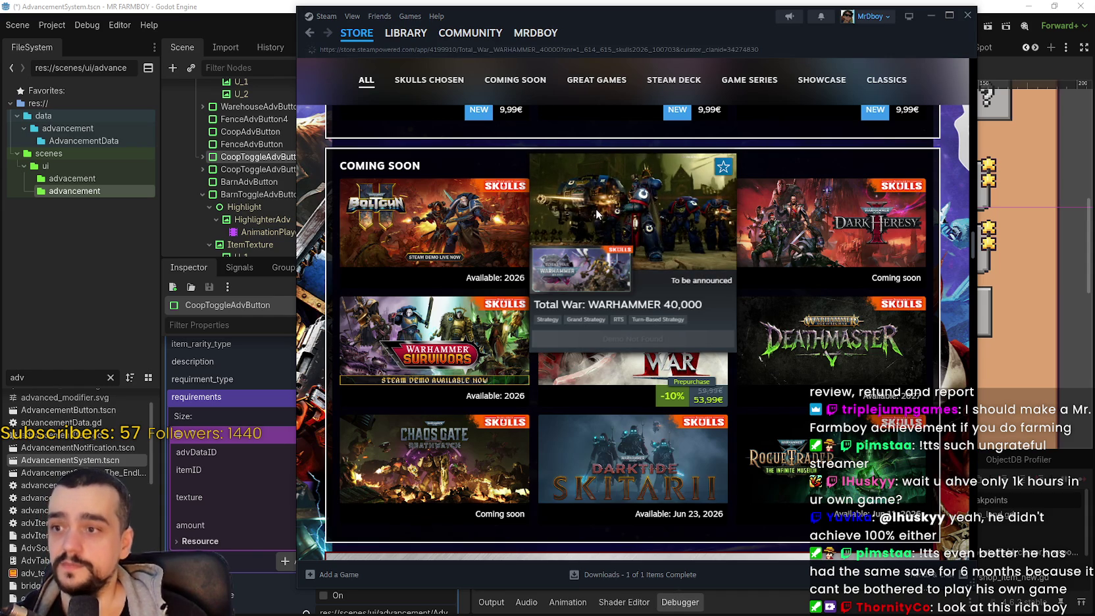
# Step: Skip the announce trailer ahead to around 2:10
pyautogui.scroll(-2, 701, 493)
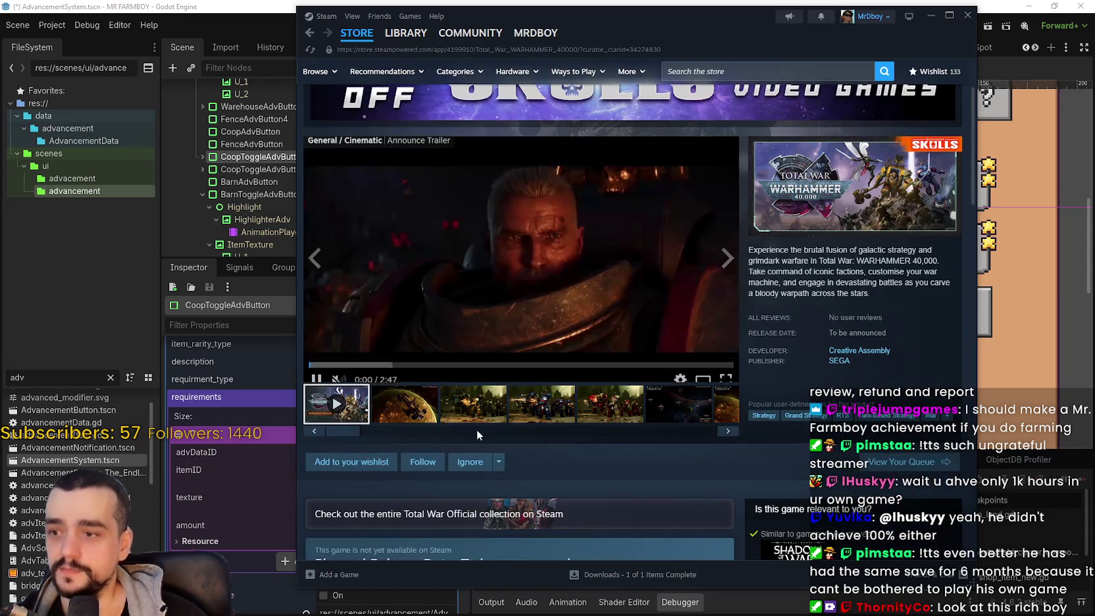
pyautogui.scroll(1, 553, 468)
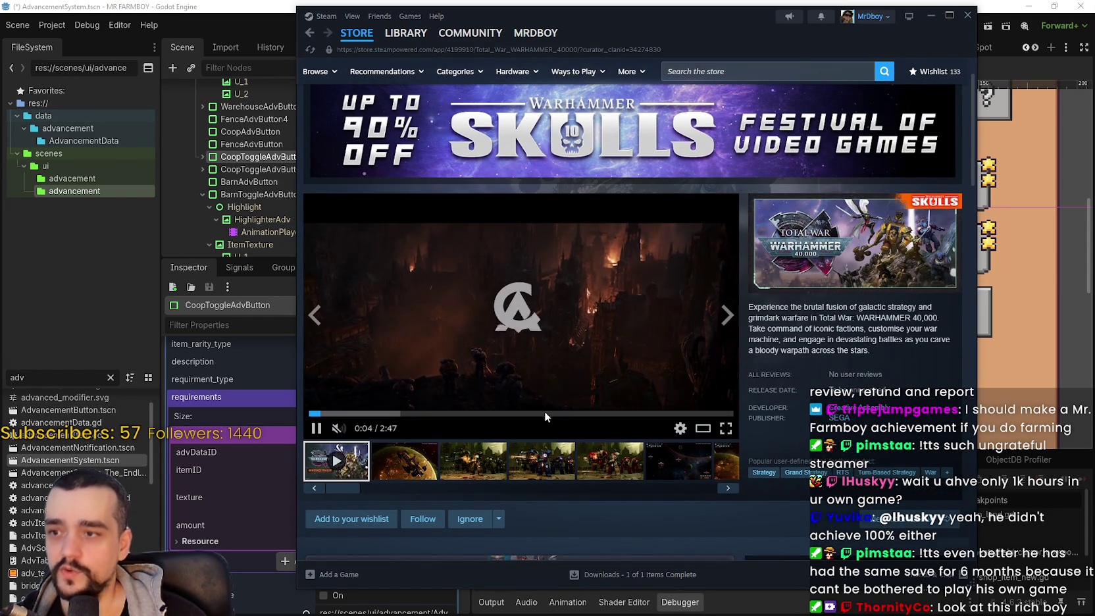
pyautogui.click(444, 413)
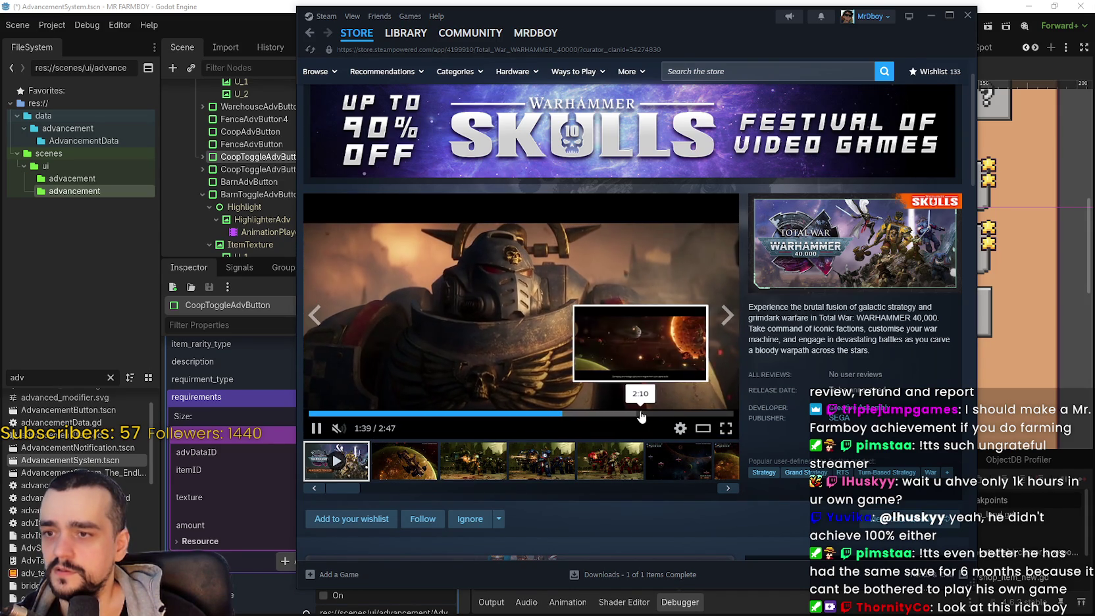
pyautogui.click(639, 414)
# Step: View the screenshots full size, cycle through the gallery, and close the viewer
pyautogui.click(413, 471)
pyautogui.click(485, 460)
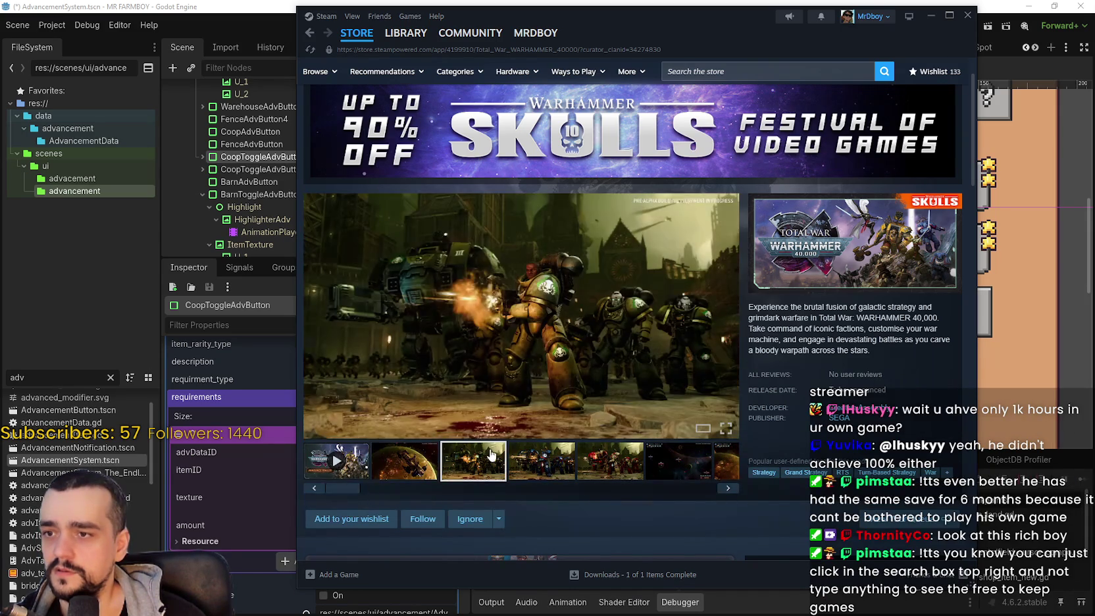
pyautogui.click(557, 334)
pyautogui.click(941, 319)
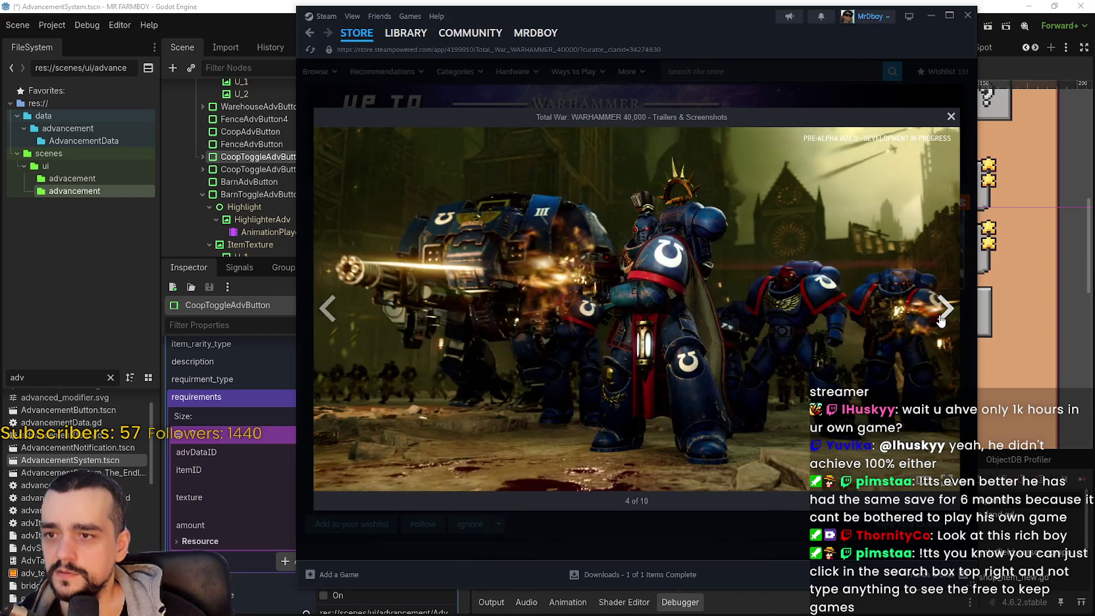
pyautogui.click(941, 320)
pyautogui.click(943, 319)
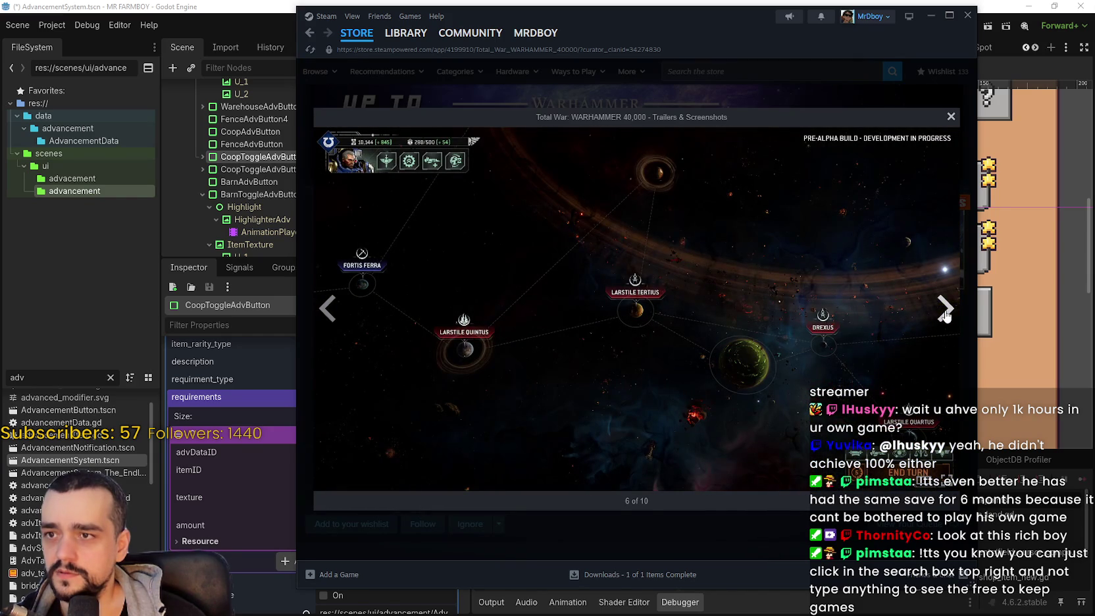
pyautogui.click(945, 309)
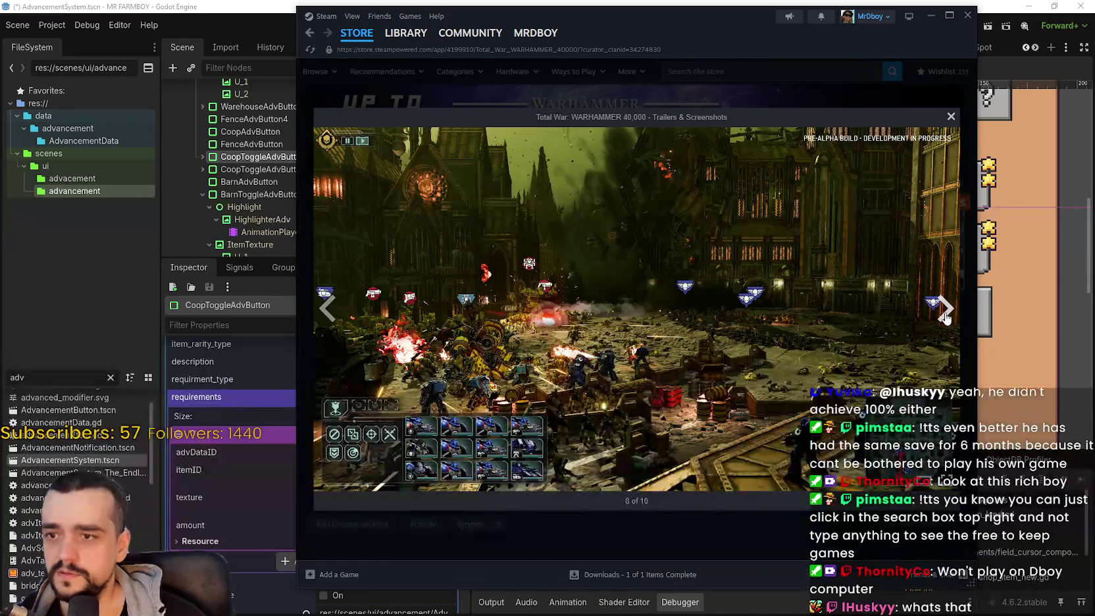
pyautogui.click(946, 314)
pyautogui.click(946, 315)
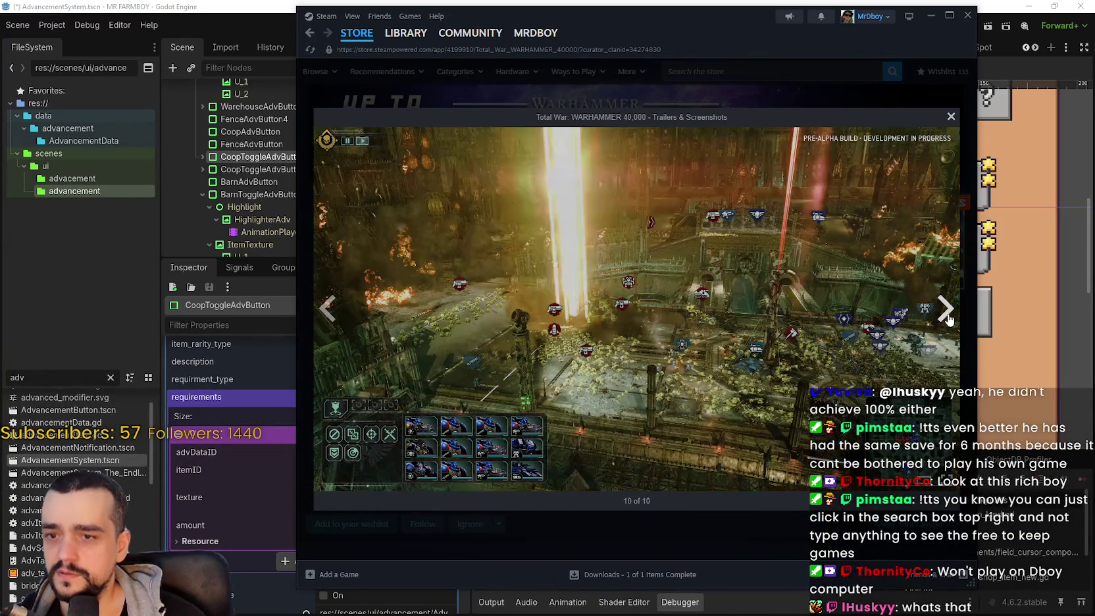
pyautogui.click(946, 315)
pyautogui.click(946, 314)
pyautogui.click(946, 315)
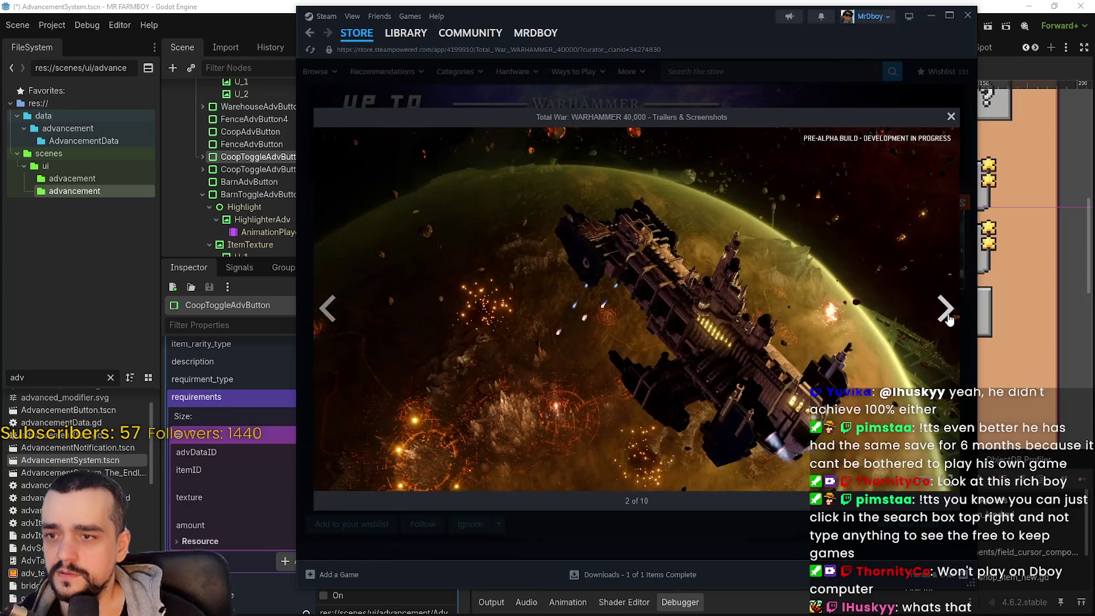
pyautogui.click(946, 315)
pyautogui.click(951, 117)
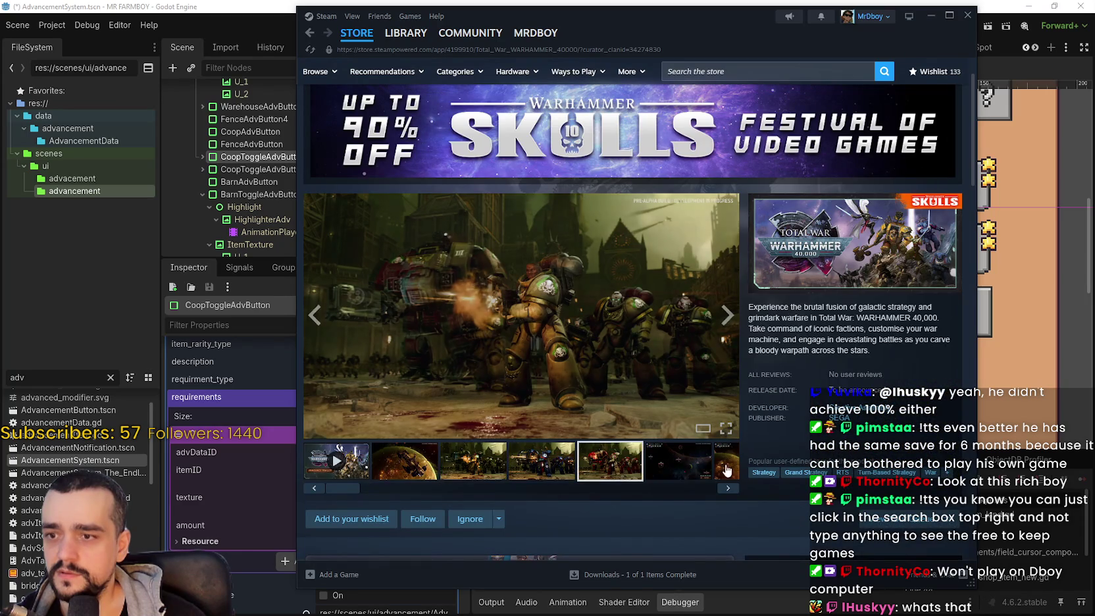
# Step: Show the planet, battle-map and golden-beam screenshots in the main view
pyautogui.click(725, 460)
pyautogui.click(687, 471)
pyautogui.click(687, 472)
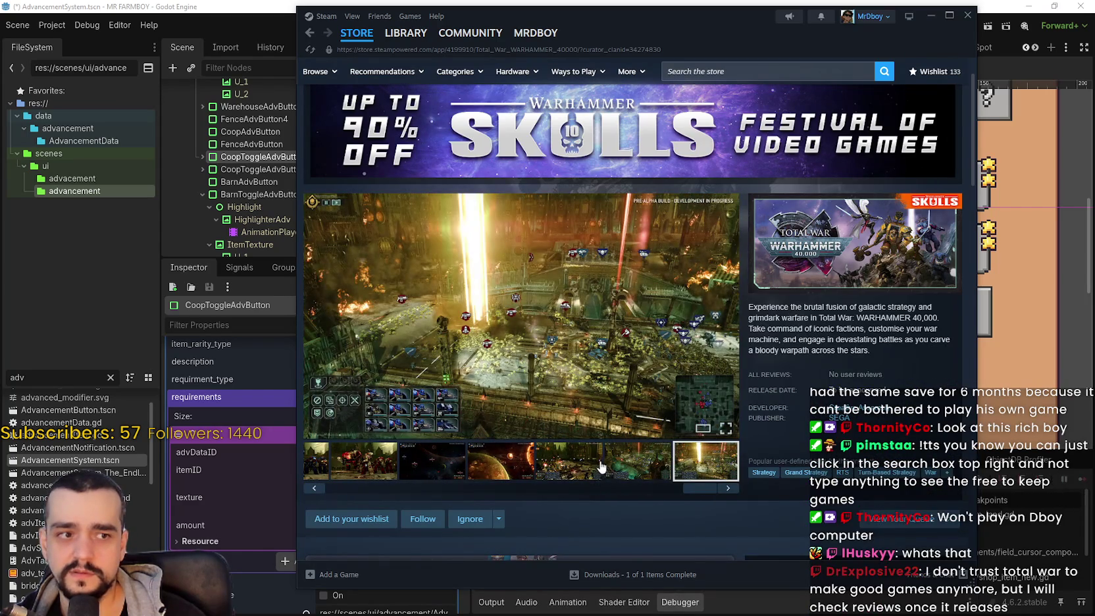
# Step: List all products by developer Creative Assembly
pyautogui.scroll(1, 600, 467)
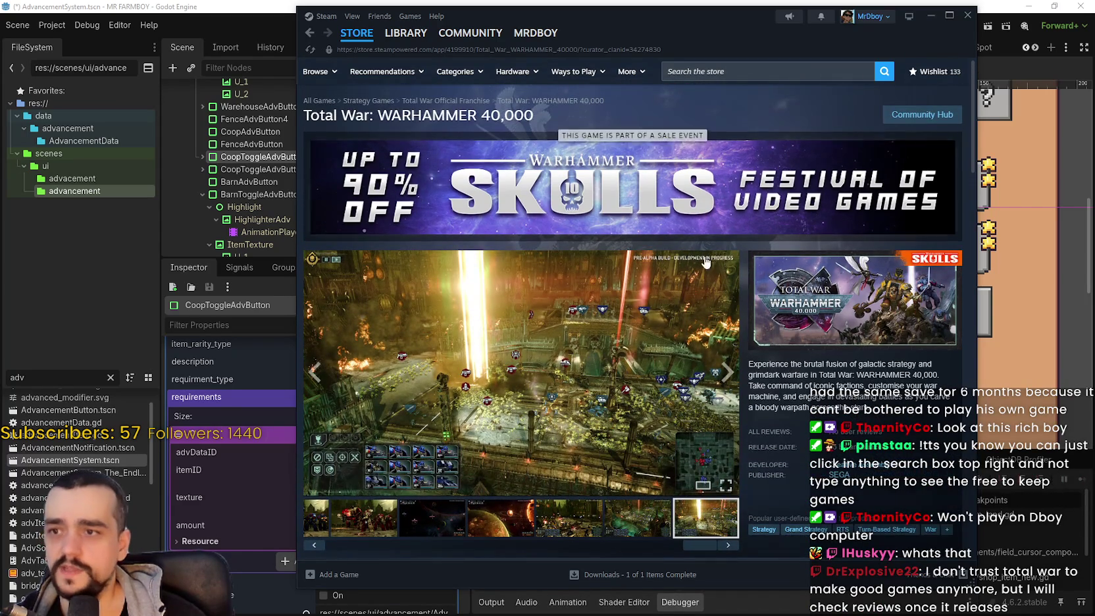
pyautogui.scroll(-2, 755, 273)
pyautogui.scroll(1, 755, 271)
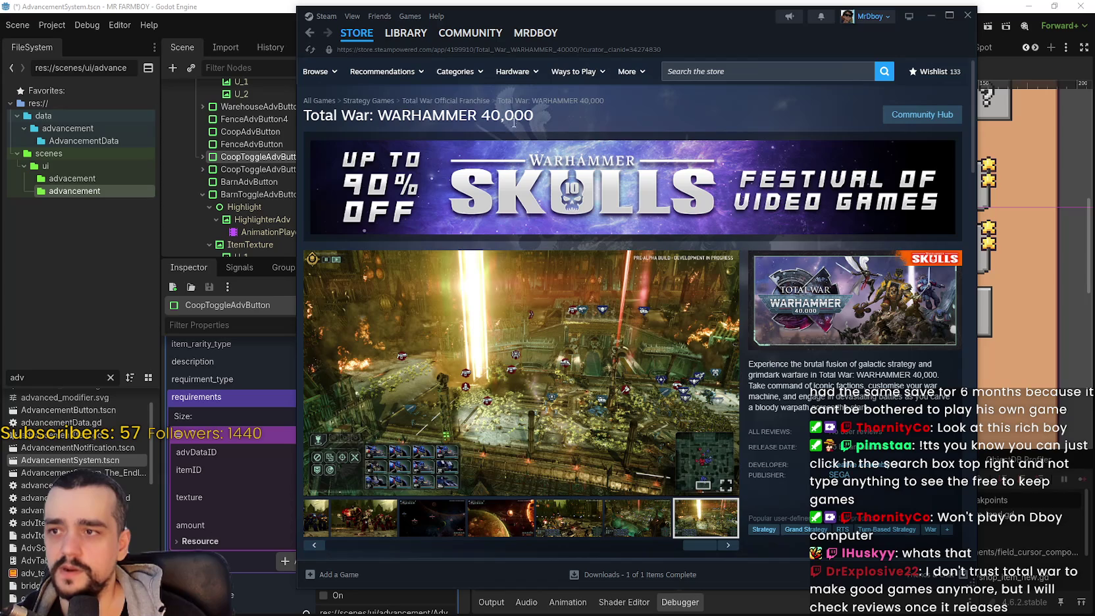
pyautogui.moveTo(440, 117); pyautogui.dragTo(387, 135)
pyautogui.scroll(-3, 861, 326)
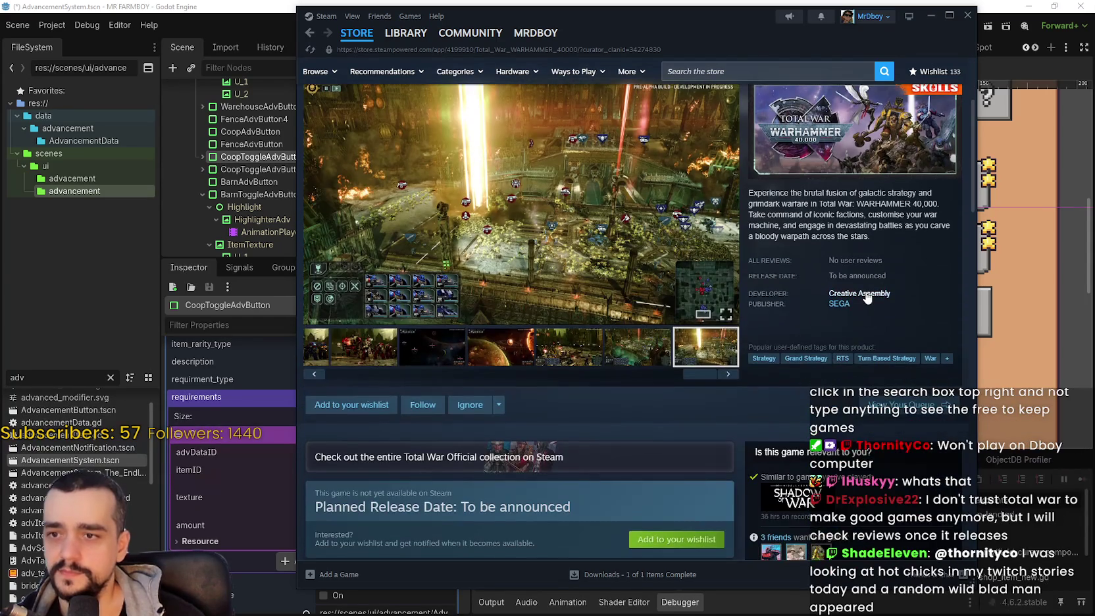
pyautogui.click(859, 294)
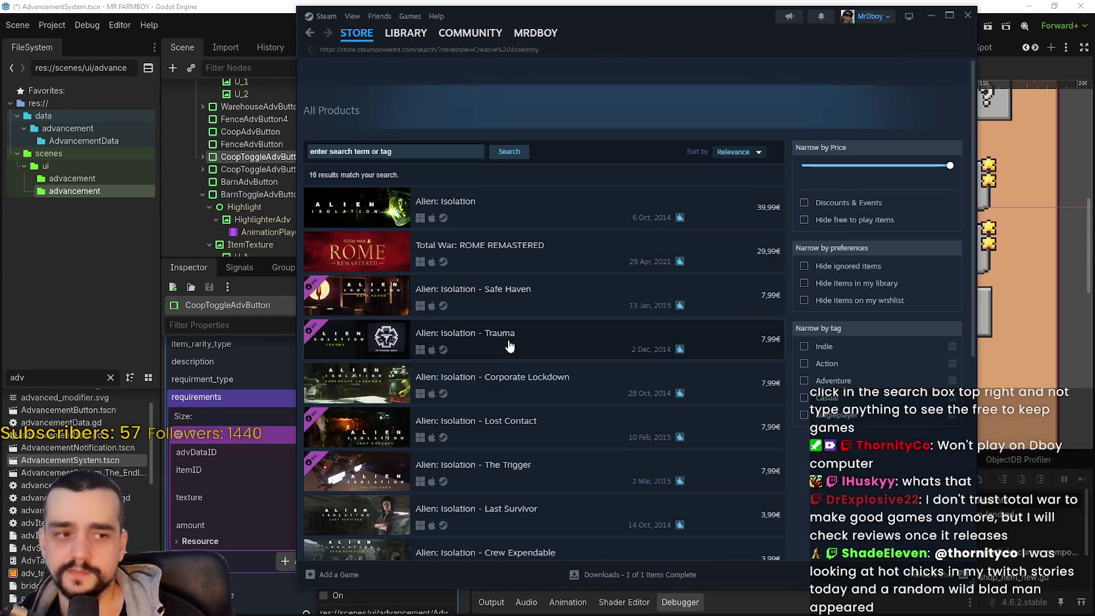
# Step: Scroll the 16 Creative Assembly results and reopen the Total War: WARHAMMER 40,000 page
pyautogui.scroll(-10, 618, 393)
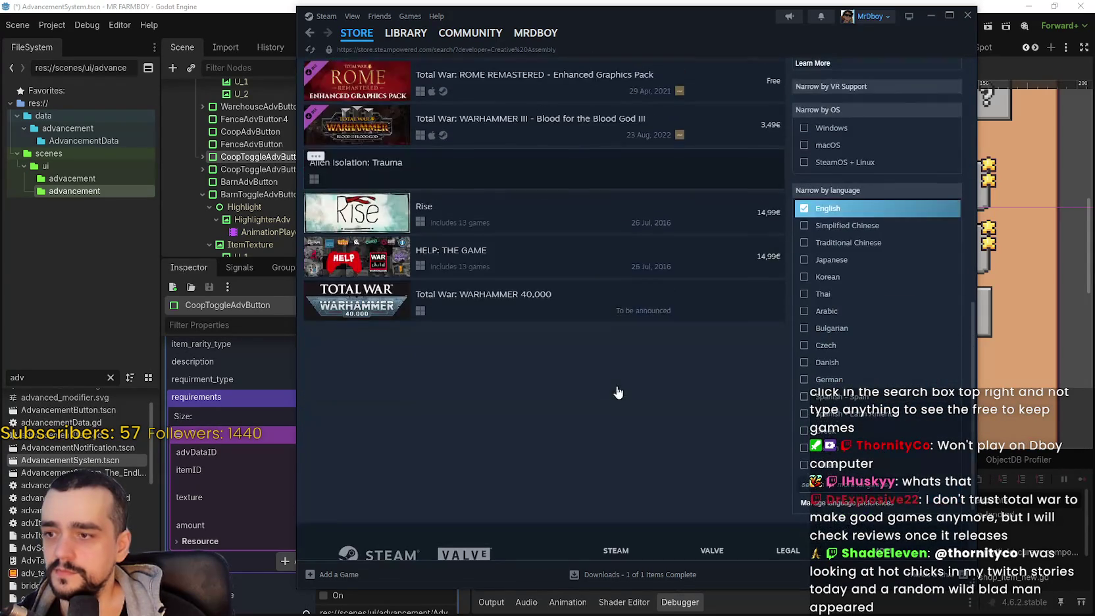
pyautogui.scroll(4, 444, 316)
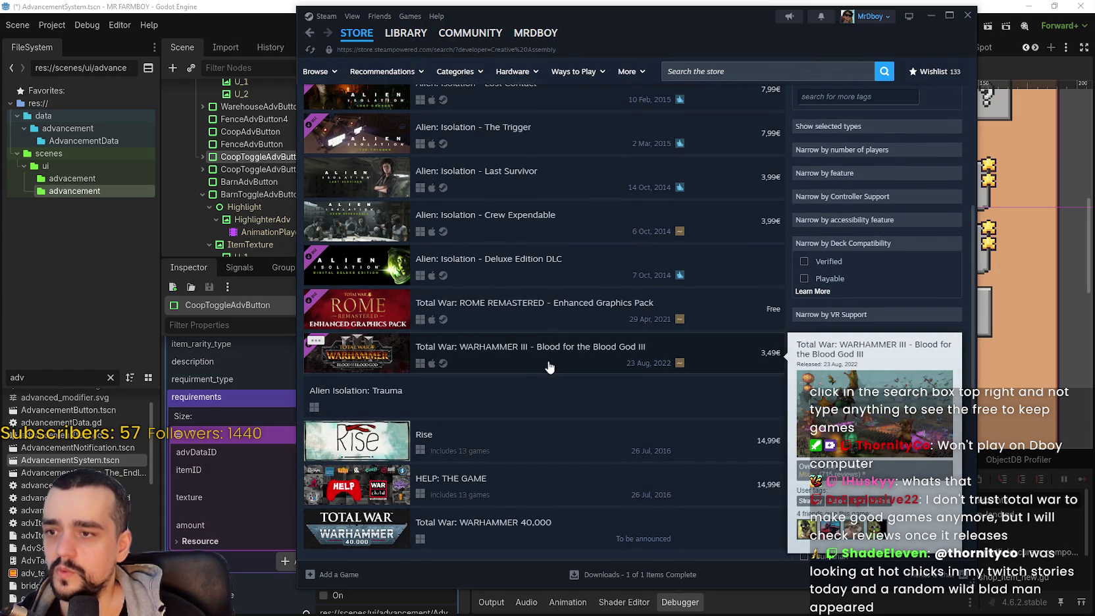
pyautogui.scroll(3, 545, 336)
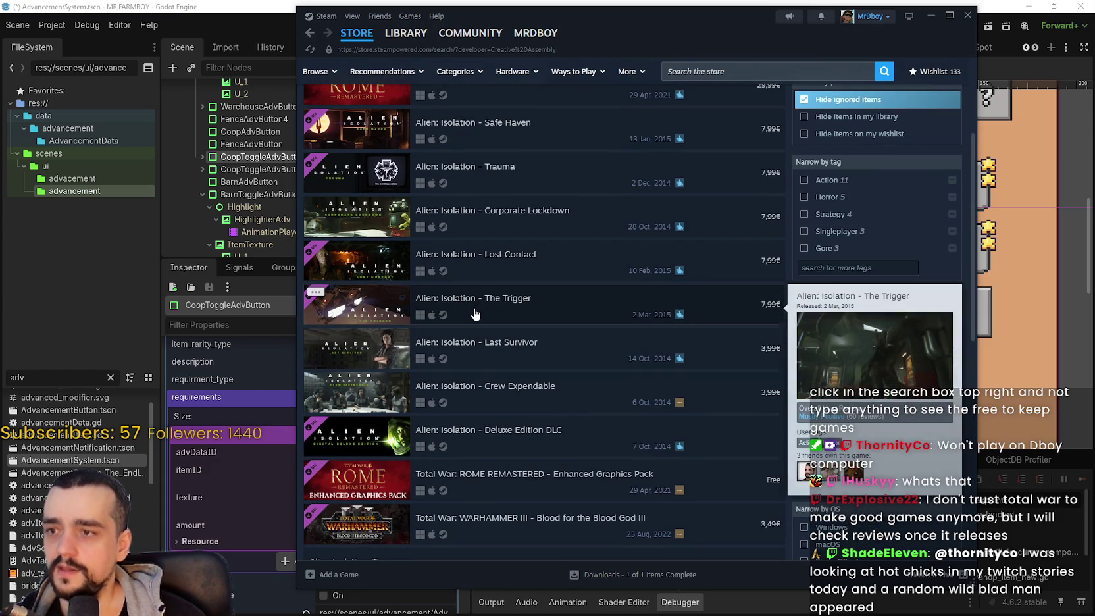
pyautogui.scroll(3, 493, 314)
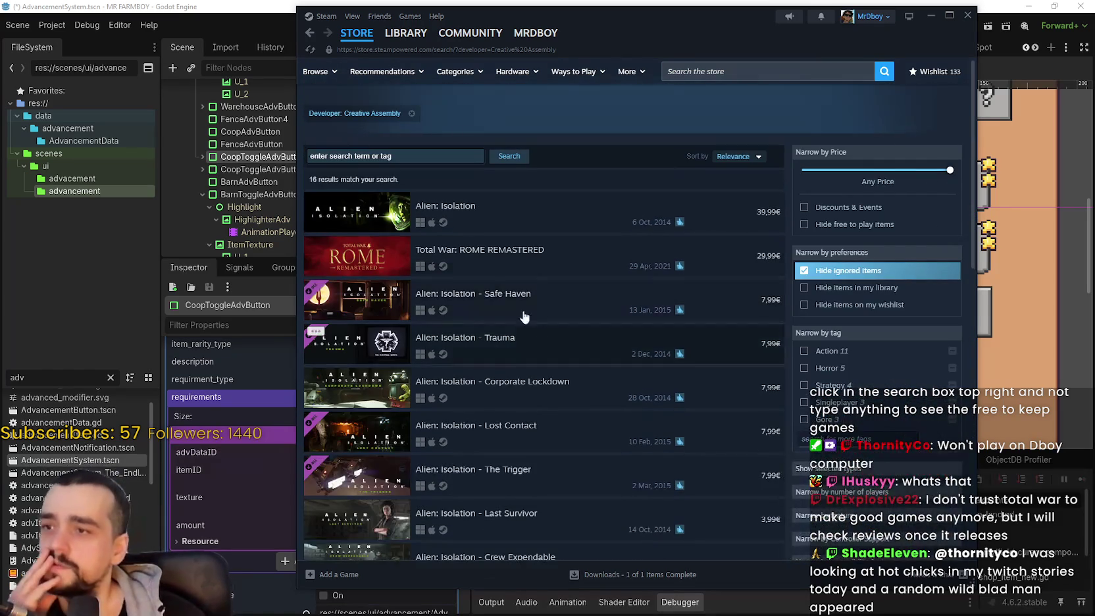
pyautogui.scroll(-3, 439, 209)
pyautogui.scroll(2, 460, 210)
pyautogui.moveTo(487, 212)
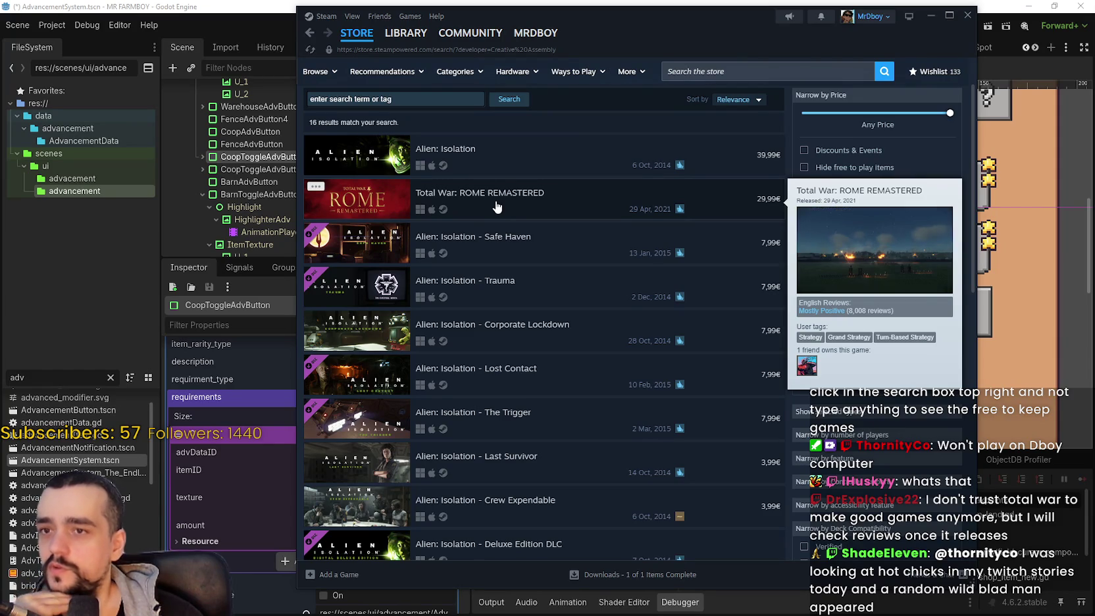
pyautogui.scroll(-4, 500, 217)
pyautogui.scroll(-1, 530, 421)
pyautogui.moveTo(528, 346)
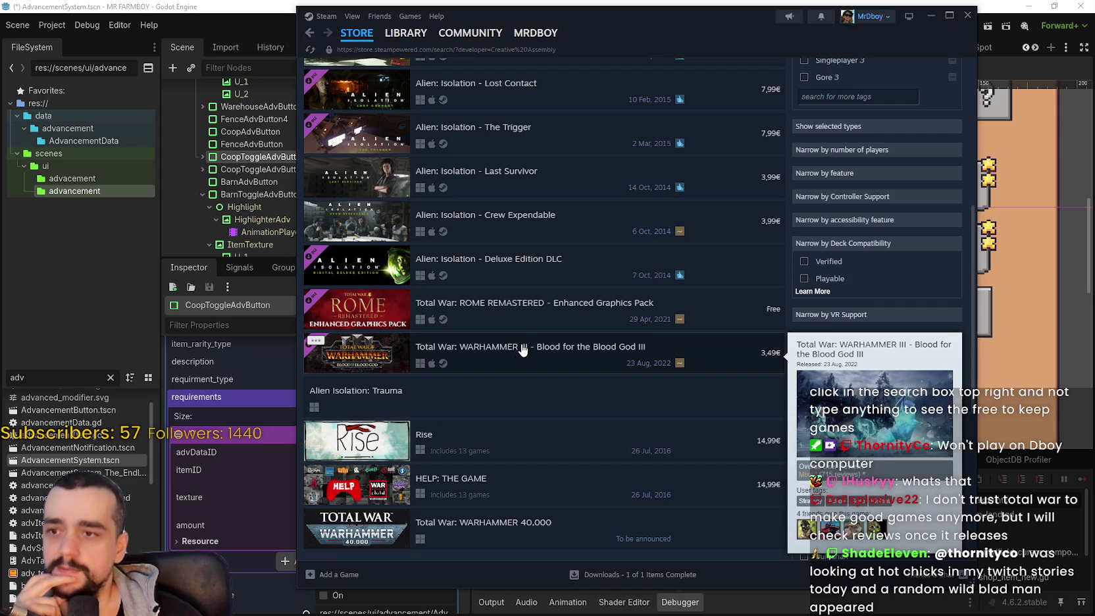
pyautogui.scroll(2, 523, 349)
pyautogui.scroll(-5, 522, 347)
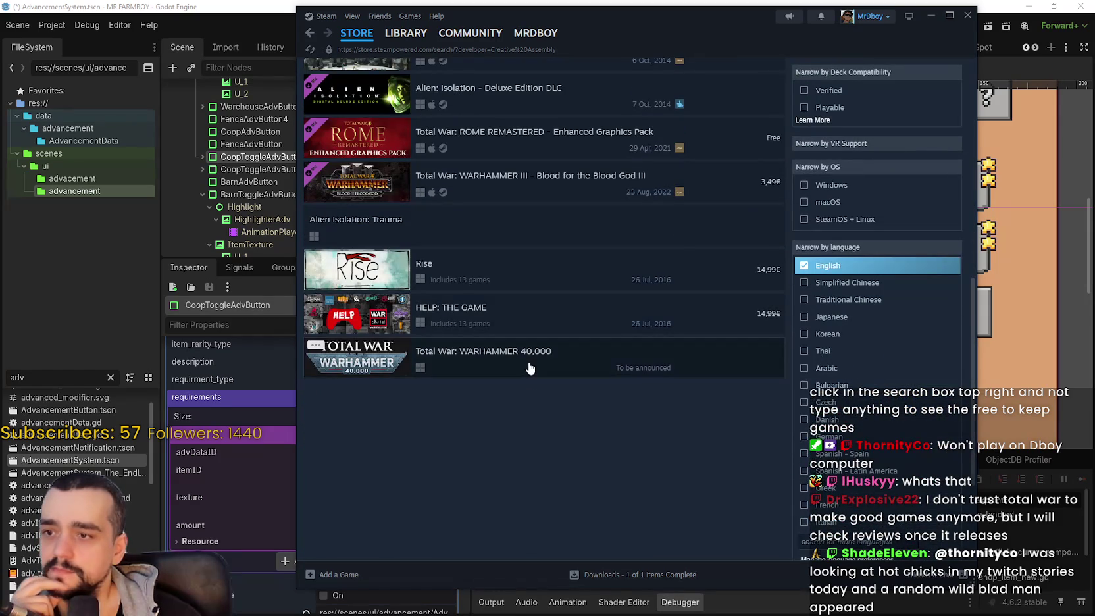
pyautogui.click(526, 357)
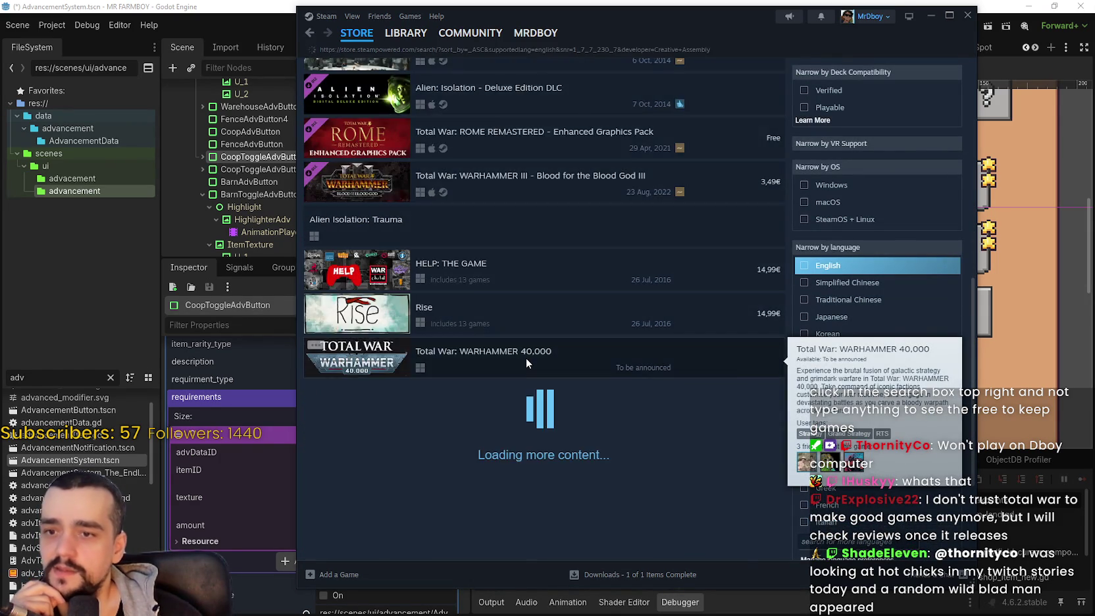
pyautogui.scroll(-2, 524, 352)
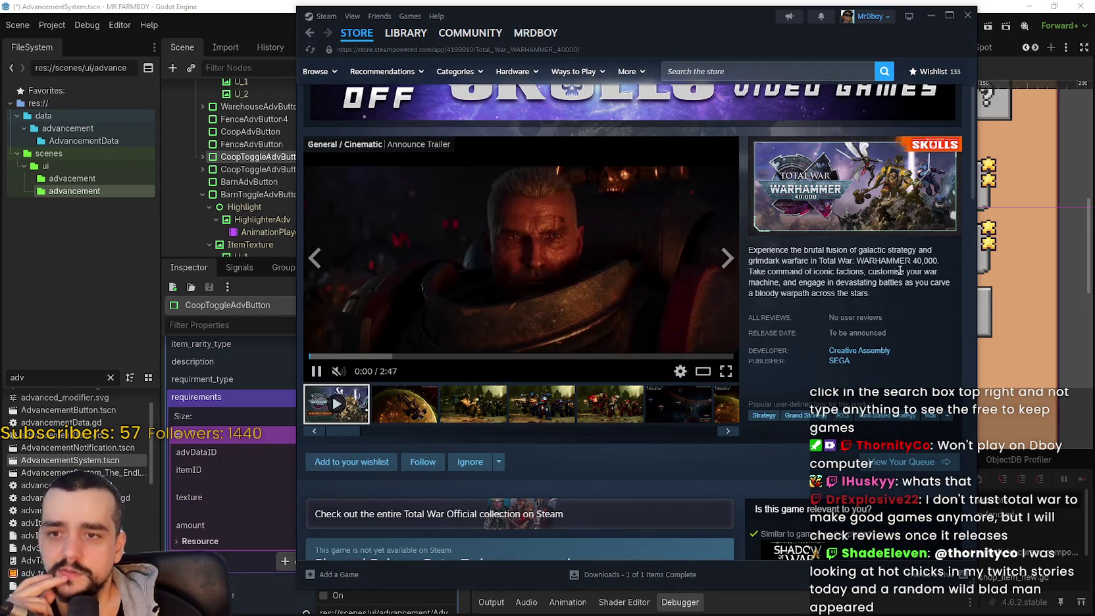
# Step: Highlight the description start and step through the marines, space map, planet and battle screenshots
pyautogui.moveTo(758, 248); pyautogui.dragTo(895, 282)
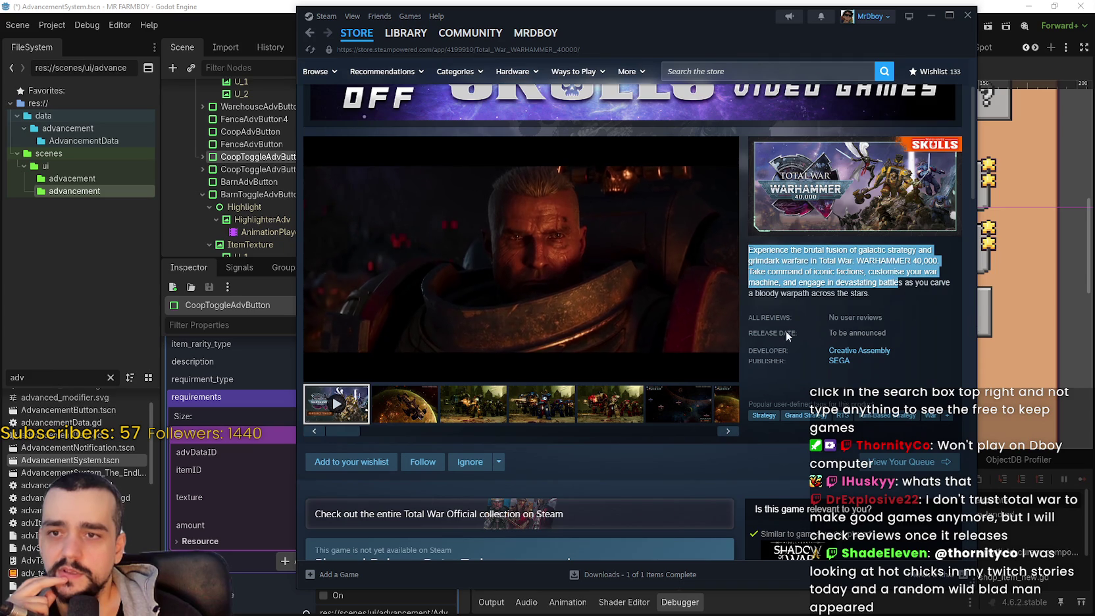
pyautogui.click(542, 403)
pyautogui.click(597, 413)
pyautogui.click(709, 420)
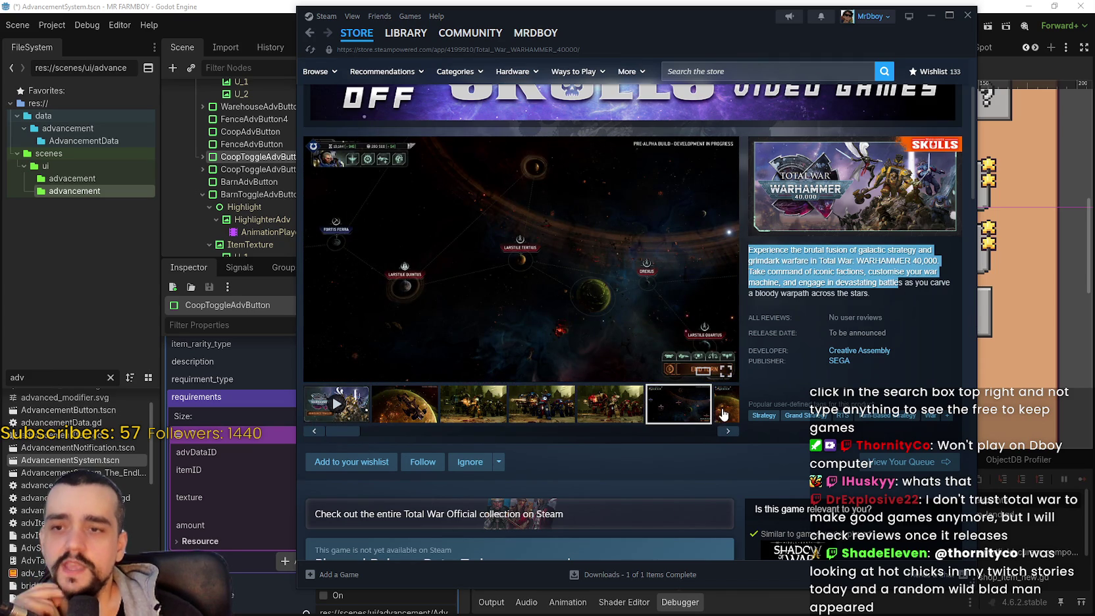
pyautogui.click(724, 413)
pyautogui.click(610, 412)
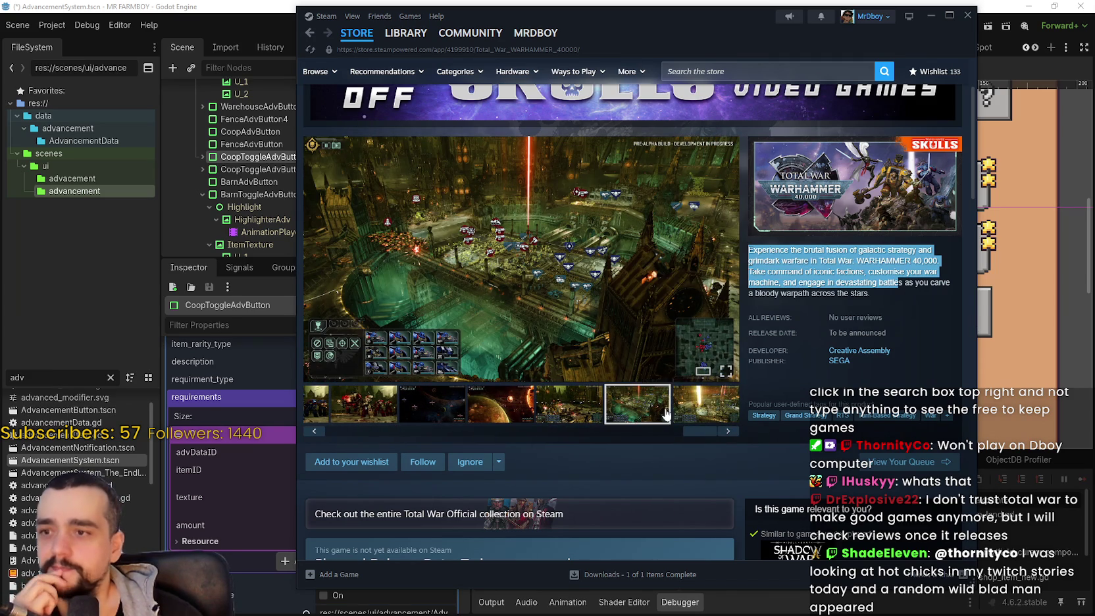
pyautogui.click(687, 414)
# Step: Expand and read the full description, show the fifth screenshot, then return to the Creative Assembly results
pyautogui.scroll(-4, 650, 421)
pyautogui.scroll(-2, 652, 408)
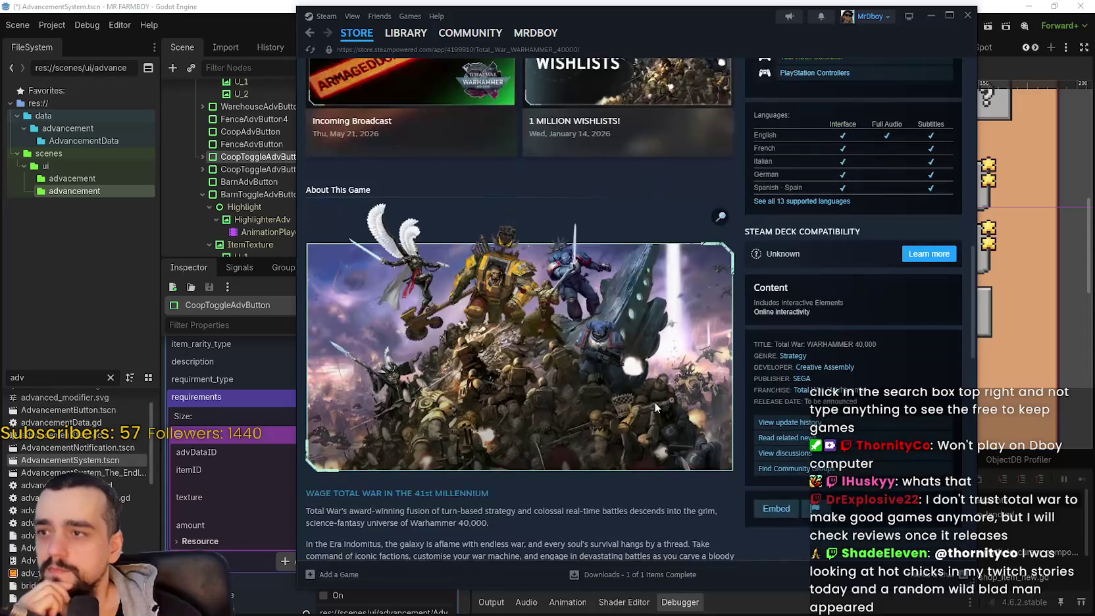
pyautogui.scroll(-3, 639, 373)
pyautogui.click(612, 494)
pyautogui.scroll(-10, 624, 468)
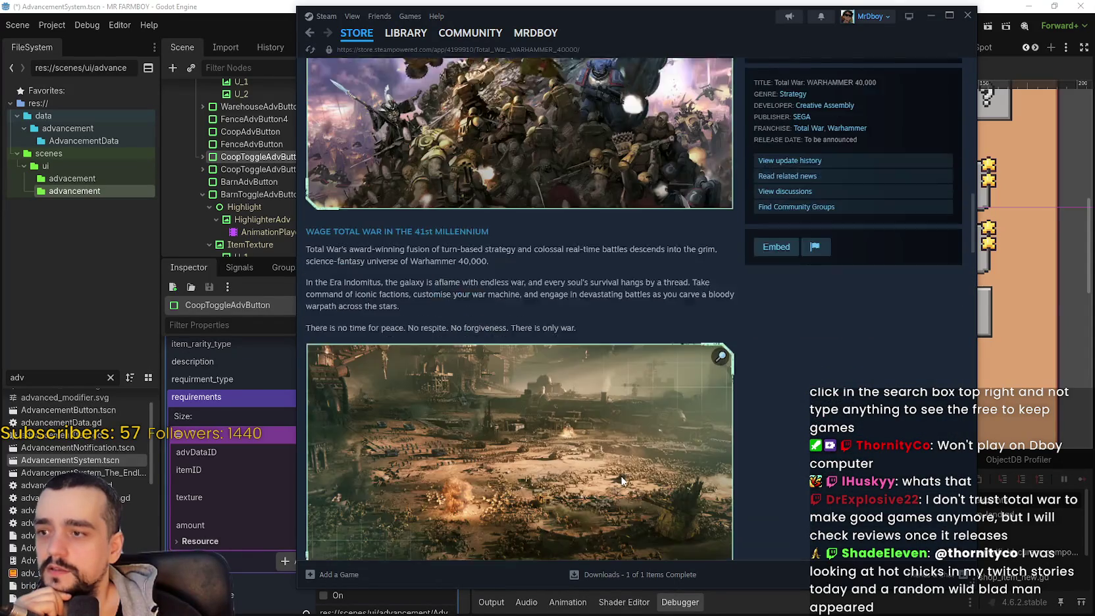
pyautogui.scroll(-12, 623, 460)
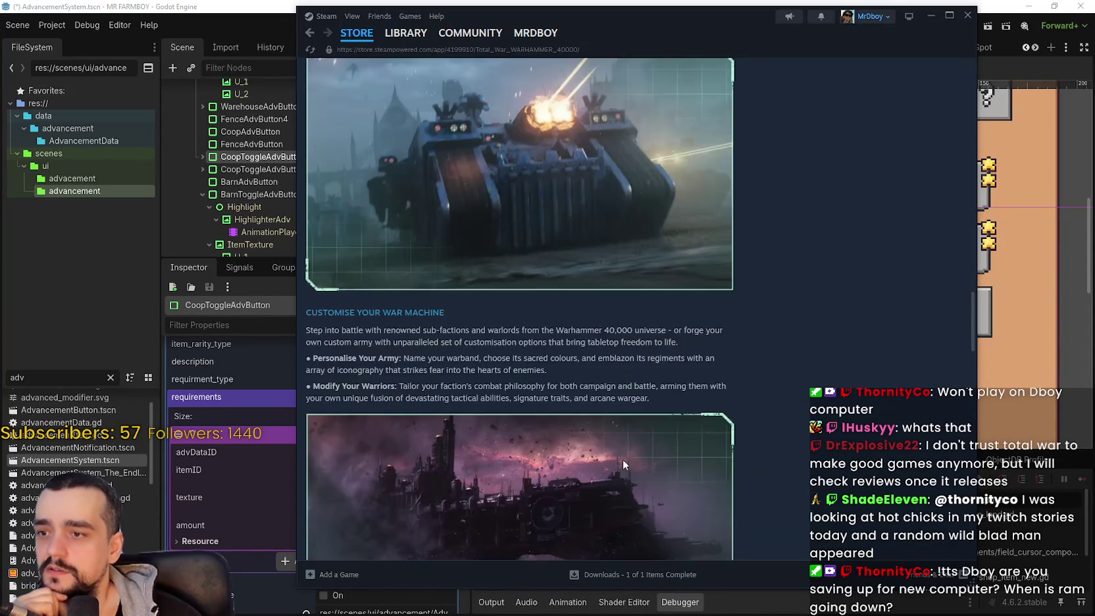
pyautogui.scroll(-3, 622, 458)
pyautogui.scroll(-4, 620, 450)
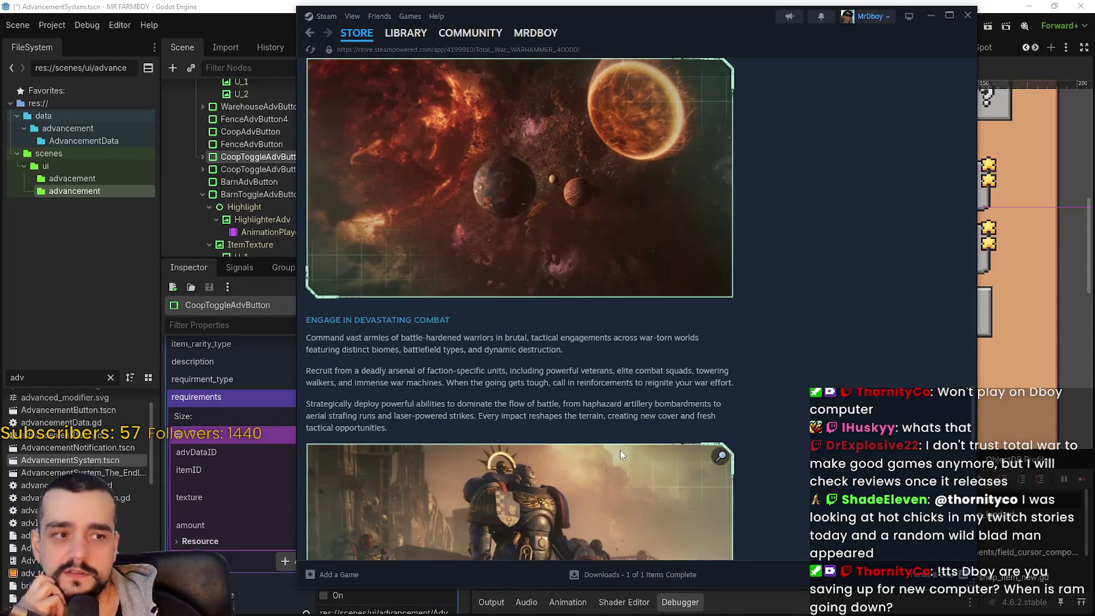
pyautogui.scroll(-4, 612, 432)
pyautogui.scroll(-5, 609, 435)
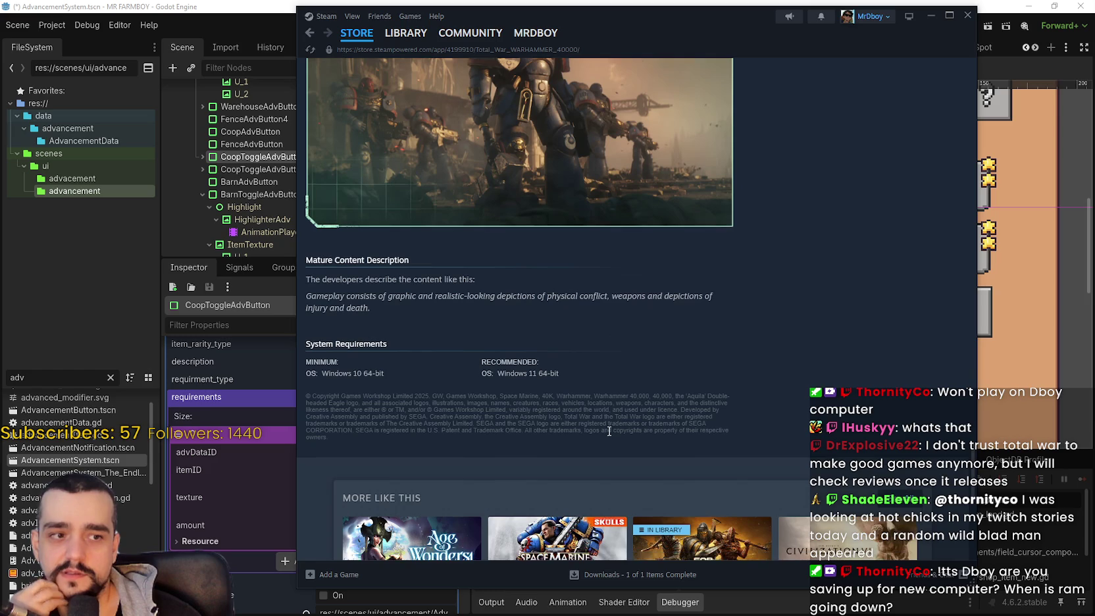
pyautogui.scroll(7, 595, 411)
pyautogui.scroll(15, 594, 412)
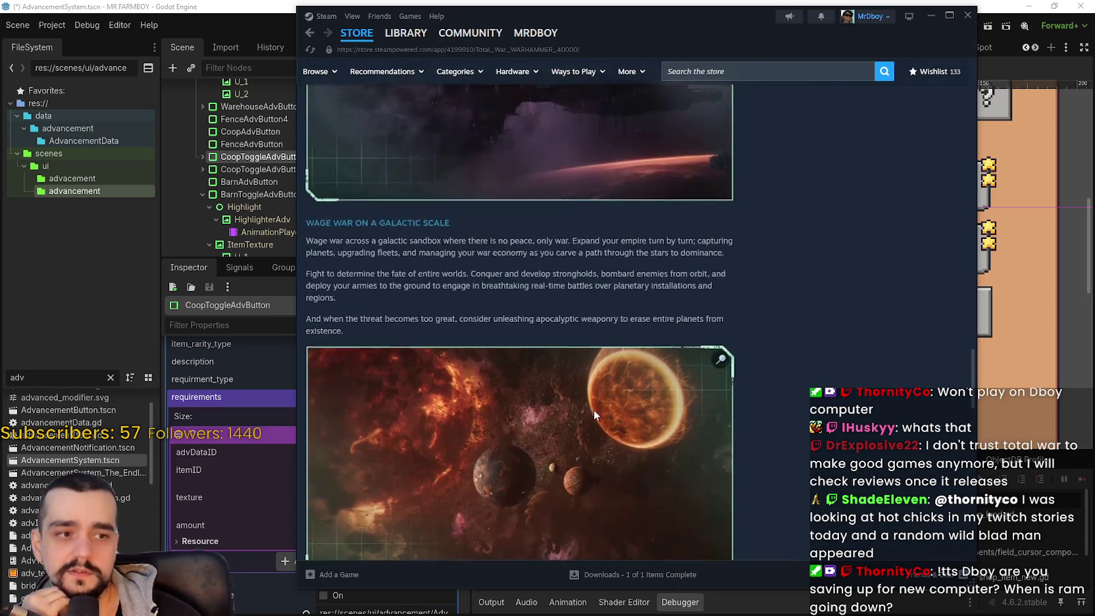
pyautogui.scroll(3, 593, 417)
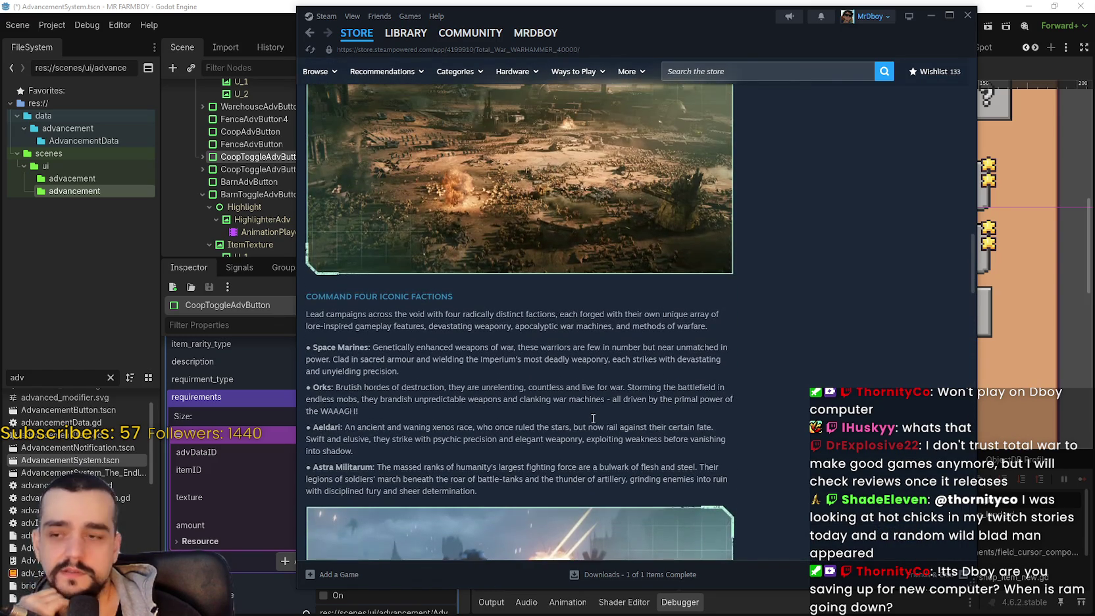
pyautogui.scroll(8, 592, 417)
pyautogui.scroll(10, 592, 417)
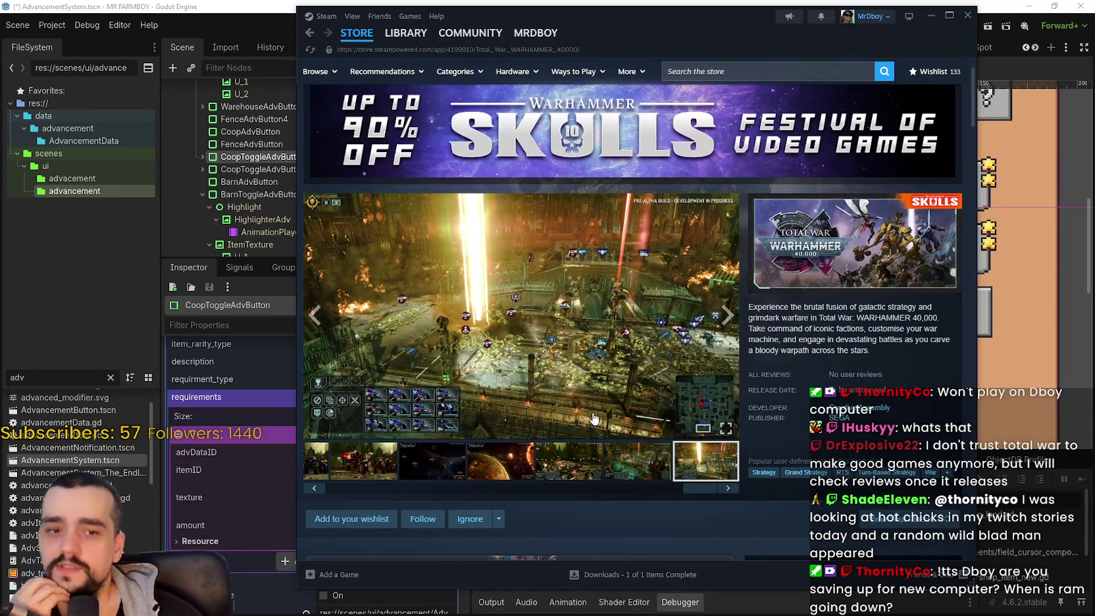
pyautogui.click(558, 473)
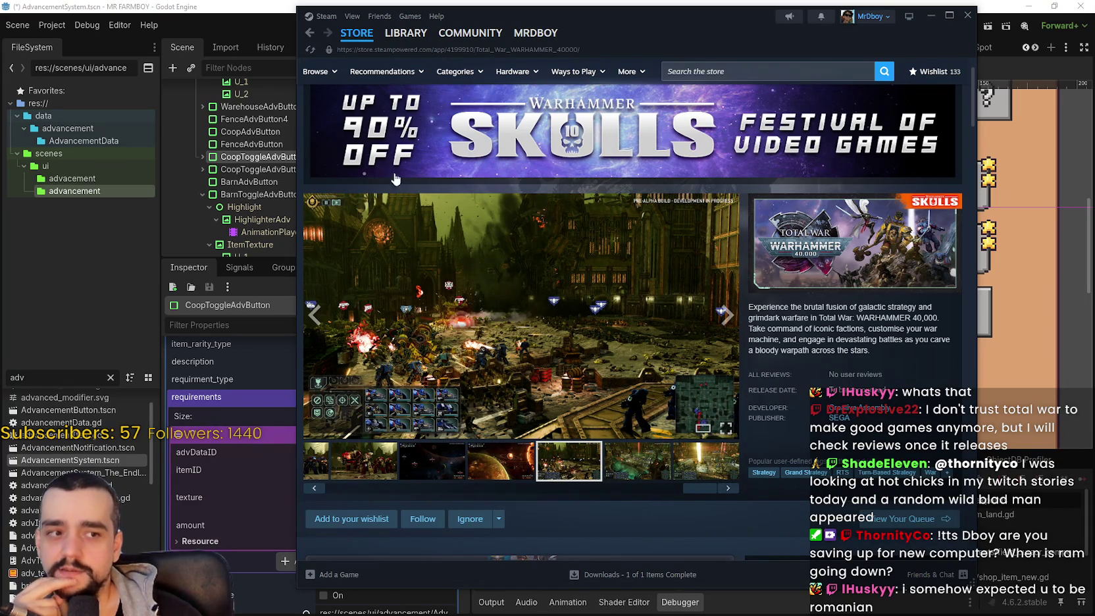
pyautogui.click(310, 38)
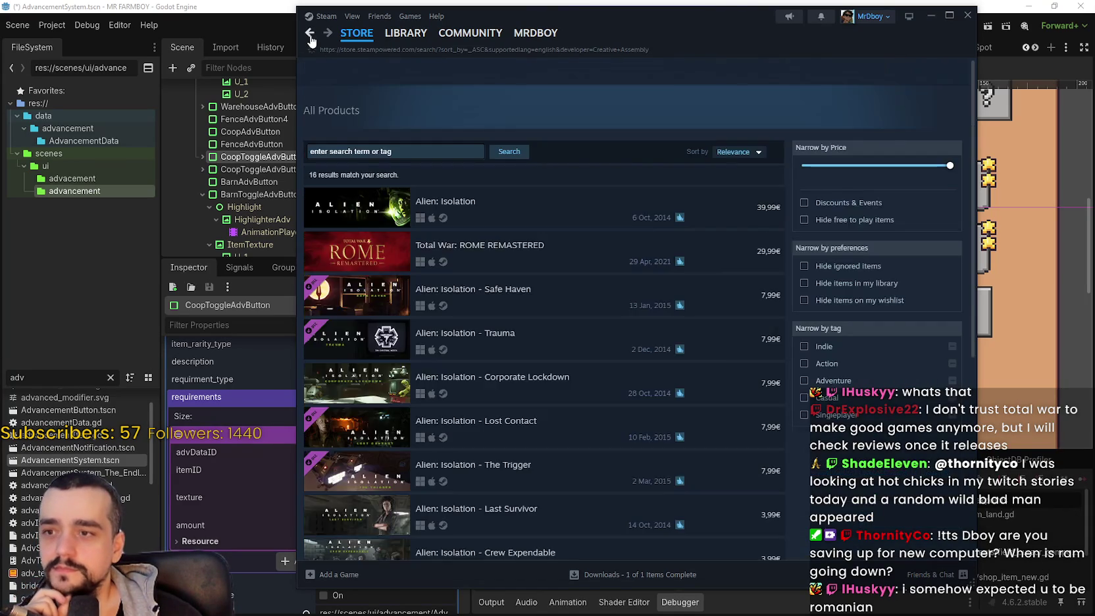
# Step: Step back through page history to the Warhammer Skulls 2026 sale page
pyautogui.scroll(-10, 528, 408)
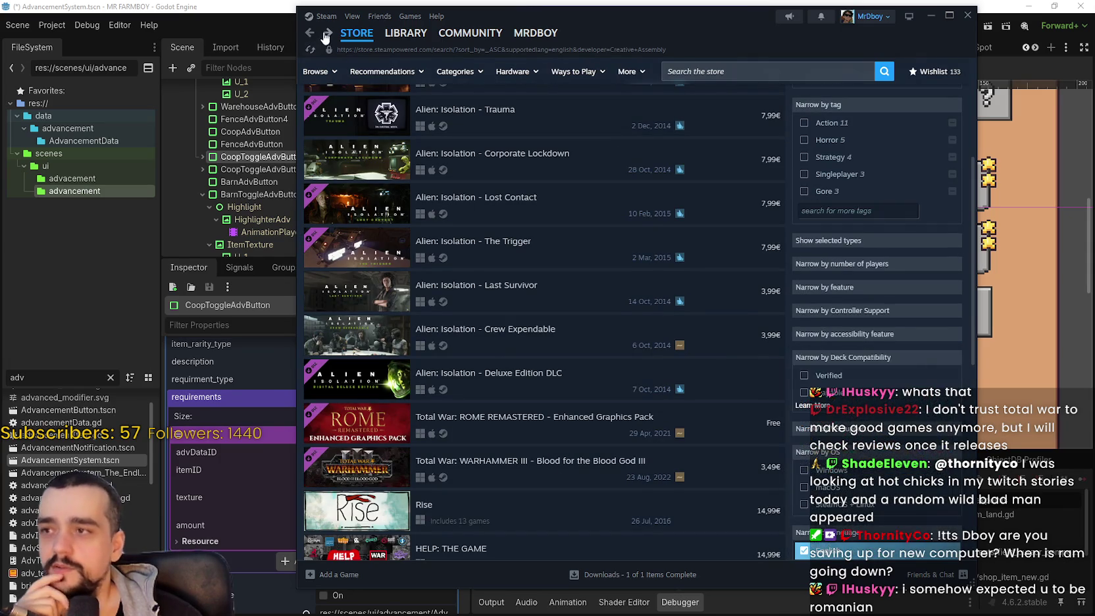
pyautogui.click(307, 35)
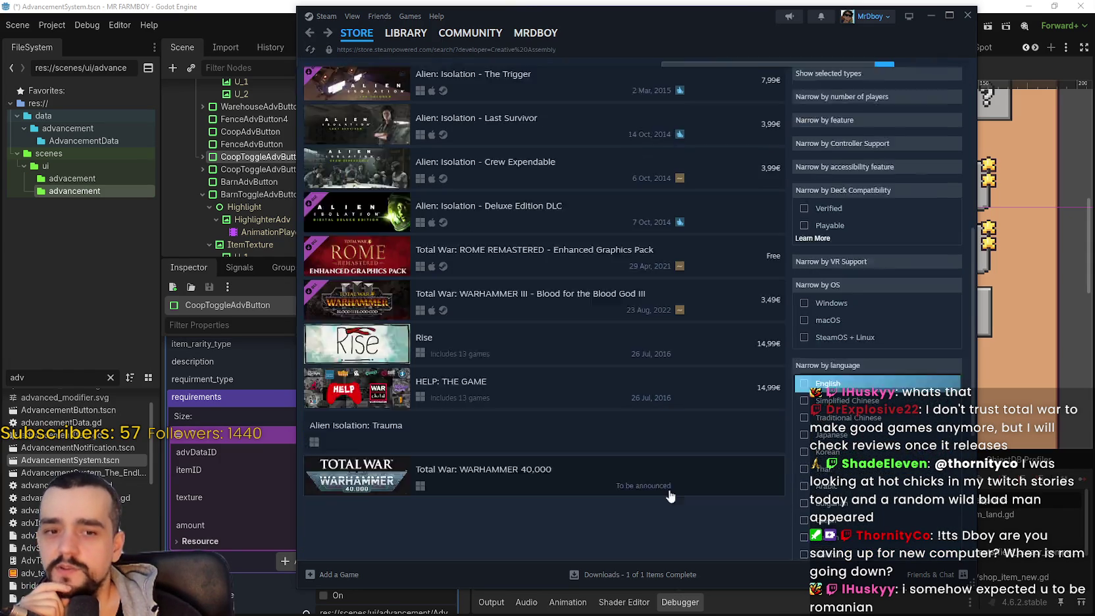
pyautogui.rightClick(309, 33)
pyautogui.click(309, 31)
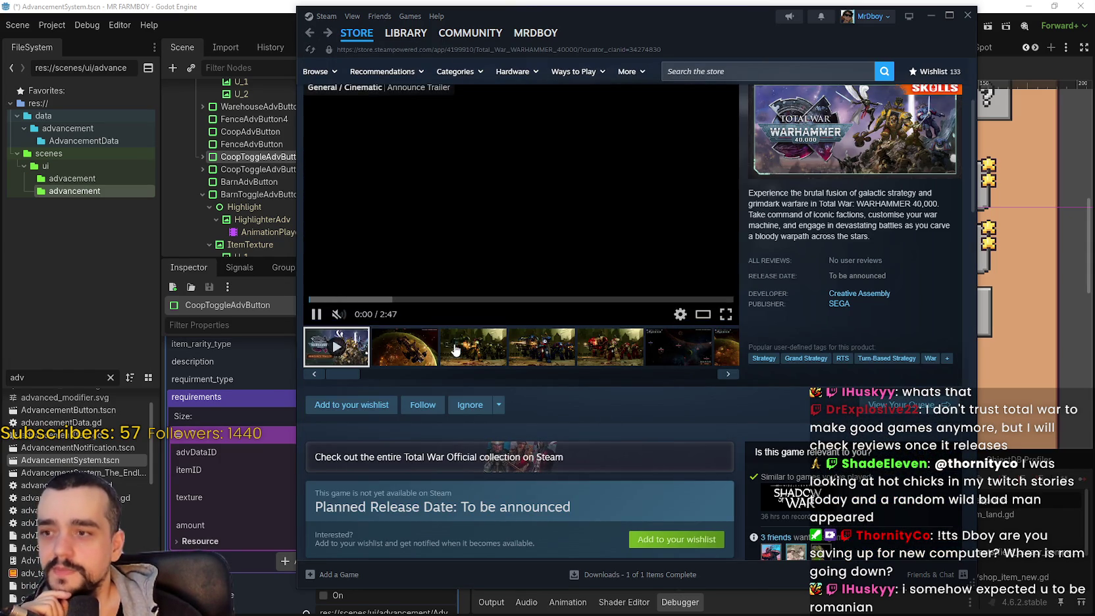
pyautogui.click(309, 33)
pyautogui.scroll(6, 813, 259)
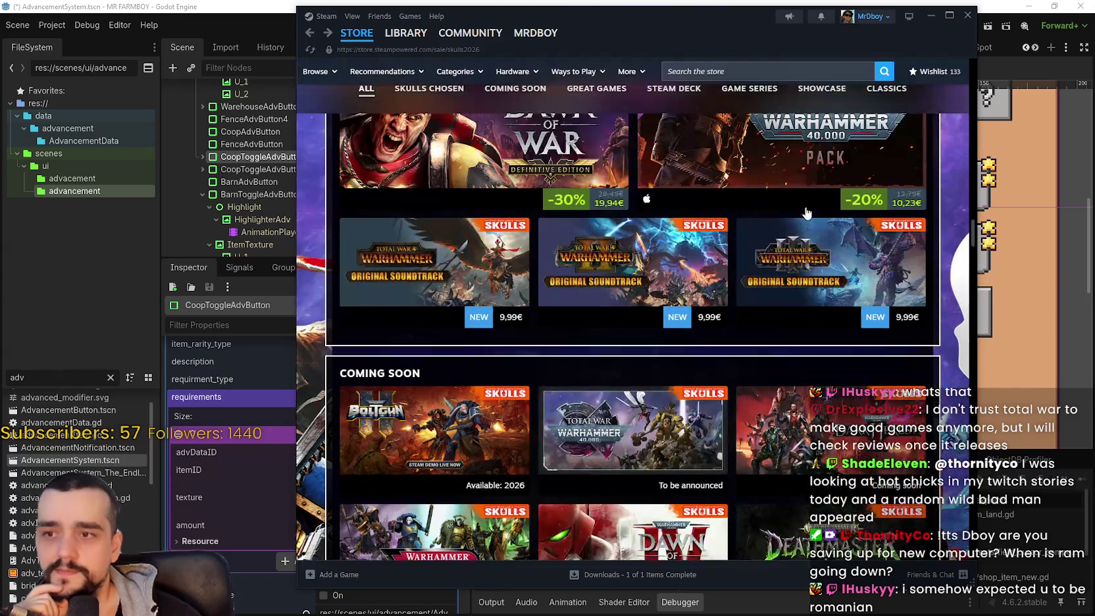
# Step: Scroll the Skulls sale page and open Warhammer 40,000: Gladius - Relics of War
pyautogui.scroll(5, 840, 421)
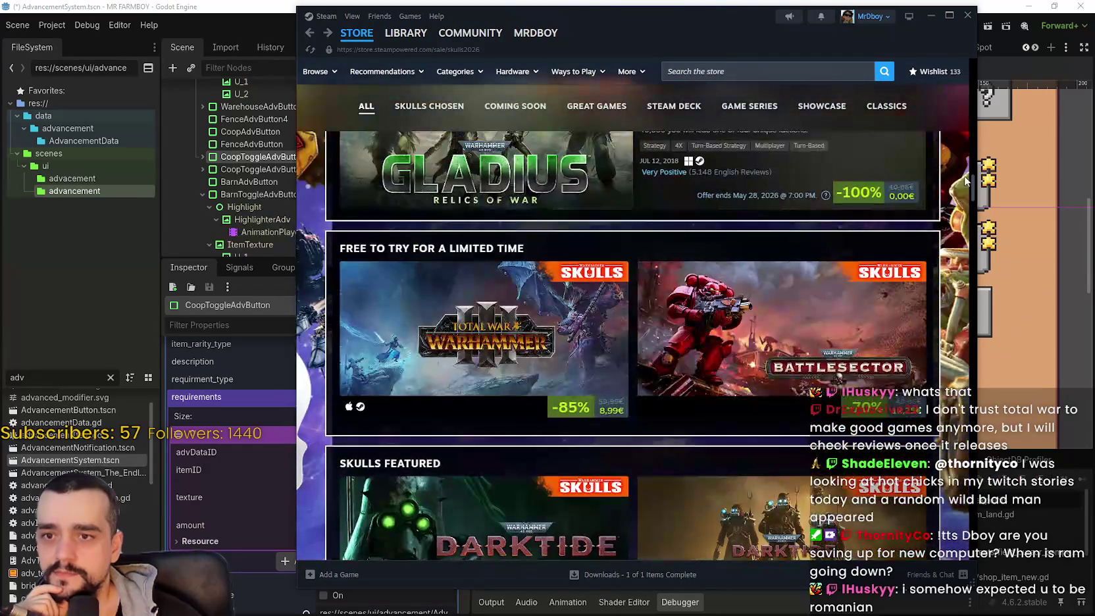
pyautogui.moveTo(968, 187); pyautogui.dragTo(972, 131)
pyautogui.scroll(-5, 971, 135)
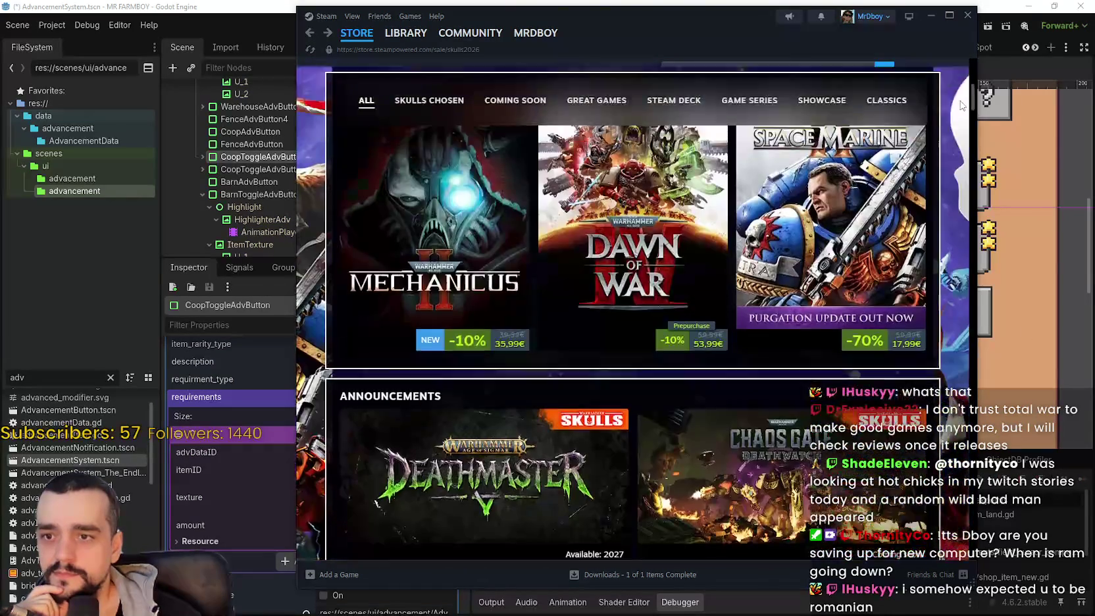
pyautogui.scroll(2, 798, 150)
pyautogui.scroll(-8, 710, 355)
pyautogui.scroll(-3, 710, 350)
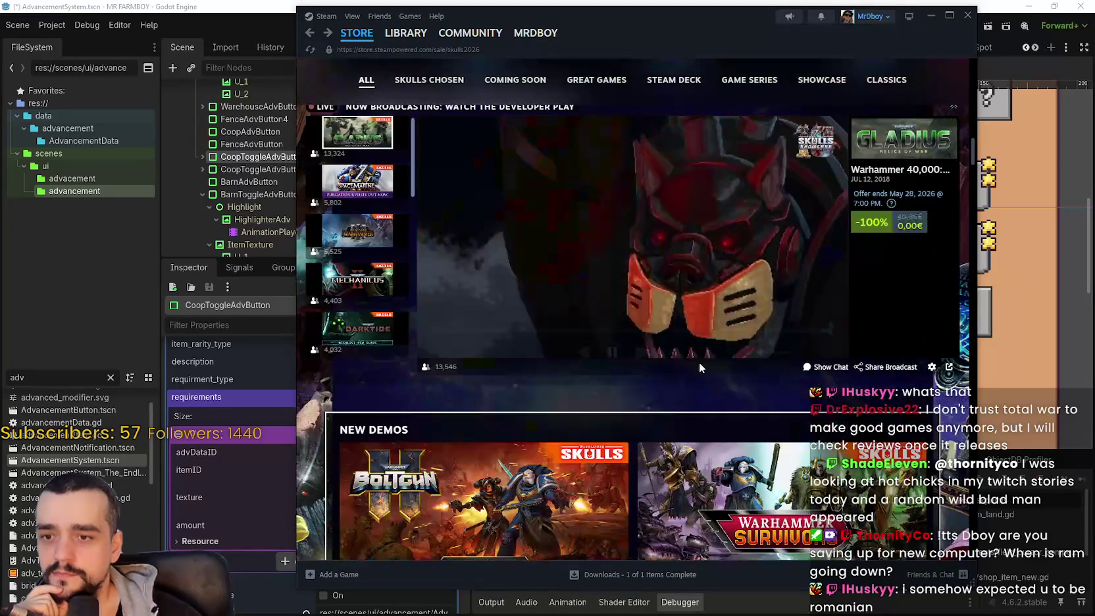
pyautogui.scroll(3, 906, 155)
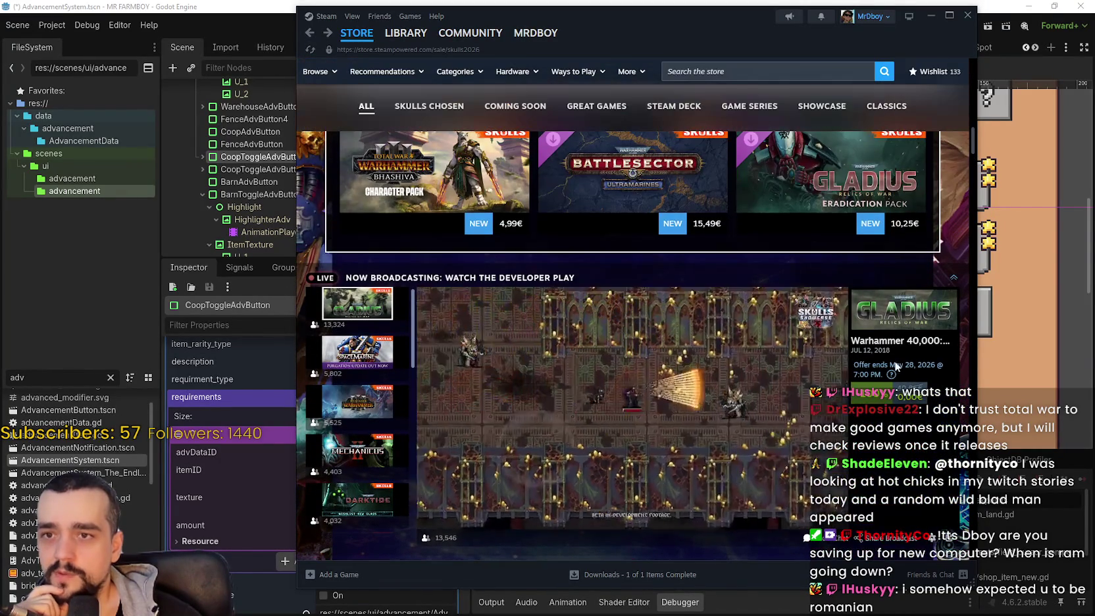
pyautogui.click(900, 347)
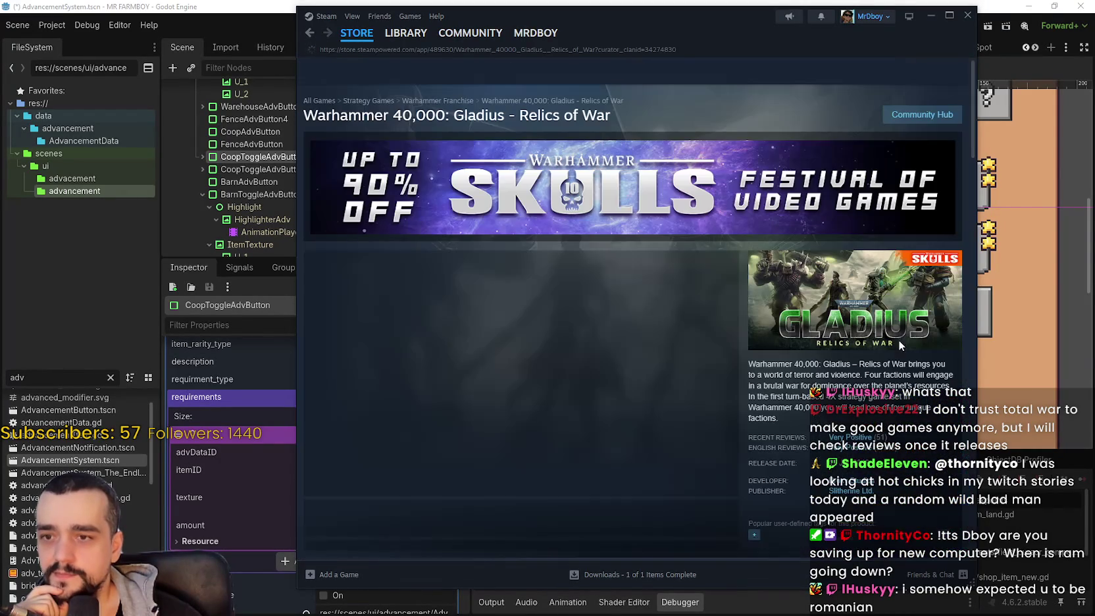
# Step: Scroll down the Gladius page, then open and close the Skulls Festival DLC release announcement
pyautogui.scroll(-3, 641, 288)
pyautogui.scroll(-10, 536, 338)
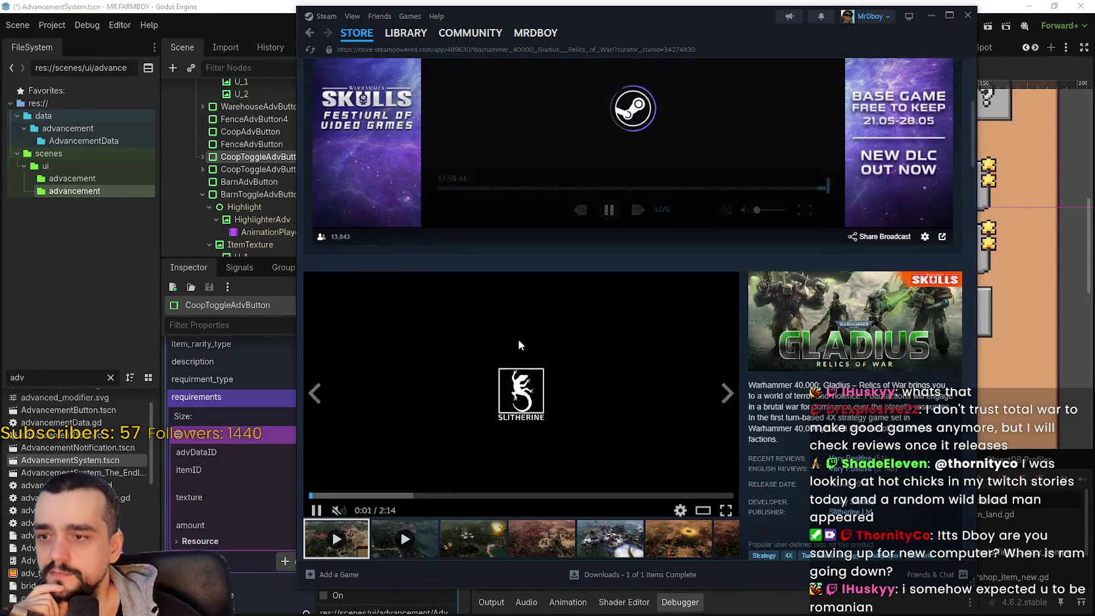
pyautogui.scroll(-1, 570, 334)
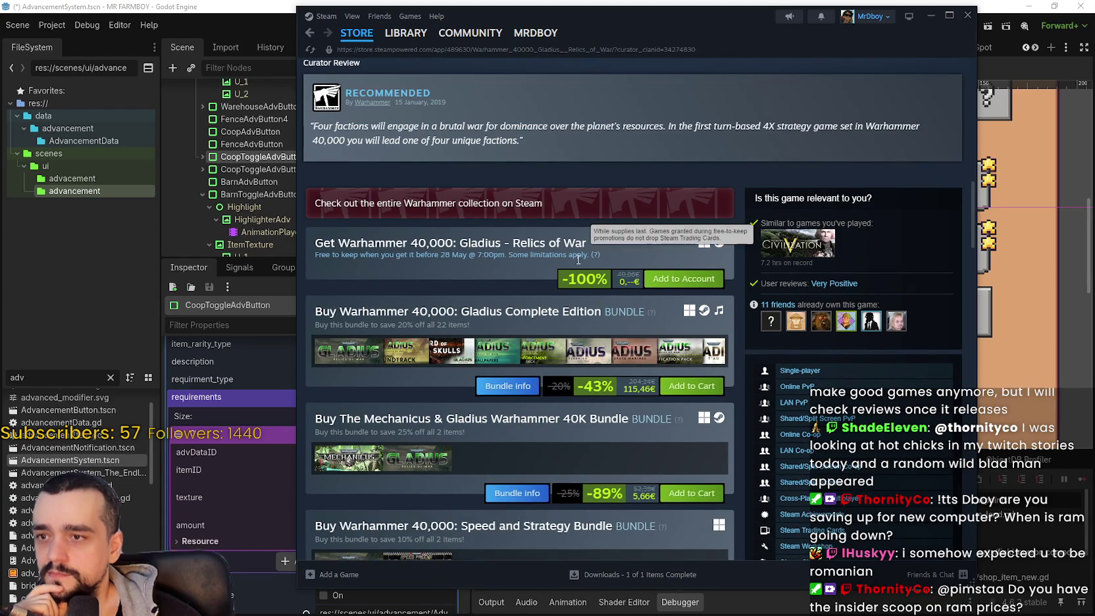
pyautogui.scroll(-10, 594, 256)
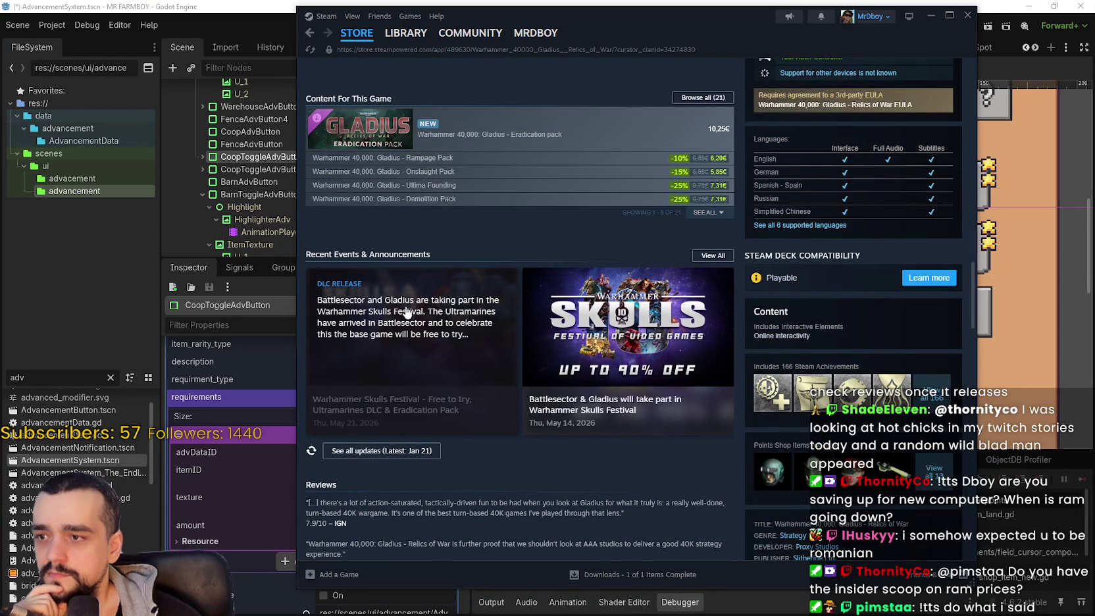
pyautogui.click(469, 378)
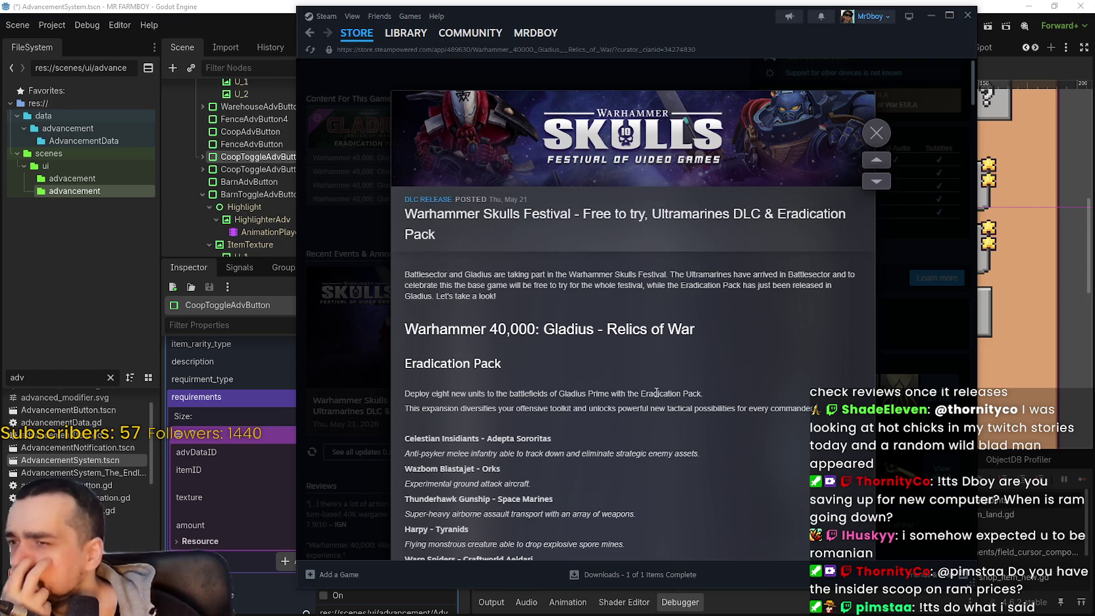
pyautogui.click(934, 337)
# Step: Read through the rest of the Gladius store page
pyautogui.scroll(-10, 664, 342)
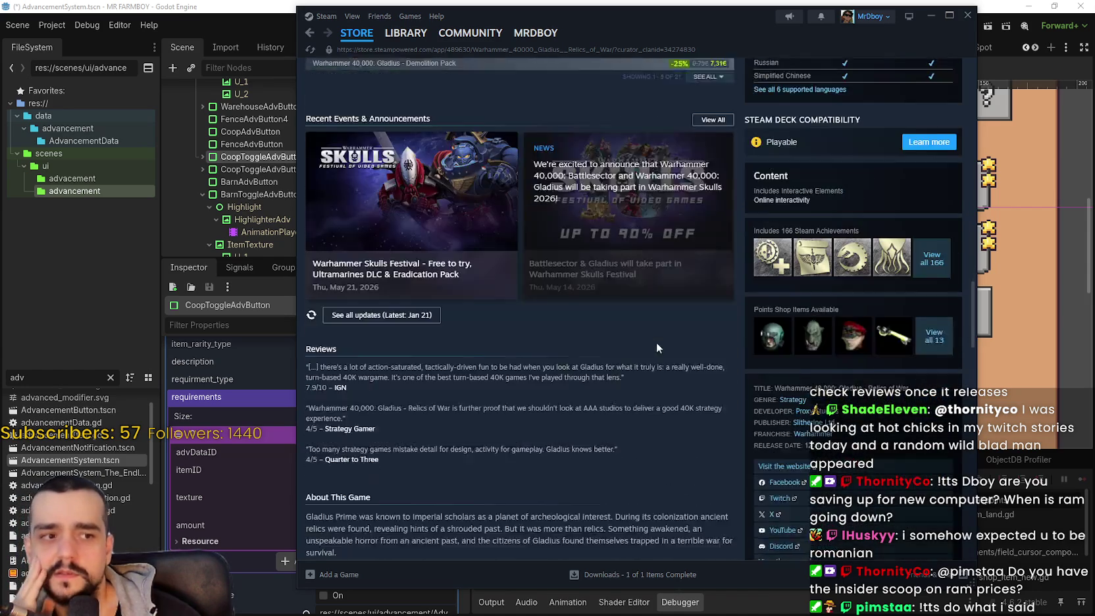
pyautogui.scroll(-5, 930, 324)
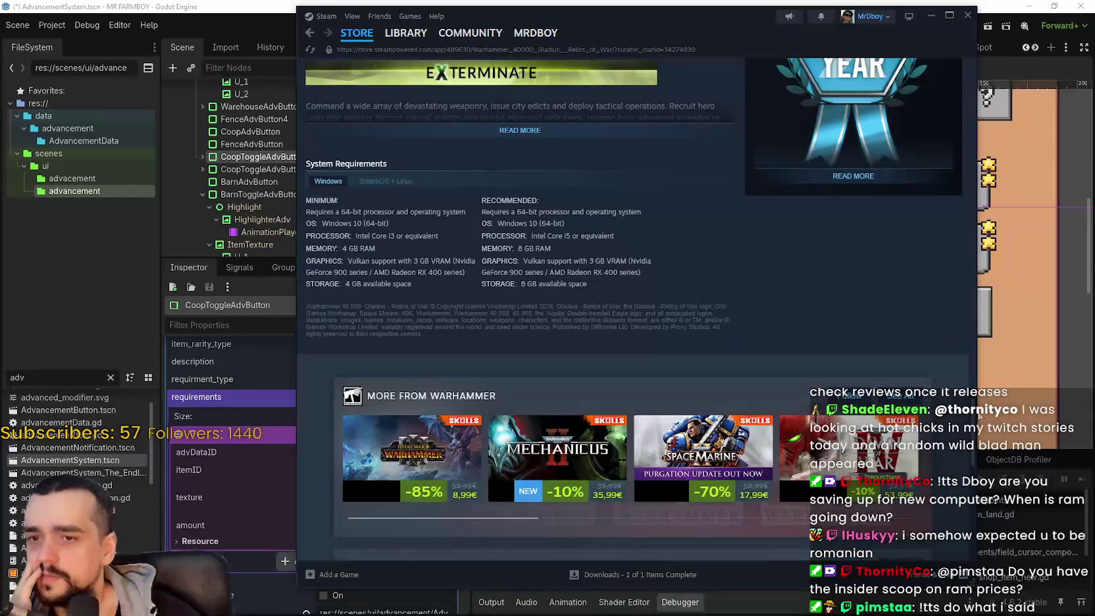
pyautogui.scroll(-6, 954, 184)
pyautogui.moveTo(969, 327); pyautogui.dragTo(989, 64)
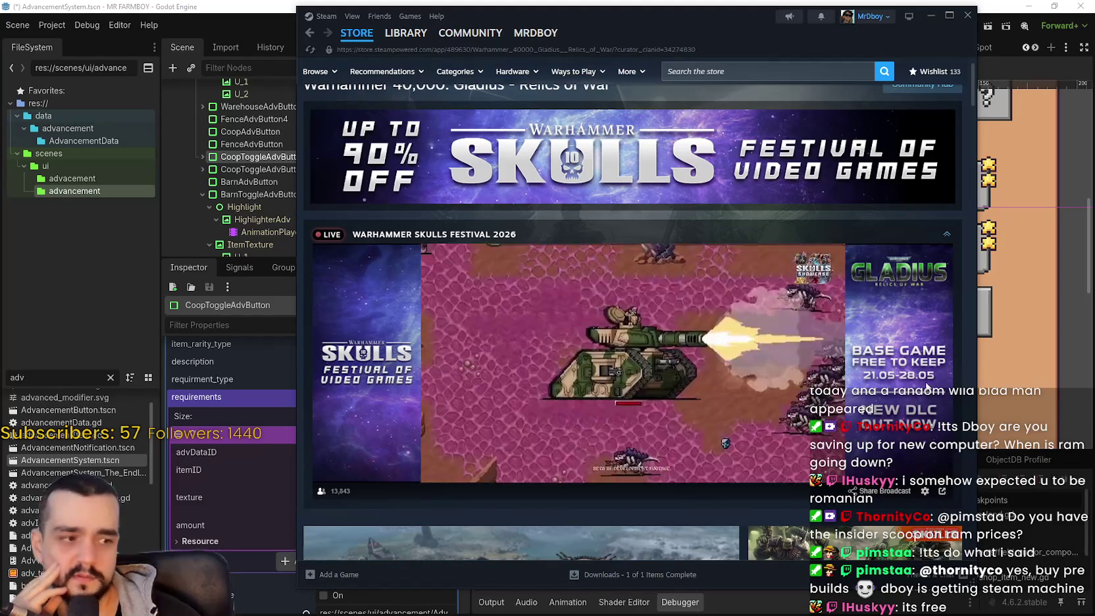
pyautogui.scroll(-3, 901, 391)
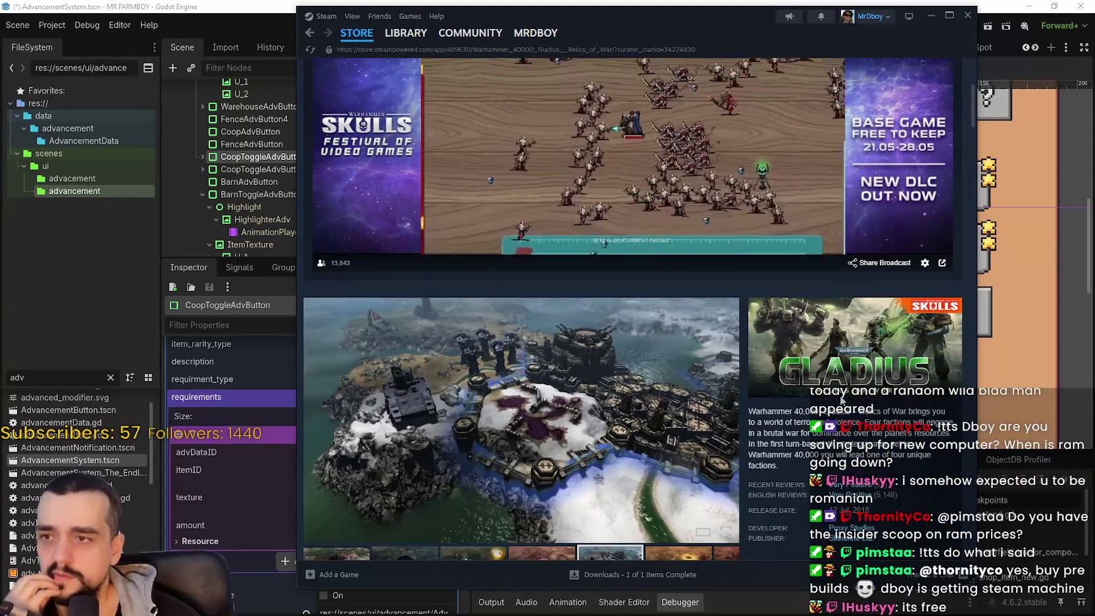
pyautogui.scroll(3, 875, 394)
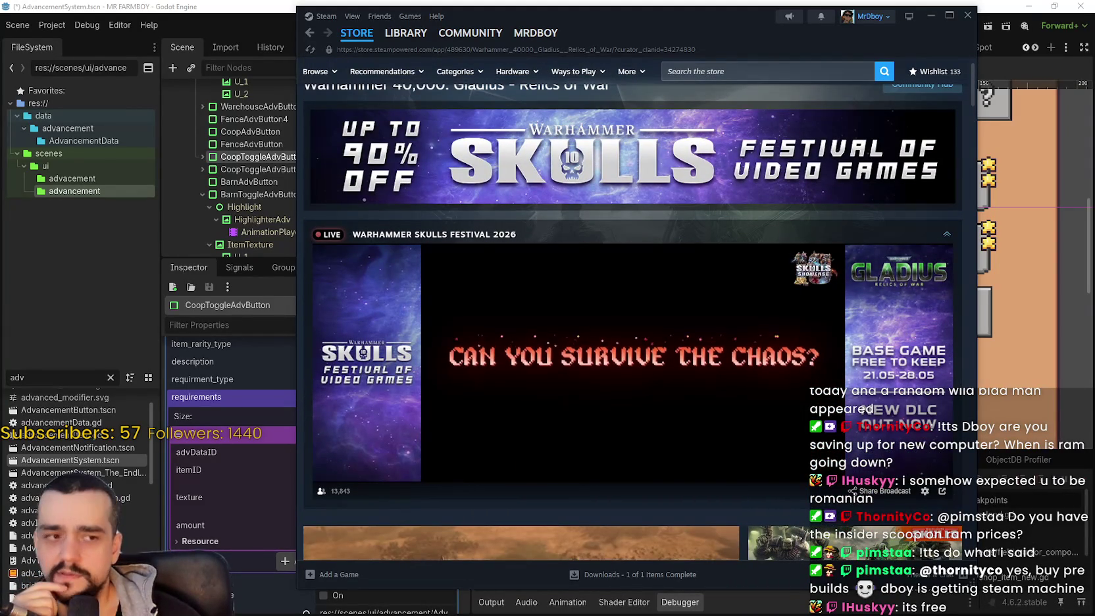
pyautogui.scroll(-3, 585, 398)
pyautogui.scroll(3, 584, 397)
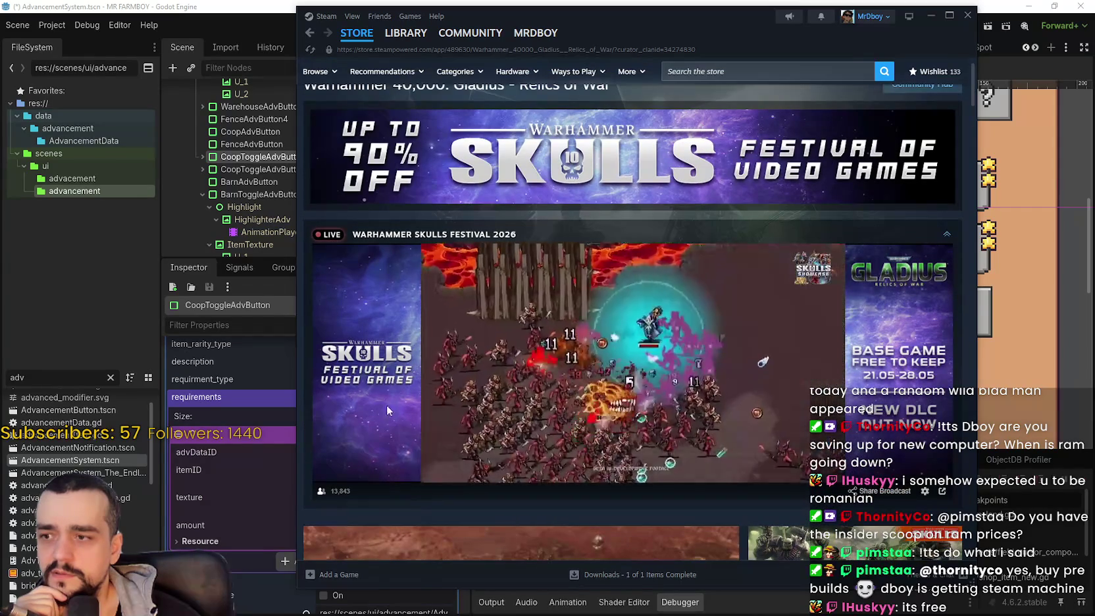
pyautogui.moveTo(685, 318)
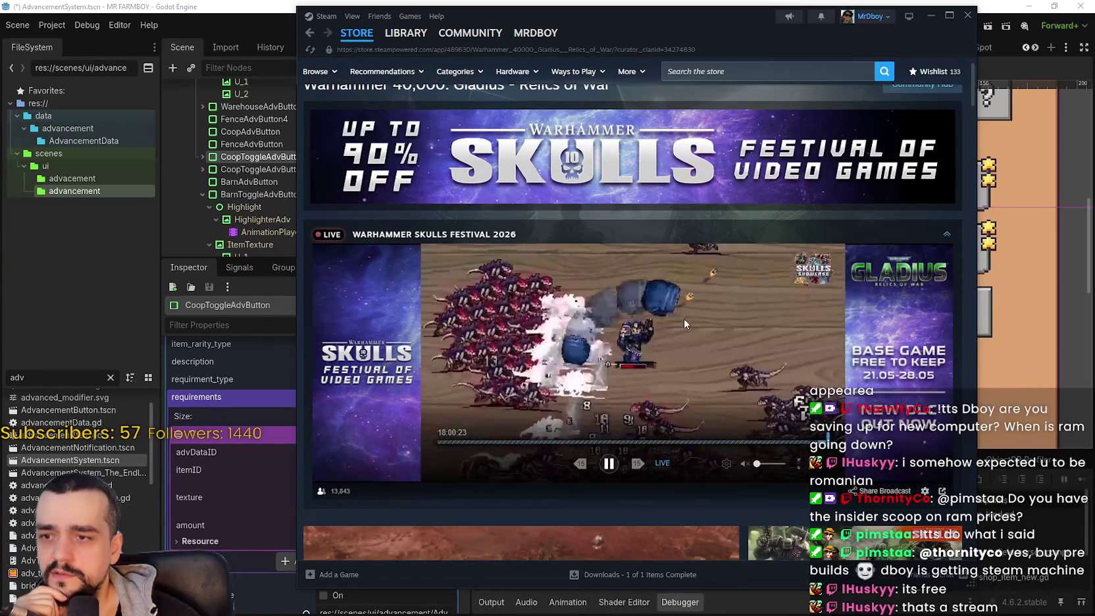
pyautogui.scroll(-5, 668, 342)
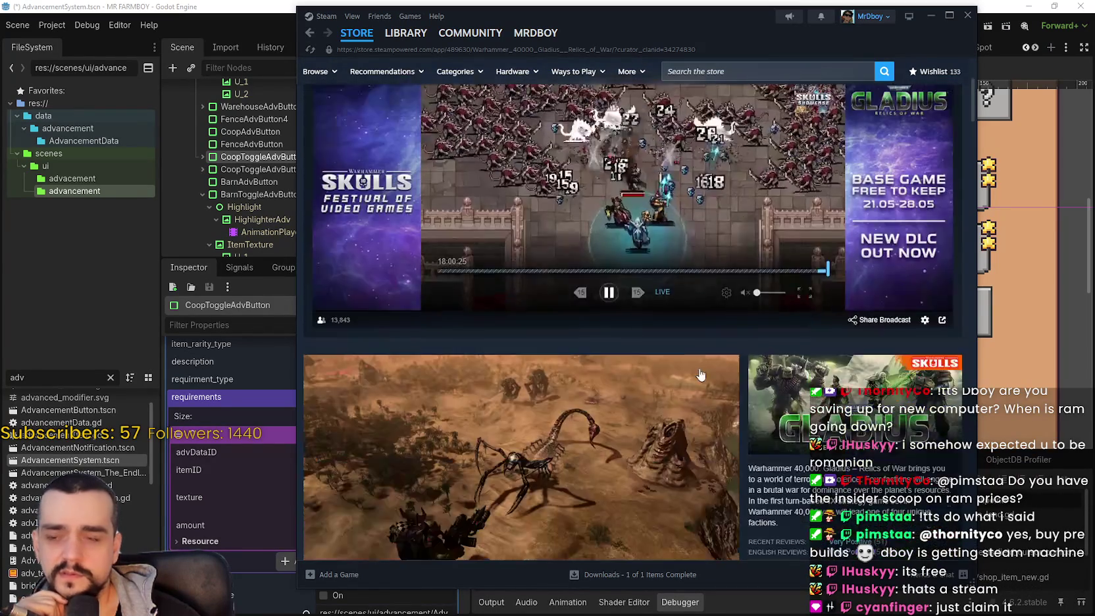
pyautogui.scroll(-5, 785, 434)
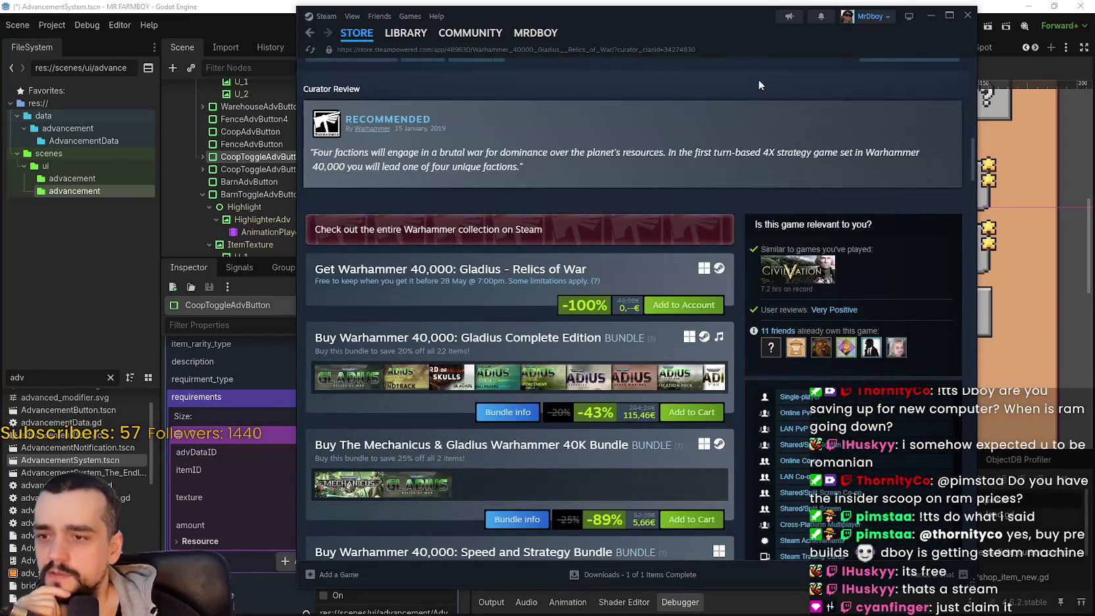
# Step: Glance at the Godot editor, then return to the Steam store window
pyautogui.hotkey('alt', 'Tab')
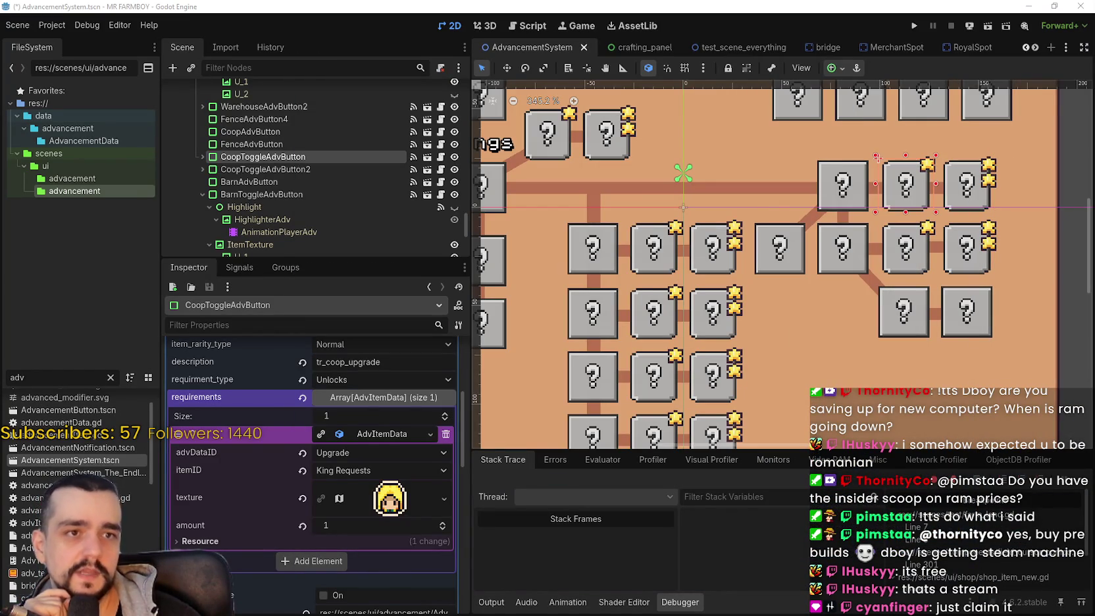
pyautogui.hotkey('alt', 'Tab')
pyautogui.moveTo(811, 43); pyautogui.dragTo(645, 26)
# Step: Search the store for Warhammer, then dismiss the results list
pyautogui.scroll(-1, 633, 412)
pyautogui.scroll(-4, 634, 413)
pyautogui.scroll(10, 639, 389)
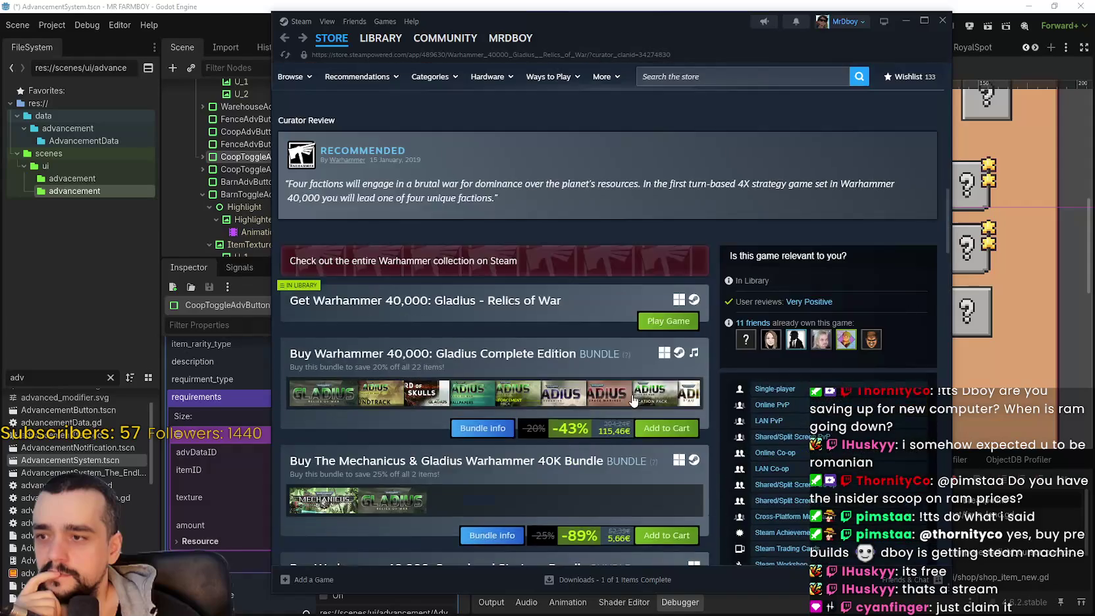
pyautogui.scroll(3, 639, 379)
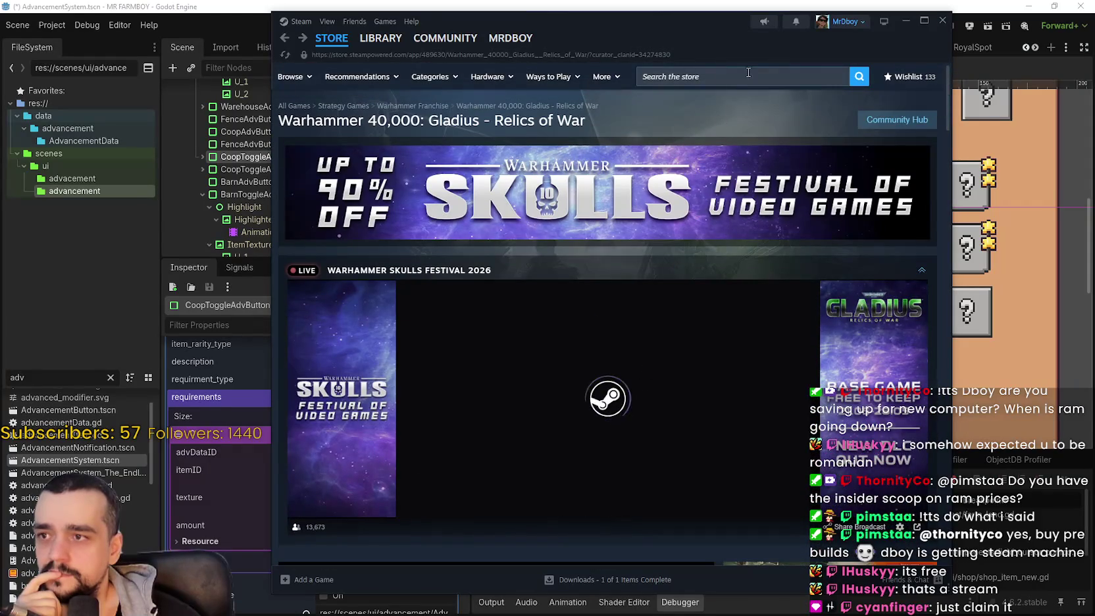
pyautogui.click(779, 79)
pyautogui.write('W')
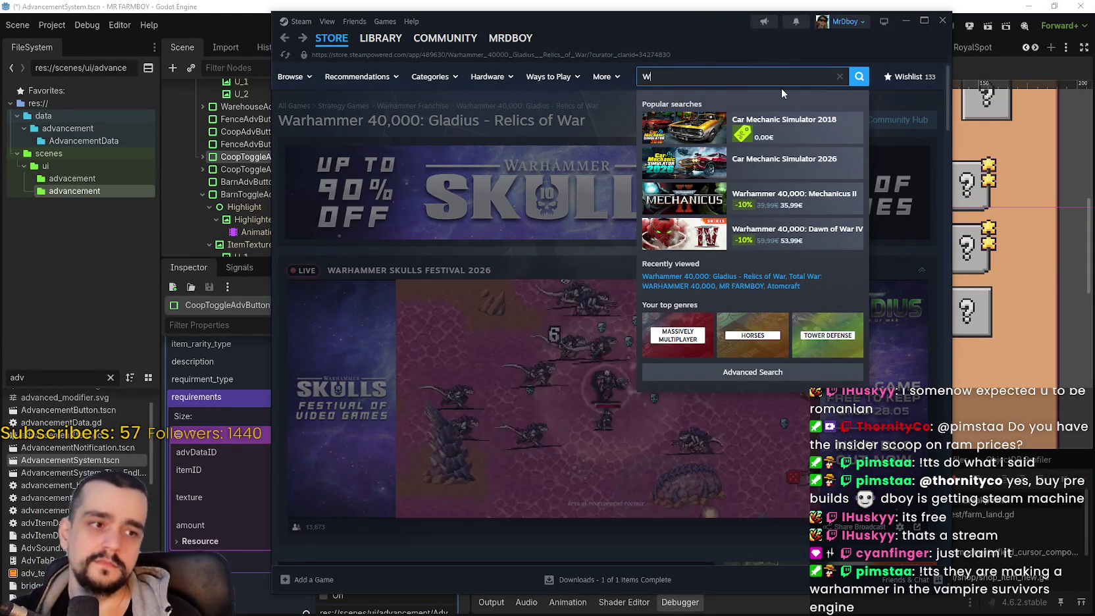
pyautogui.write('arhammer')
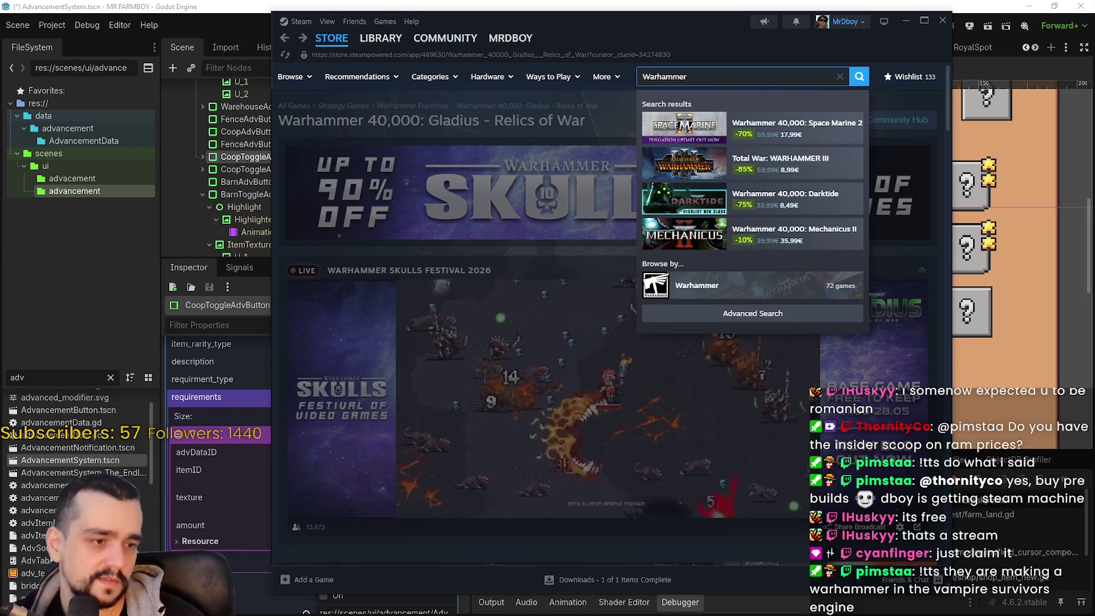
pyautogui.press('Escape')
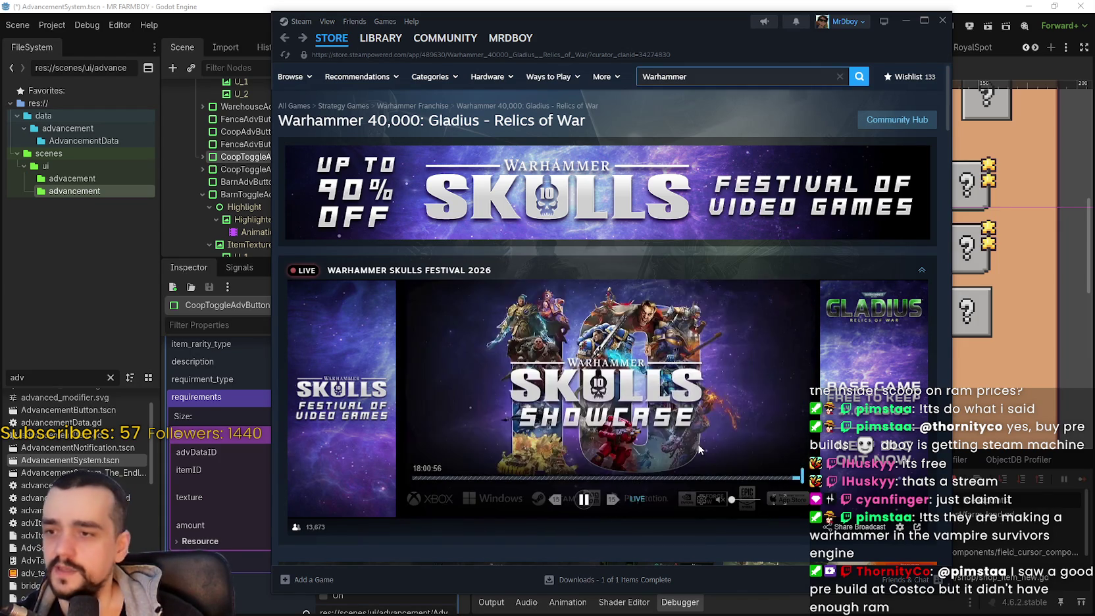
# Step: Bring the Warhammer search results back up, then go to the store front page
pyautogui.scroll(-1, 631, 408)
pyautogui.scroll(-3, 565, 370)
pyautogui.scroll(4, 663, 423)
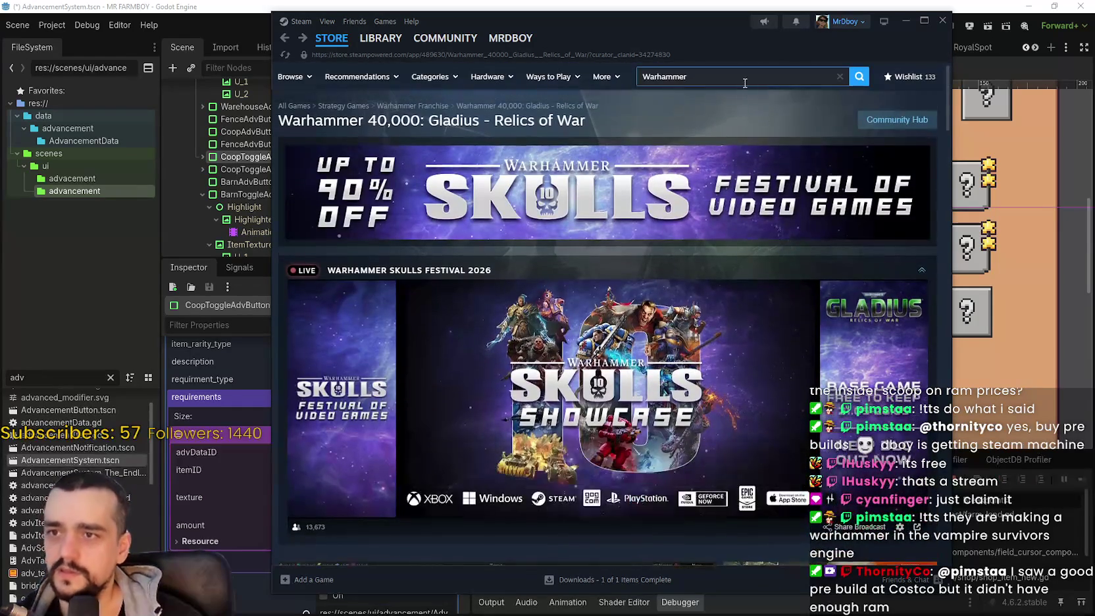
pyautogui.click(738, 78)
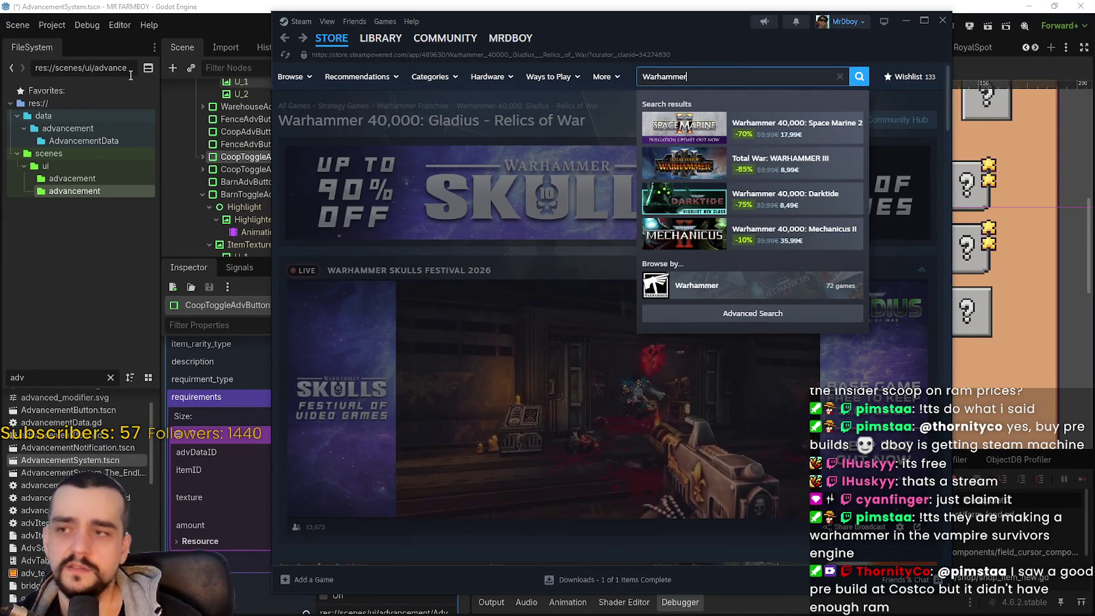
pyautogui.click(330, 40)
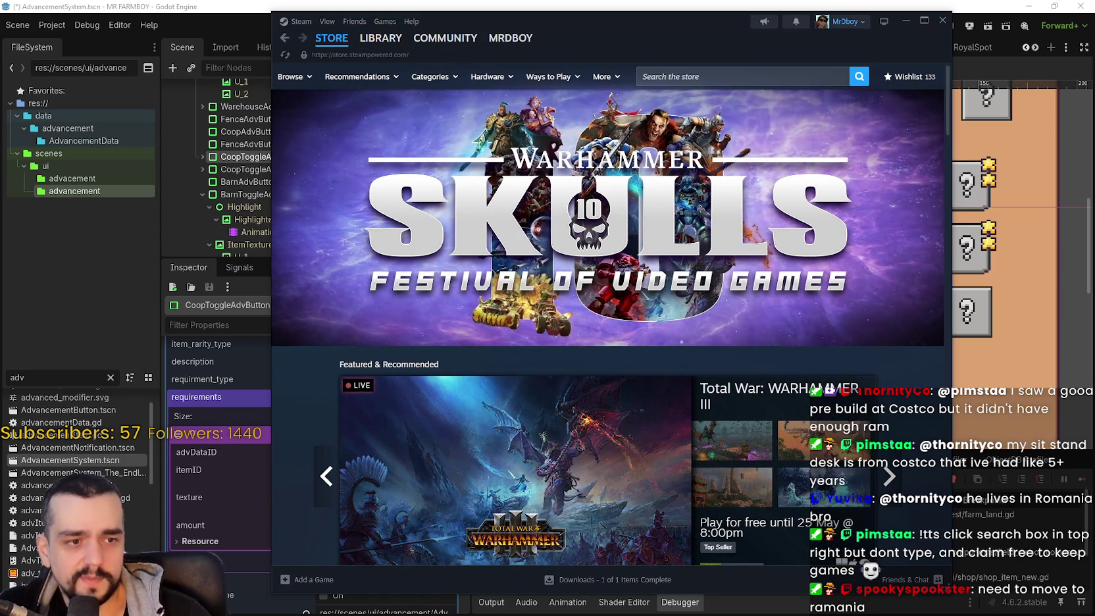
# Step: Open the store search suggestions from the front page
pyautogui.click(777, 77)
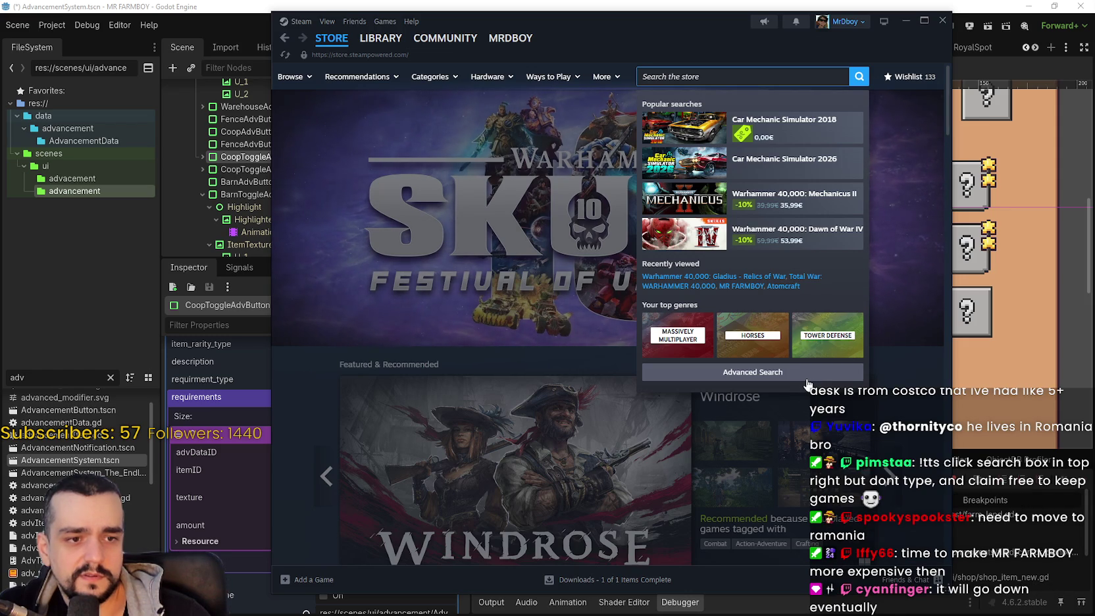
# Step: Close the search suggestions, reopen them, and type 'hammer' into the store search
pyautogui.click(315, 332)
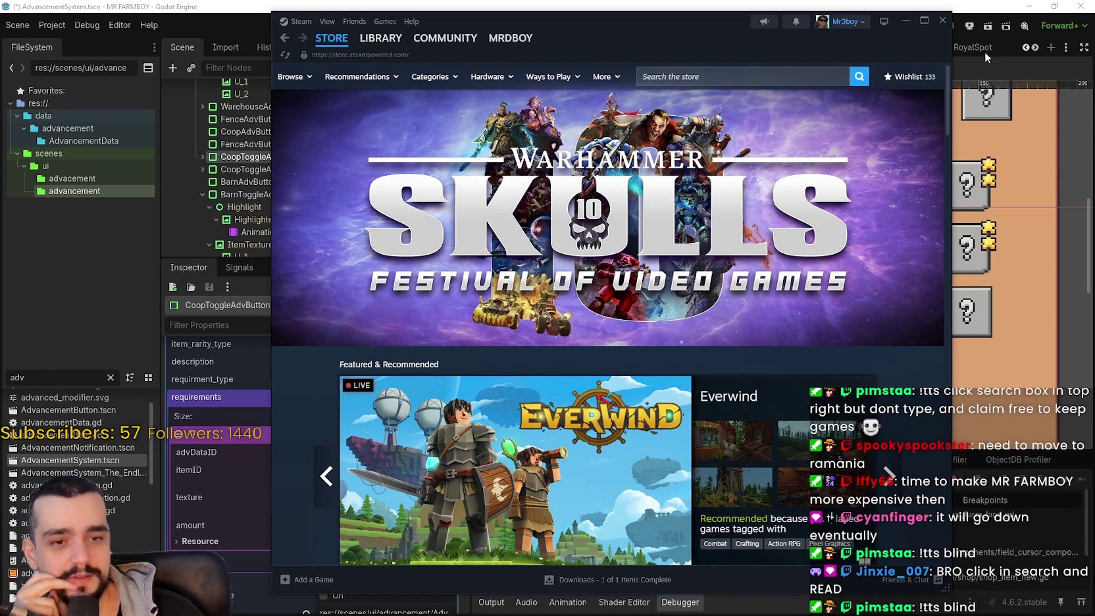
pyautogui.click(758, 75)
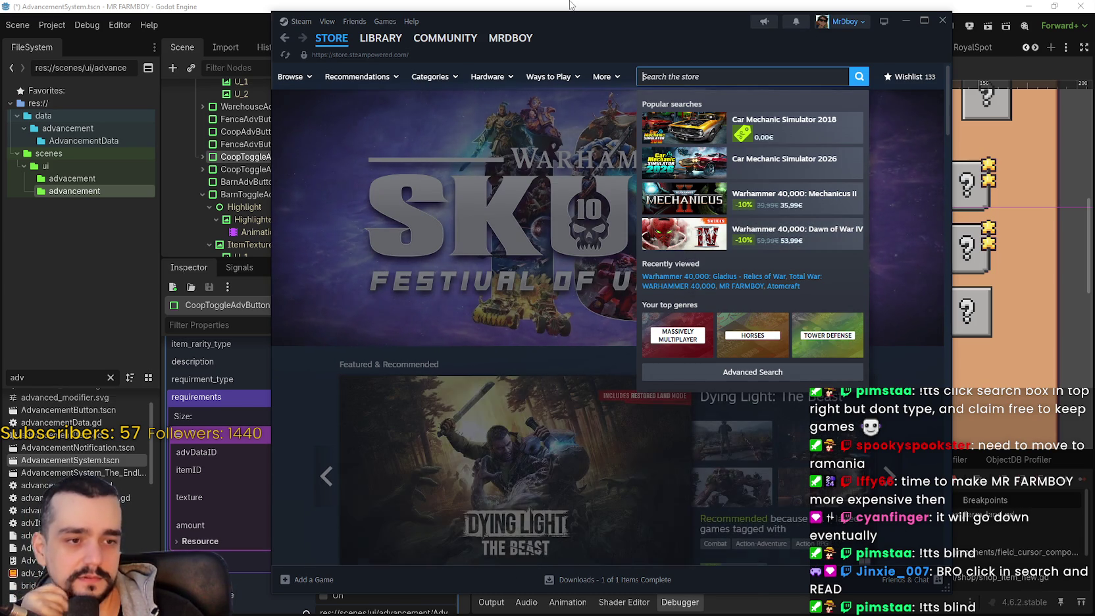
pyautogui.write('Warhammer')
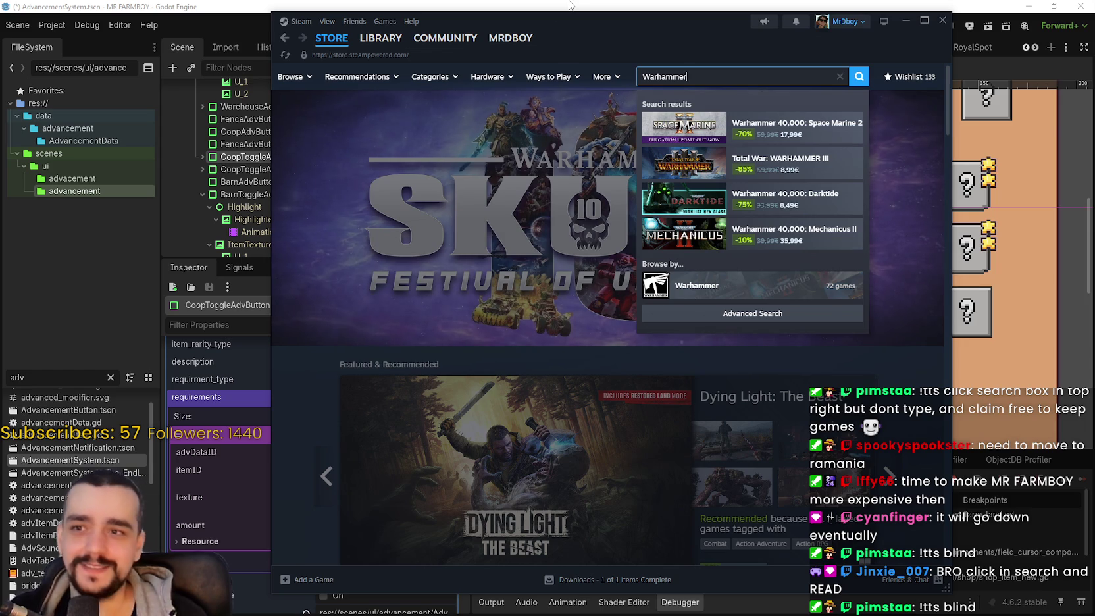
# Step: Browse the full Warhammer search results list, then return to the store front page
pyautogui.click(782, 315)
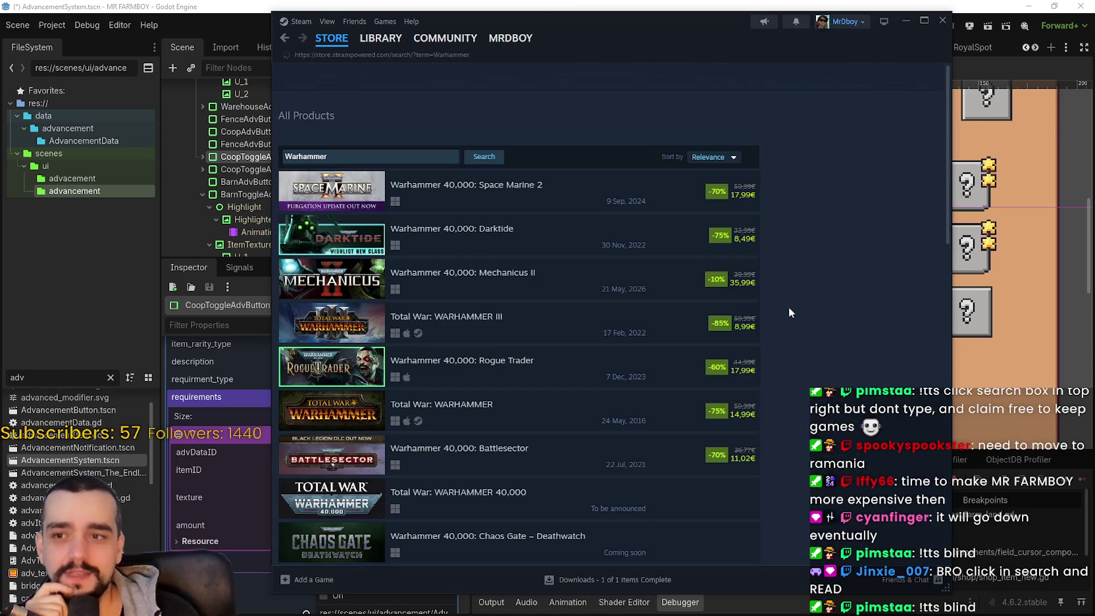
pyautogui.scroll(-10, 524, 421)
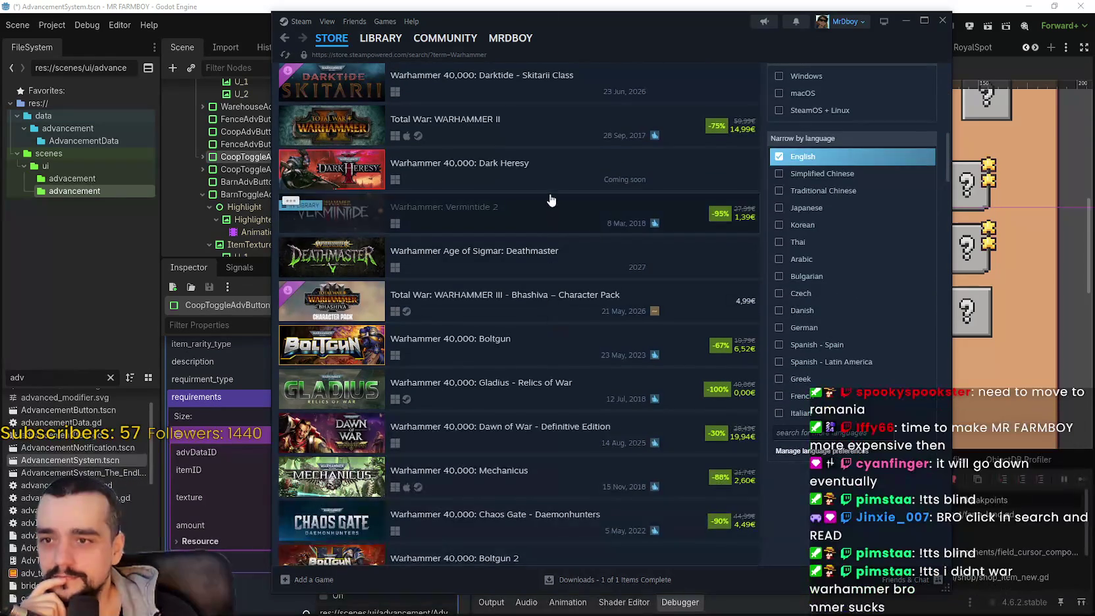
pyautogui.scroll(-5, 525, 283)
pyautogui.moveTo(526, 276)
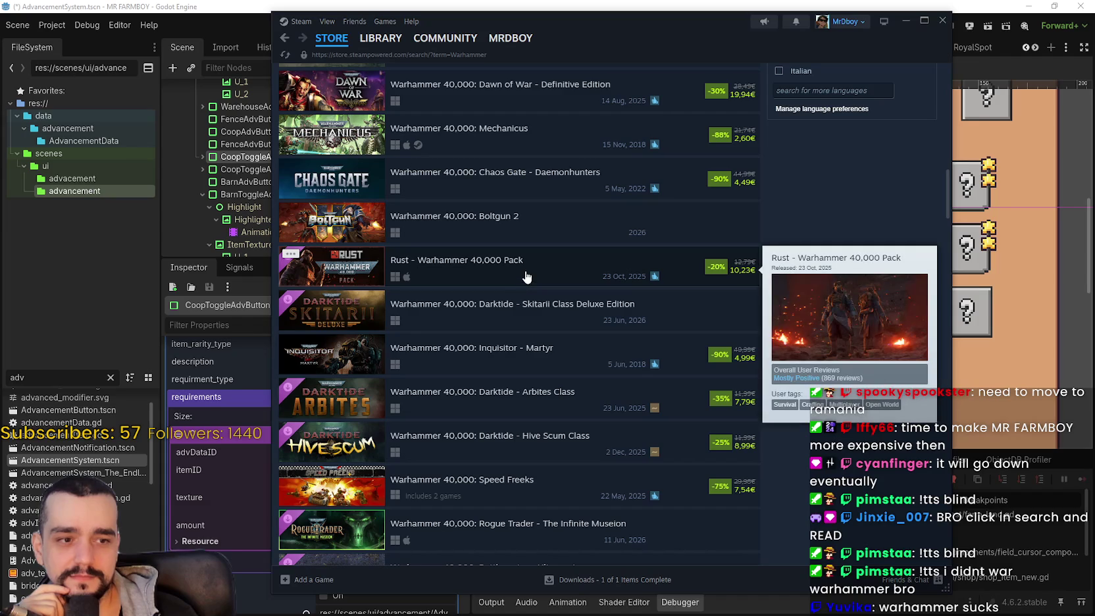
pyautogui.scroll(-2, 516, 242)
pyautogui.scroll(-5, 600, 289)
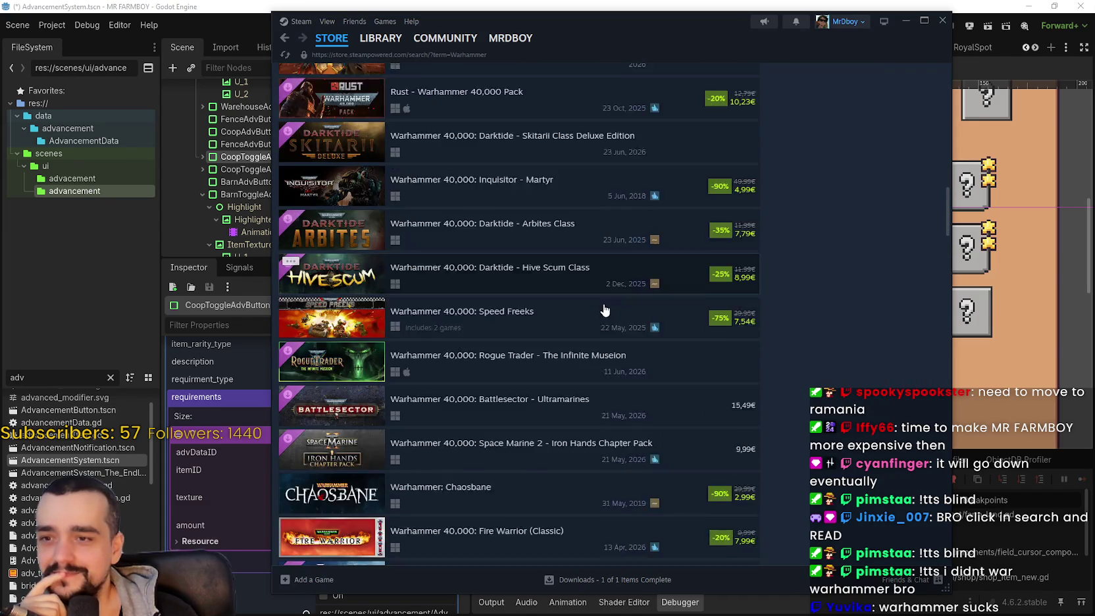
pyautogui.scroll(-3, 604, 306)
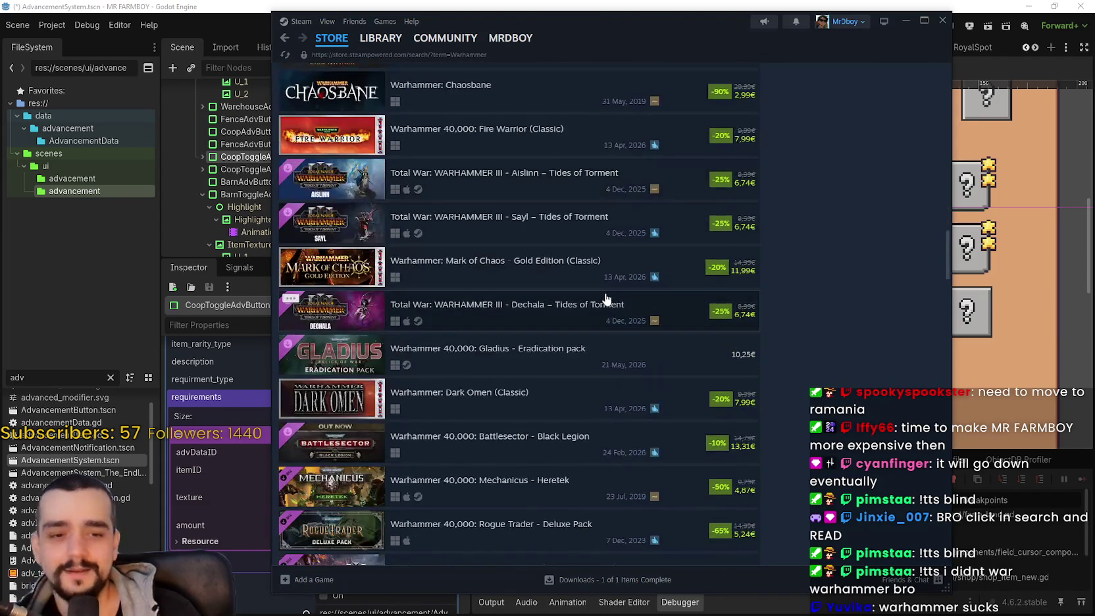
pyautogui.moveTo(600, 306)
pyautogui.scroll(-2, 597, 312)
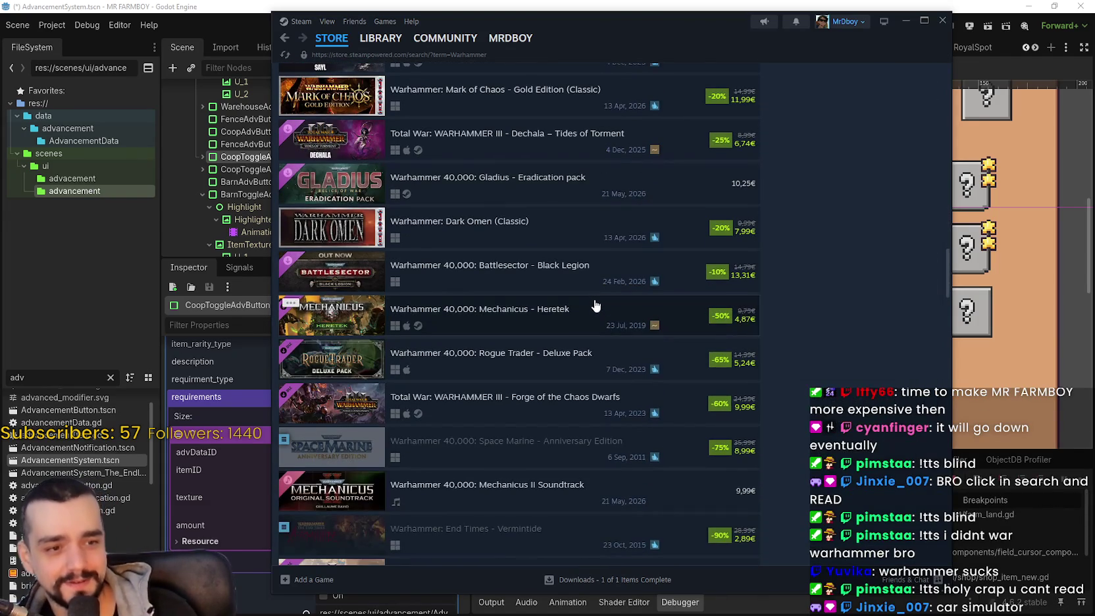
pyautogui.scroll(4, 648, 276)
pyautogui.scroll(-4, 656, 277)
pyautogui.scroll(-5, 648, 283)
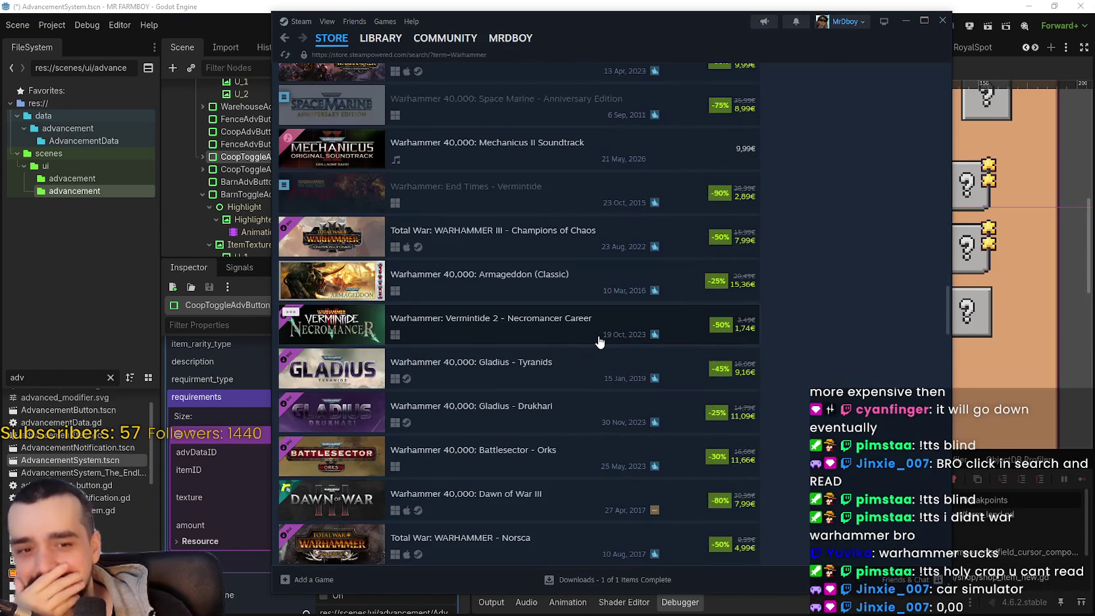
pyautogui.moveTo(599, 342)
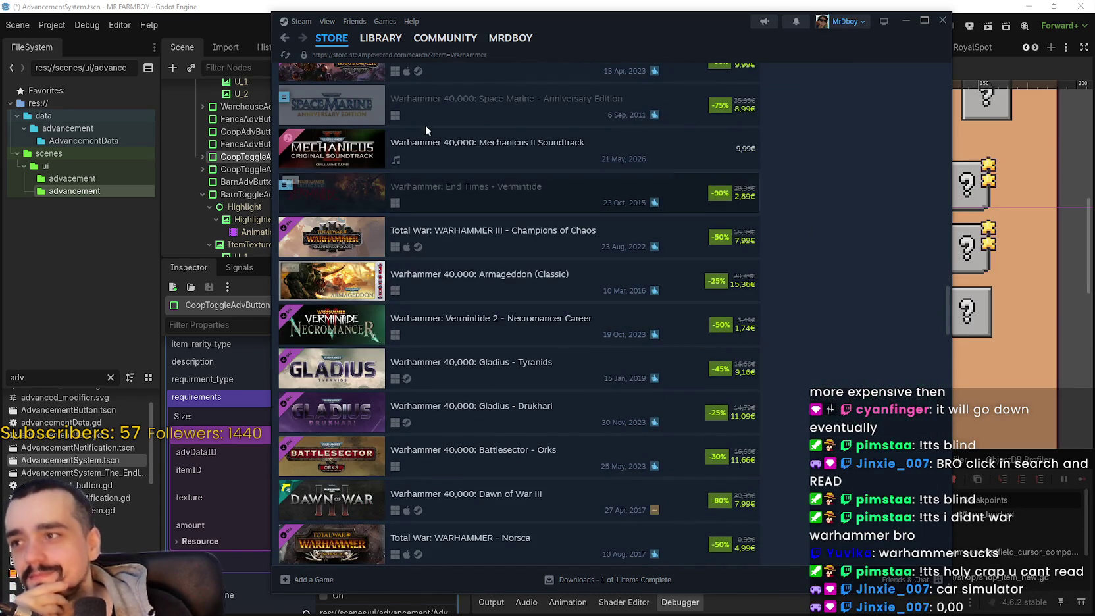
pyautogui.click(340, 41)
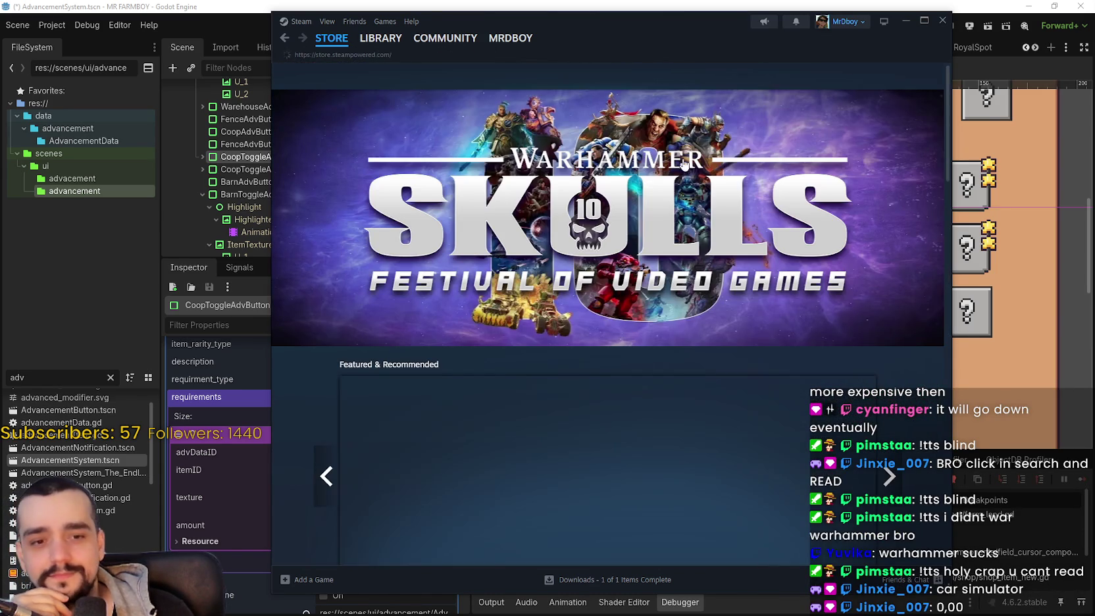
pyautogui.click(777, 74)
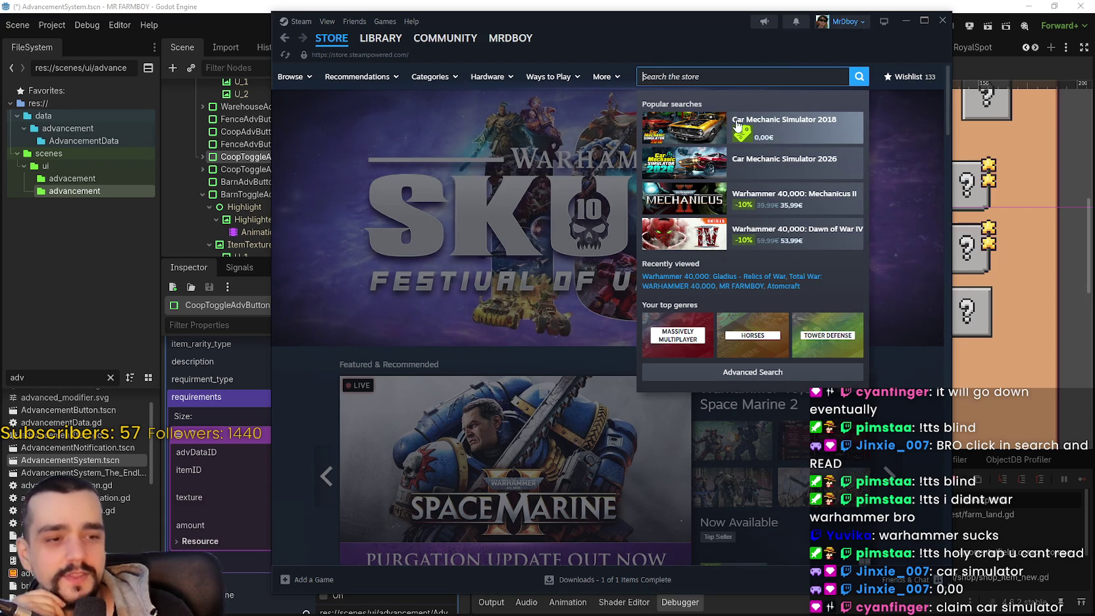
pyautogui.click(835, 141)
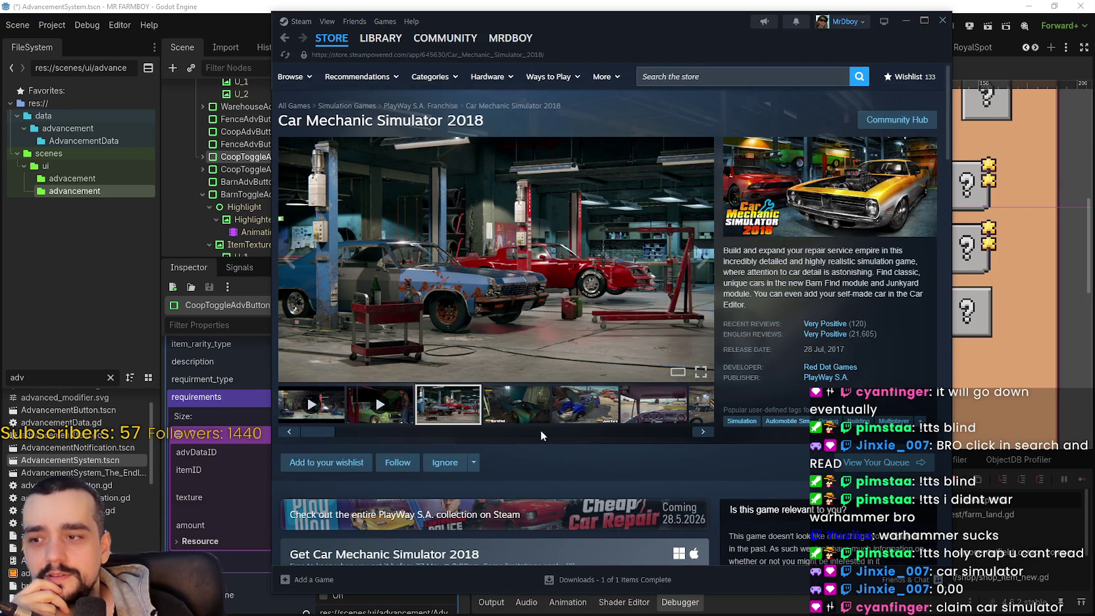
pyautogui.click(540, 421)
pyautogui.click(585, 411)
pyautogui.click(653, 415)
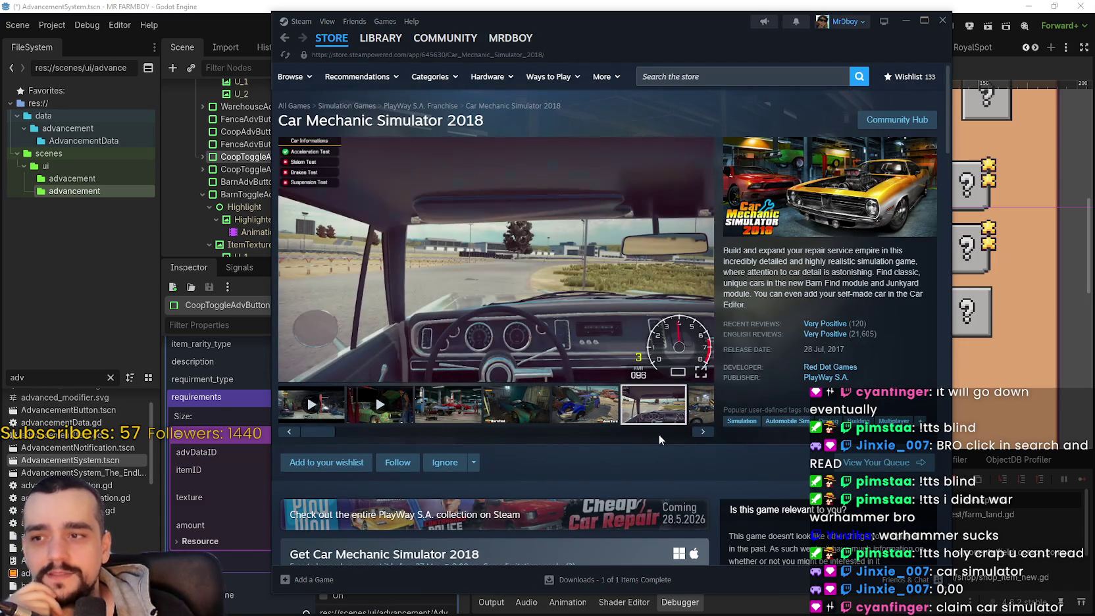
pyautogui.click(707, 428)
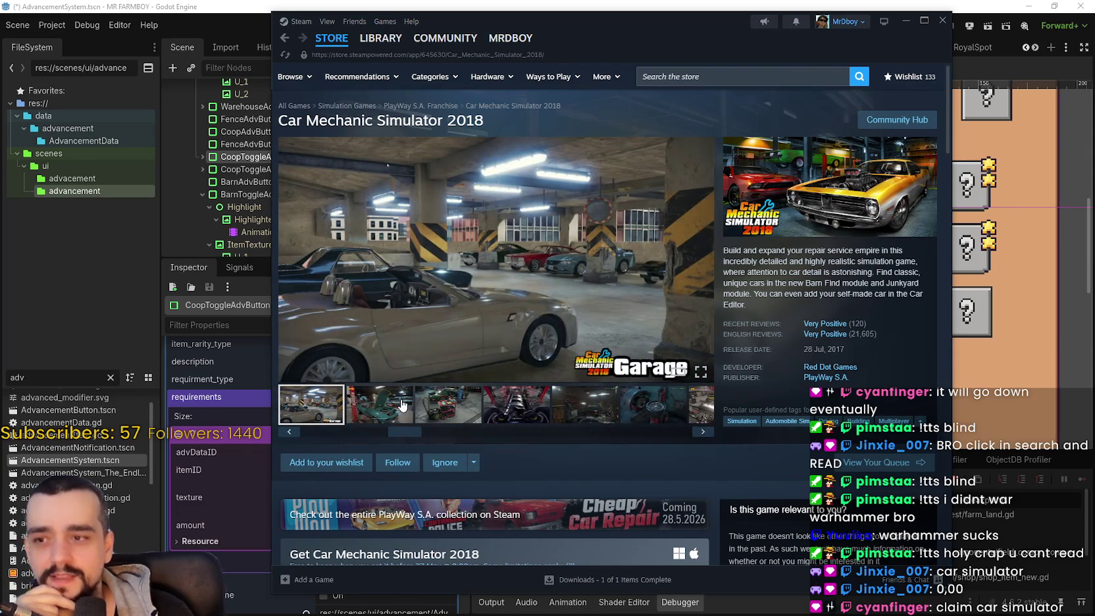
pyautogui.click(464, 399)
pyautogui.scroll(-4, 572, 418)
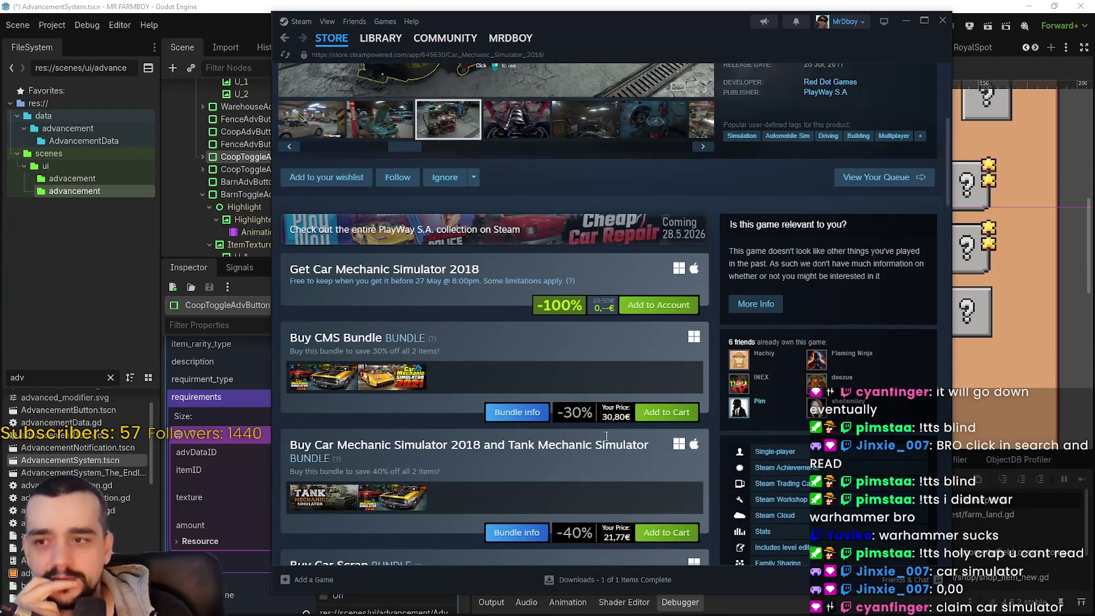
pyautogui.scroll(4, 565, 439)
pyautogui.click(332, 38)
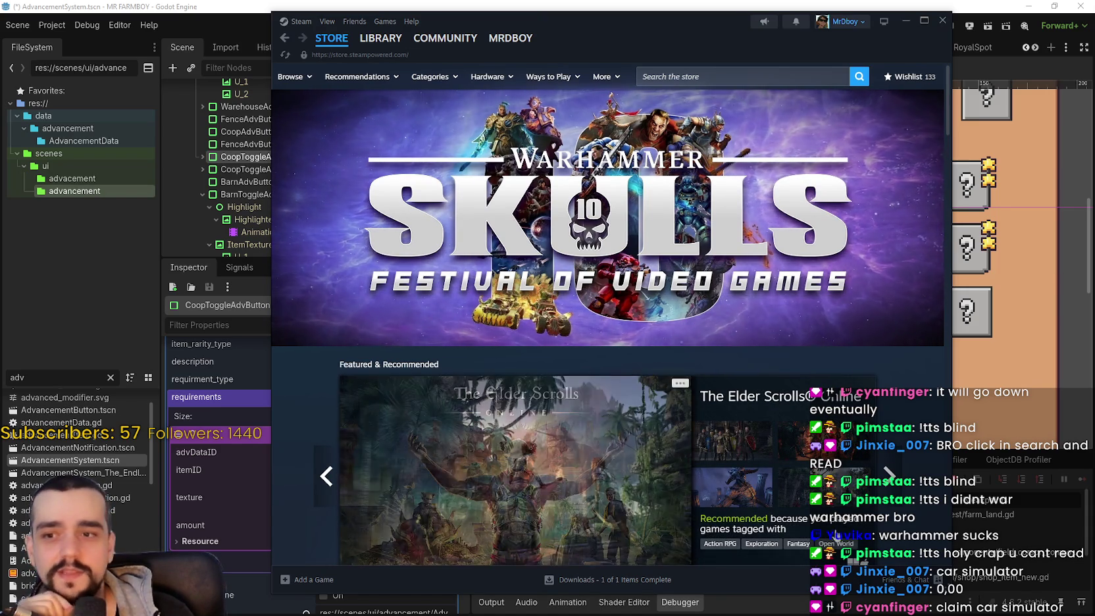
pyautogui.scroll(-1, 899, 445)
pyautogui.scroll(-3, 874, 348)
pyautogui.scroll(-6, 873, 348)
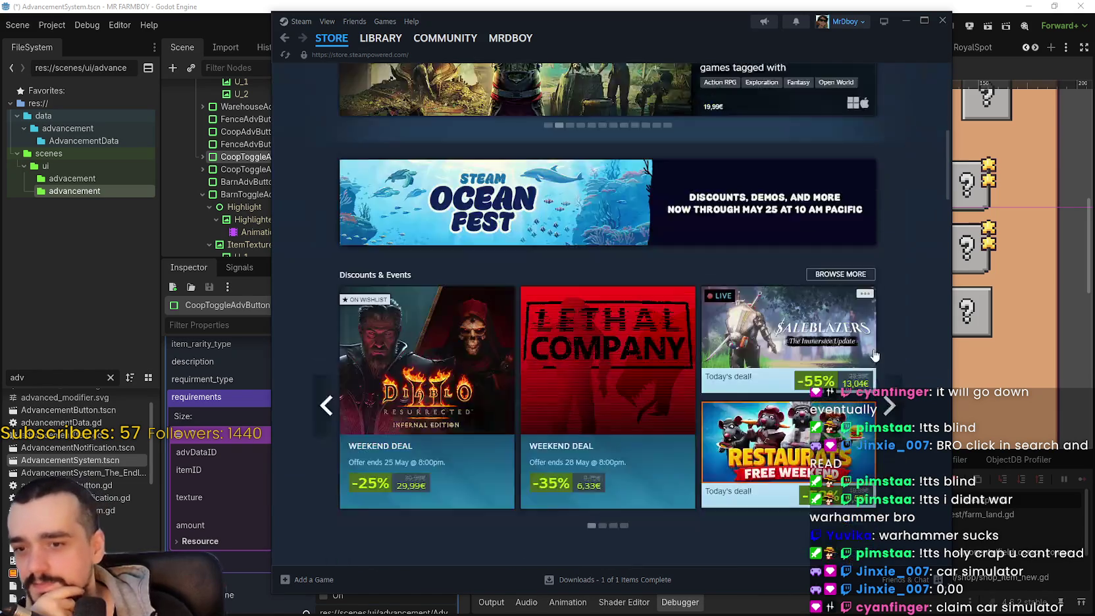
pyautogui.moveTo(824, 164)
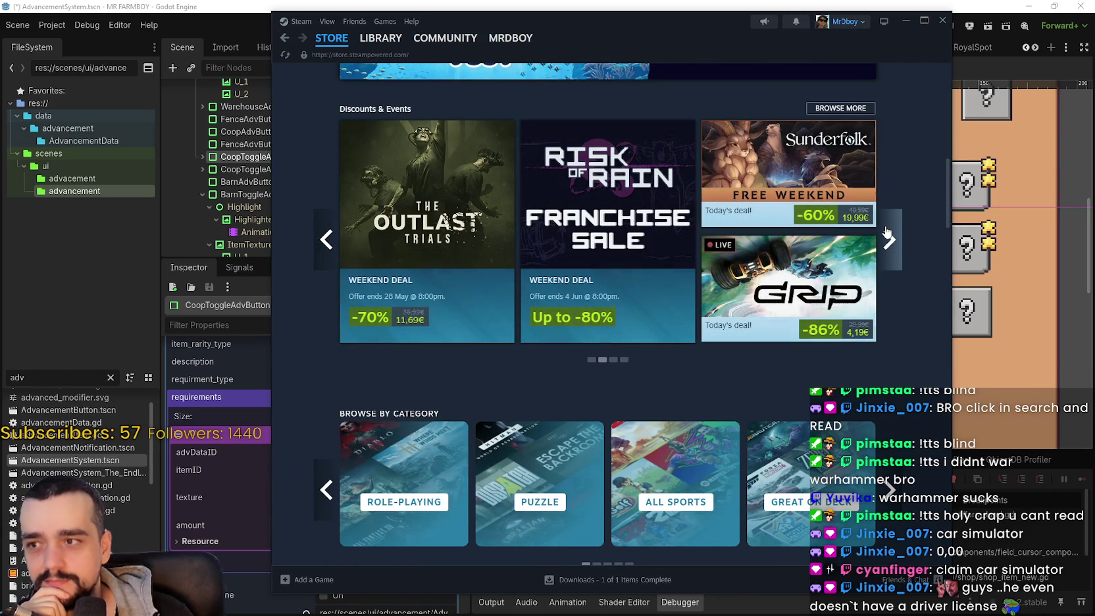
pyautogui.click(329, 250)
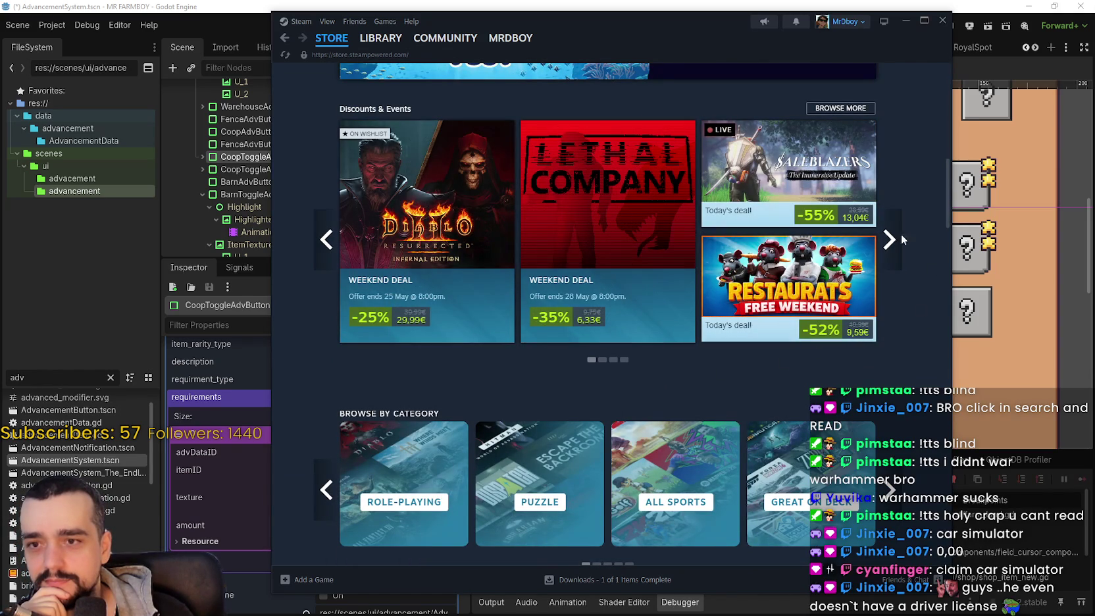
pyautogui.click(894, 239)
pyautogui.click(895, 239)
pyautogui.scroll(-8, 871, 450)
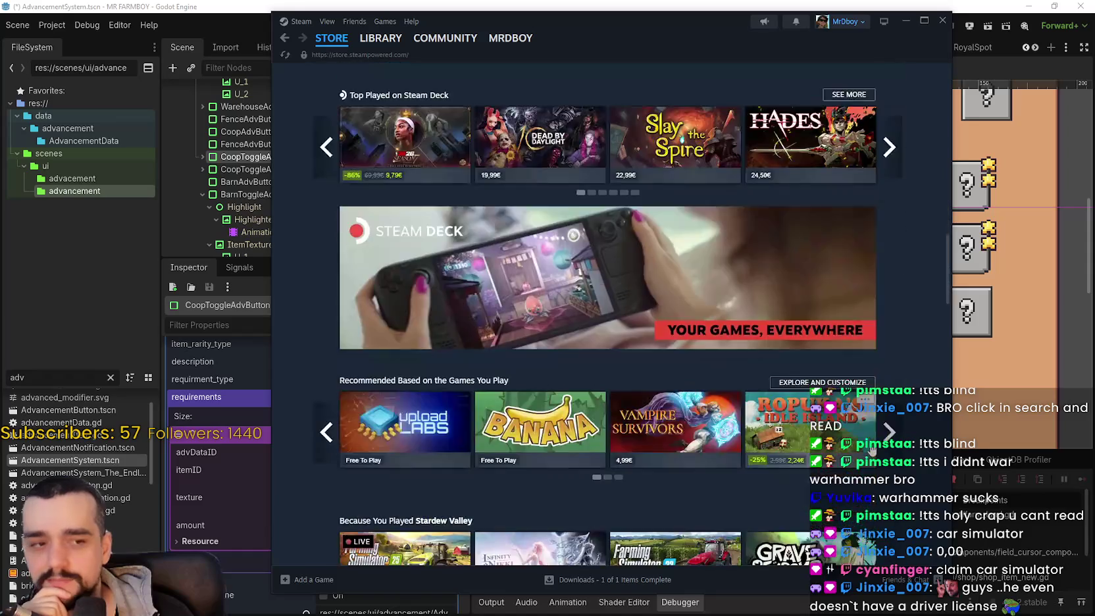
pyautogui.scroll(-4, 872, 451)
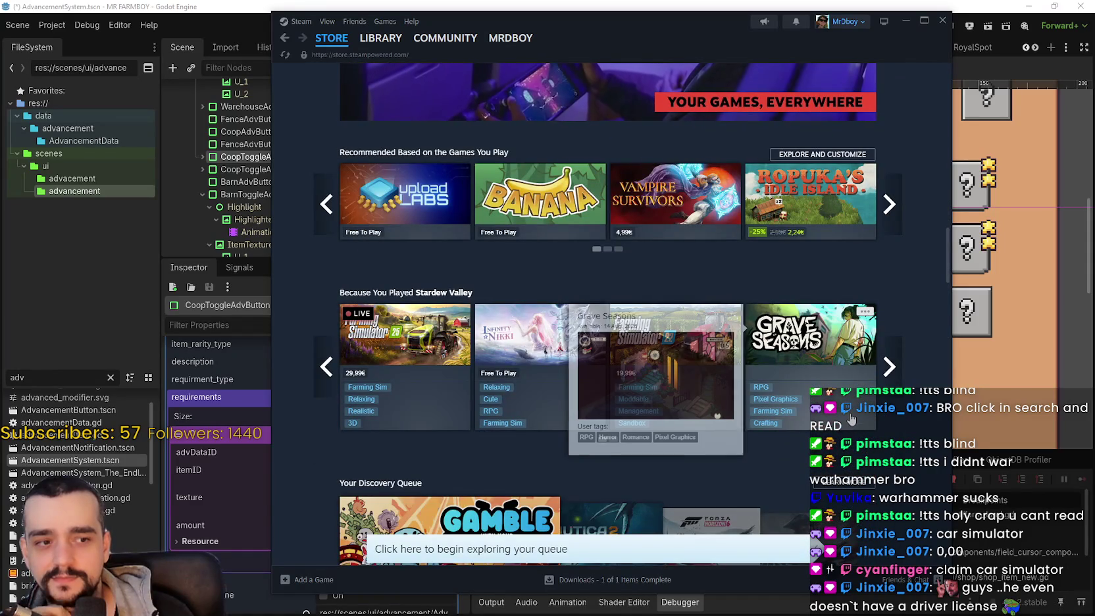
pyautogui.scroll(-3, 775, 413)
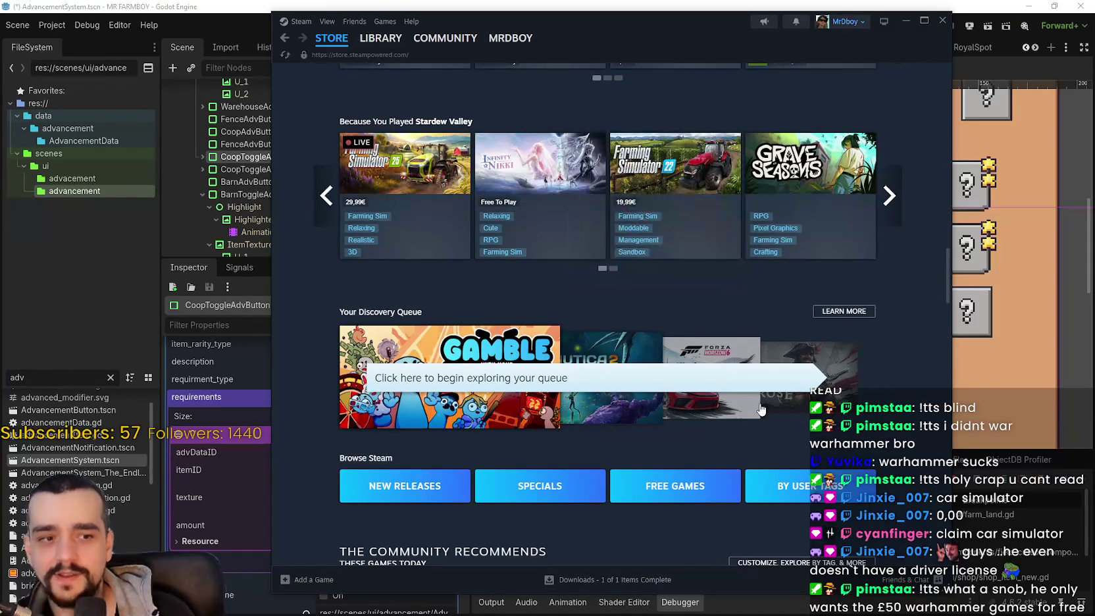
pyautogui.scroll(-6, 800, 414)
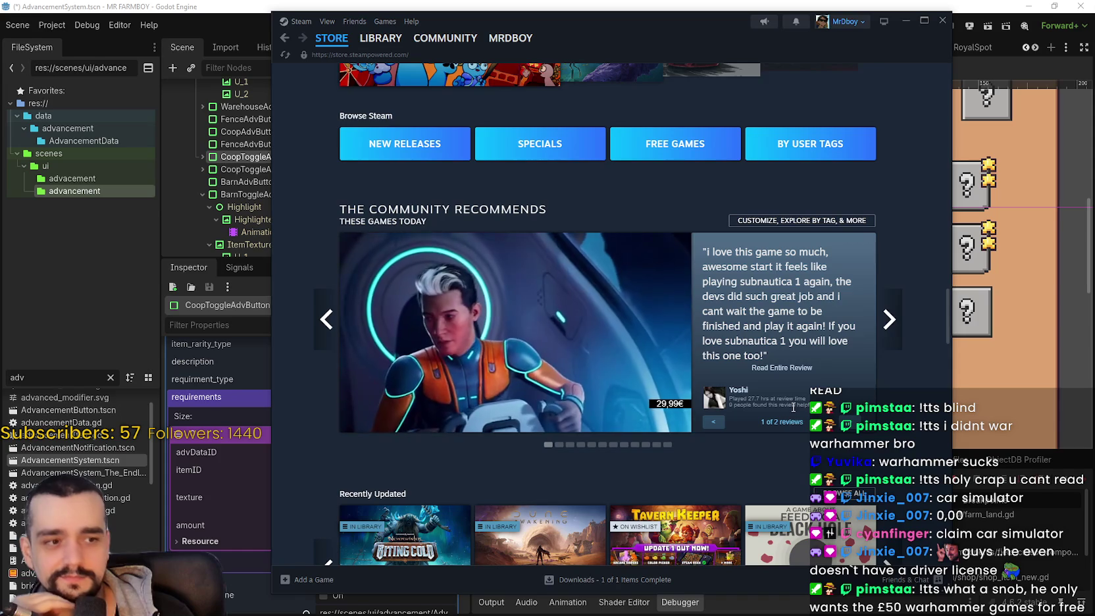
pyautogui.scroll(-7, 789, 409)
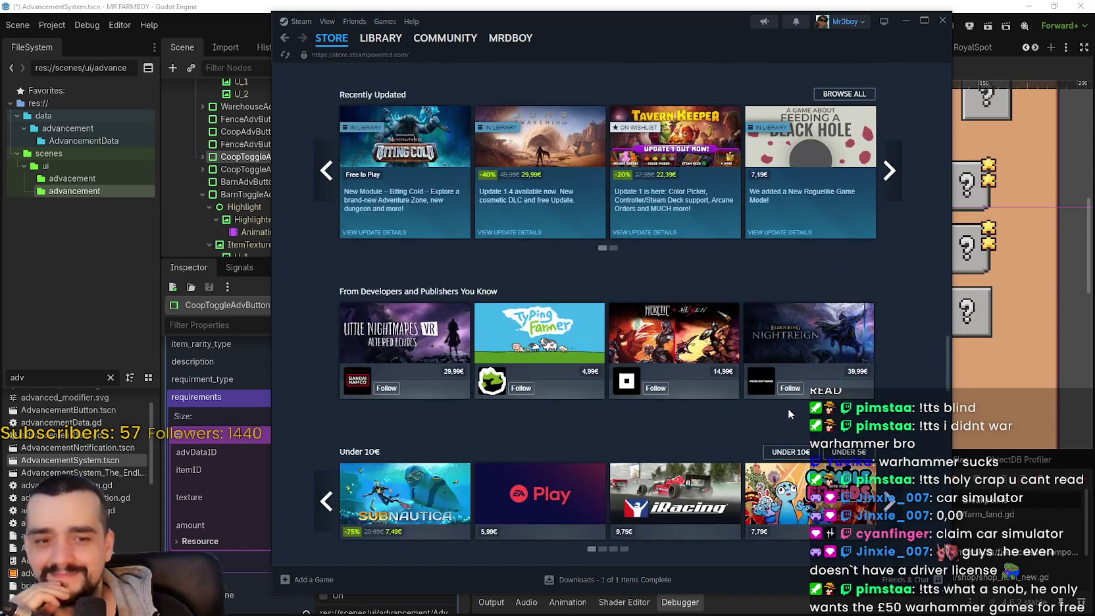
pyautogui.scroll(-9, 789, 413)
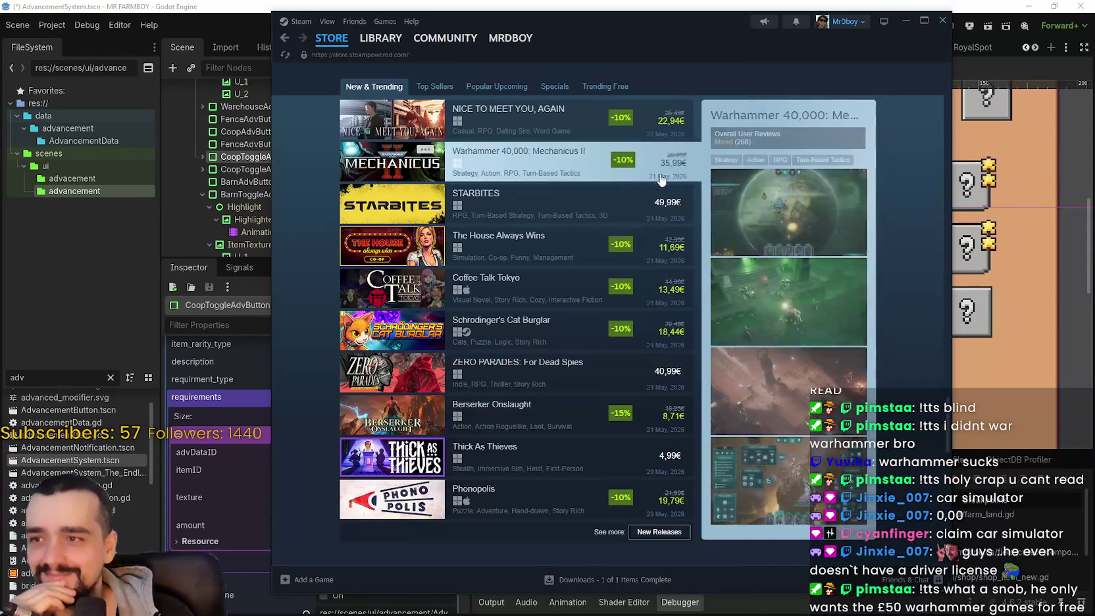
pyautogui.scroll(3, 518, 253)
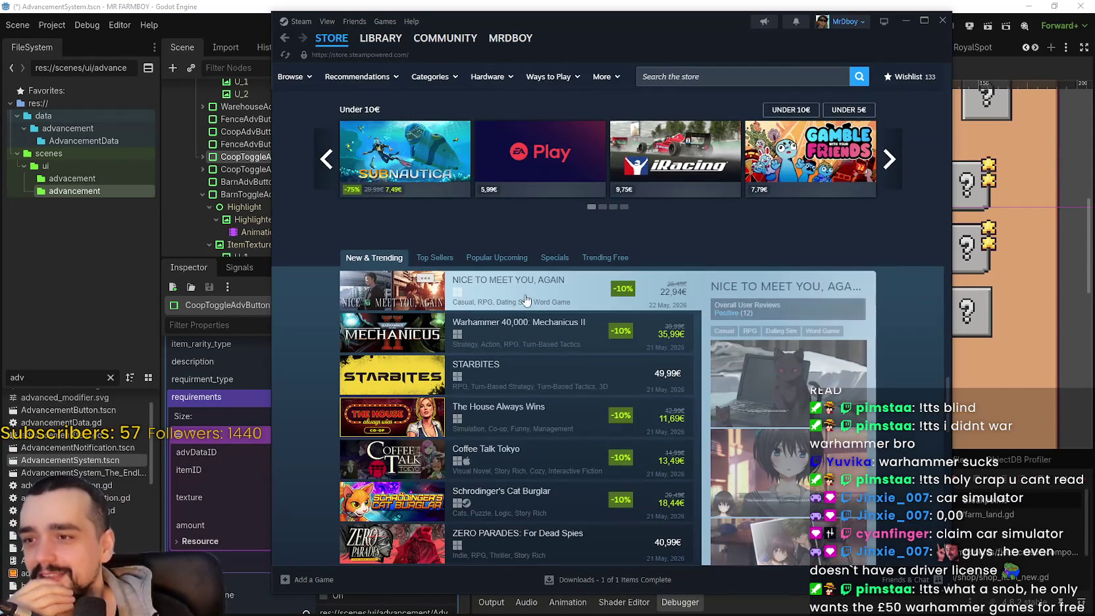
pyautogui.click(550, 334)
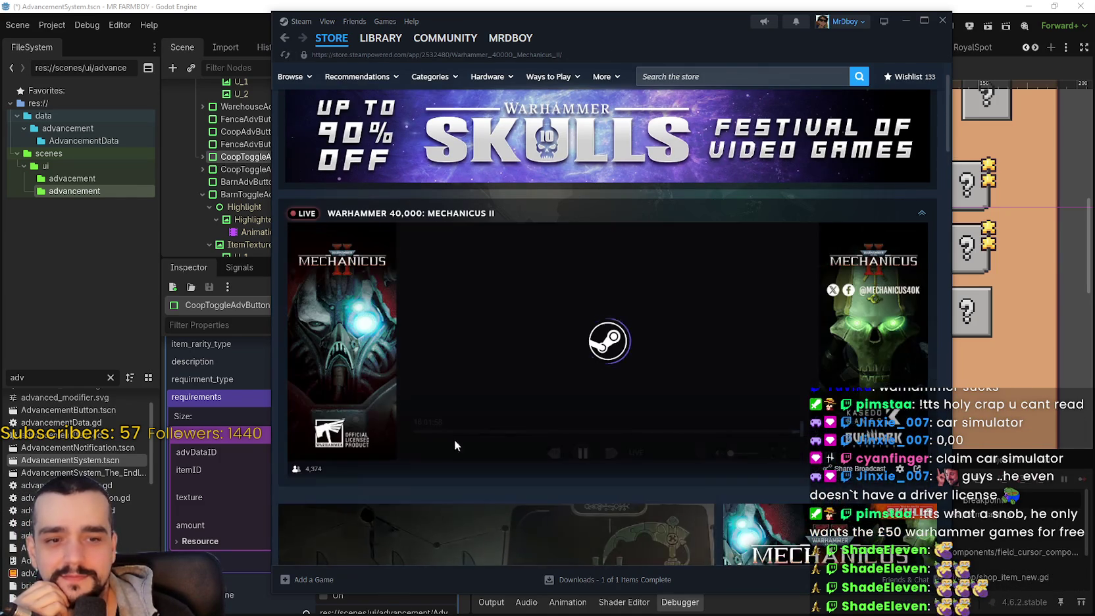
pyautogui.scroll(-5, 468, 433)
pyautogui.click(481, 384)
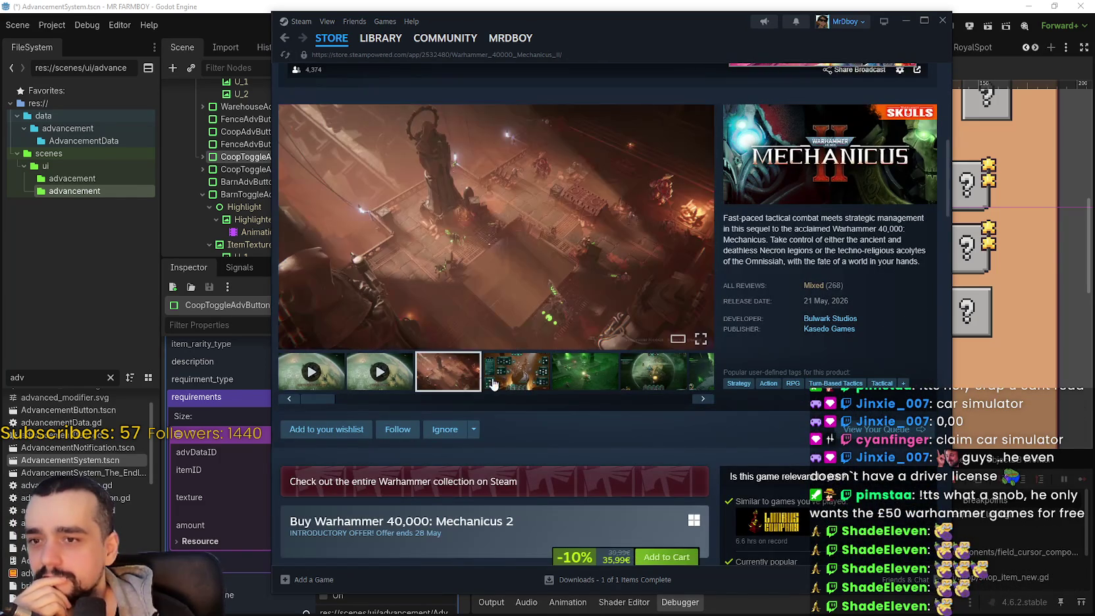
pyautogui.click(543, 385)
pyautogui.click(582, 390)
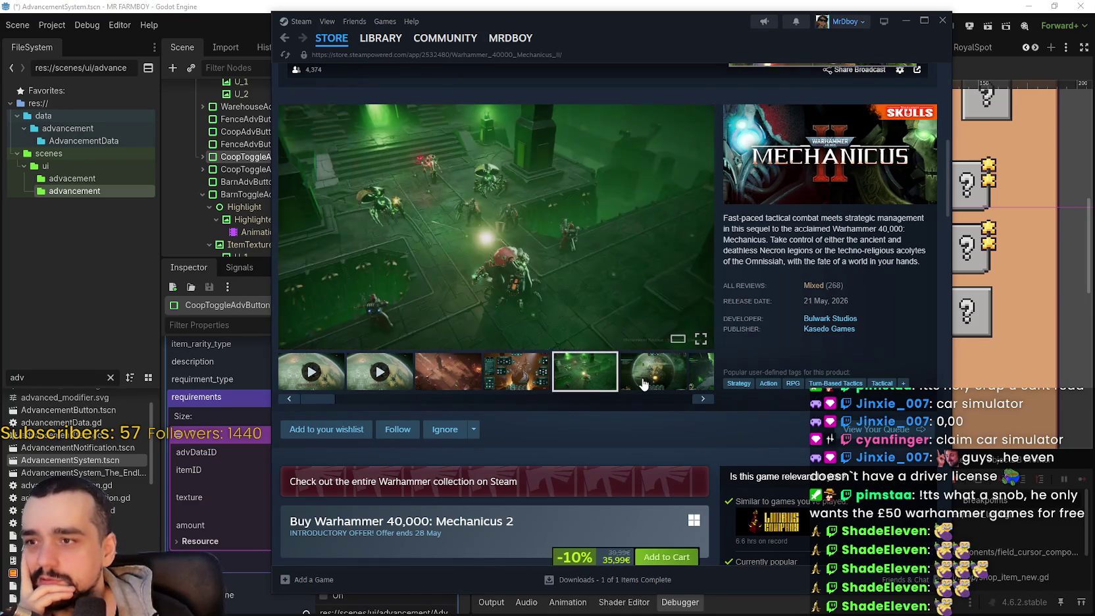
pyautogui.click(676, 392)
pyautogui.click(703, 398)
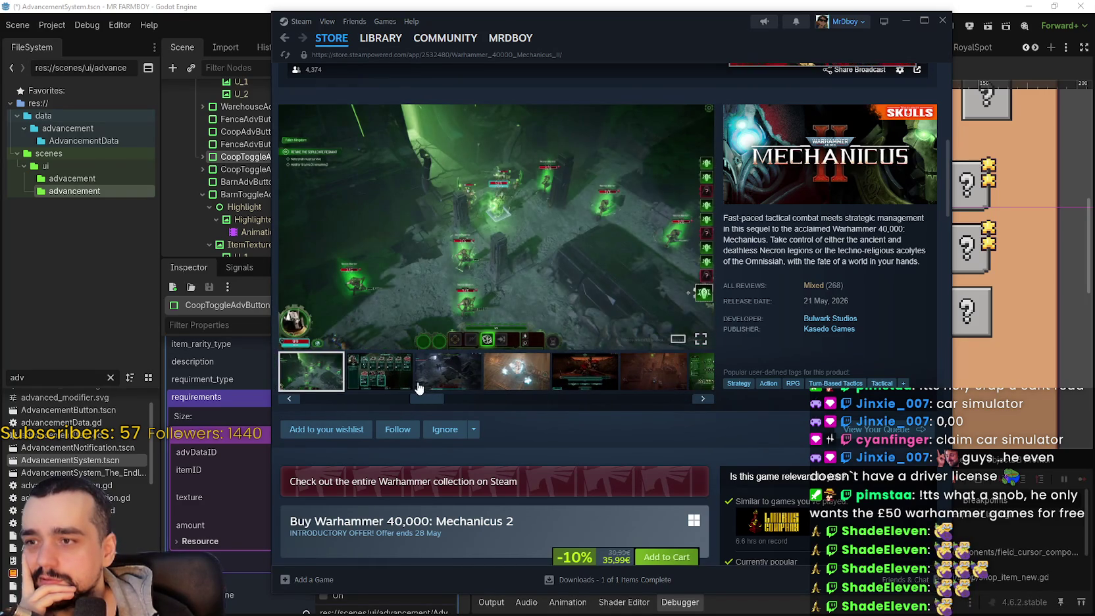
pyautogui.click(455, 381)
pyautogui.click(505, 382)
pyautogui.click(652, 382)
pyautogui.click(701, 384)
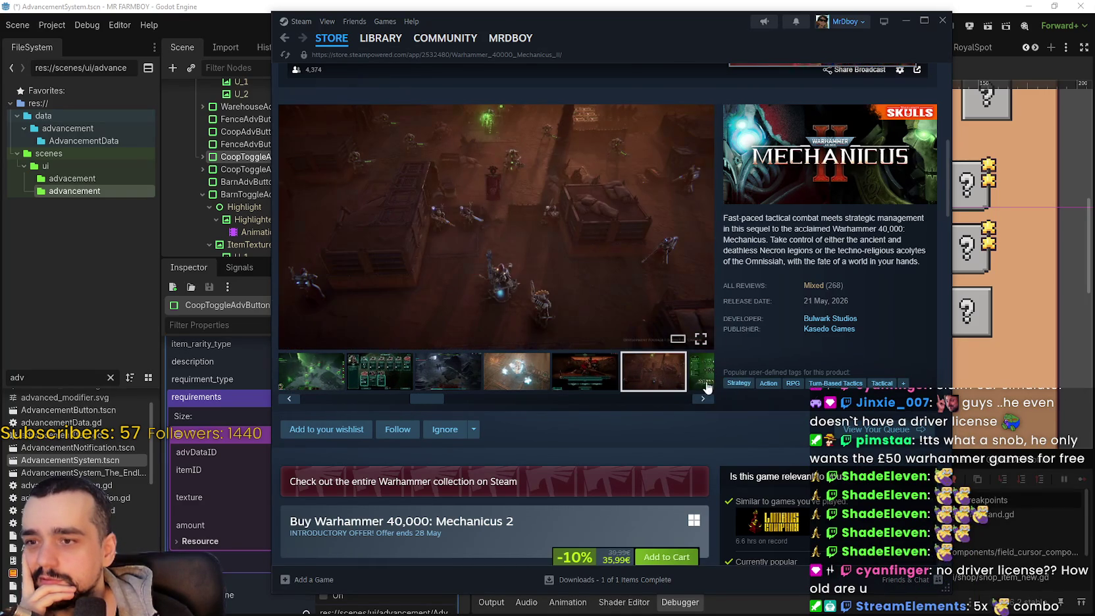
pyautogui.click(701, 387)
pyautogui.click(701, 387)
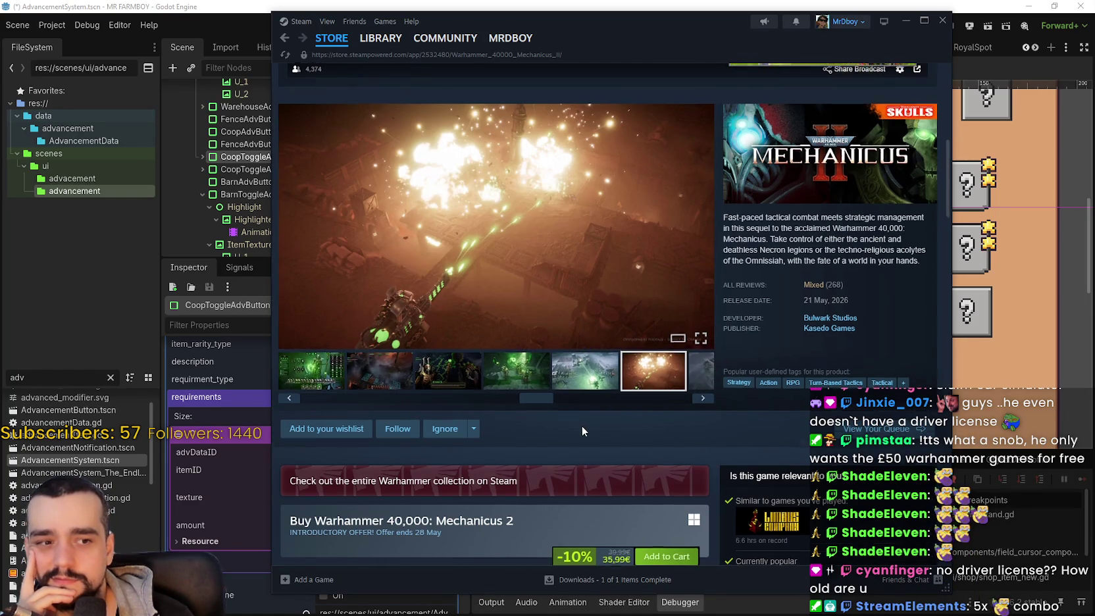
pyautogui.scroll(-5, 582, 431)
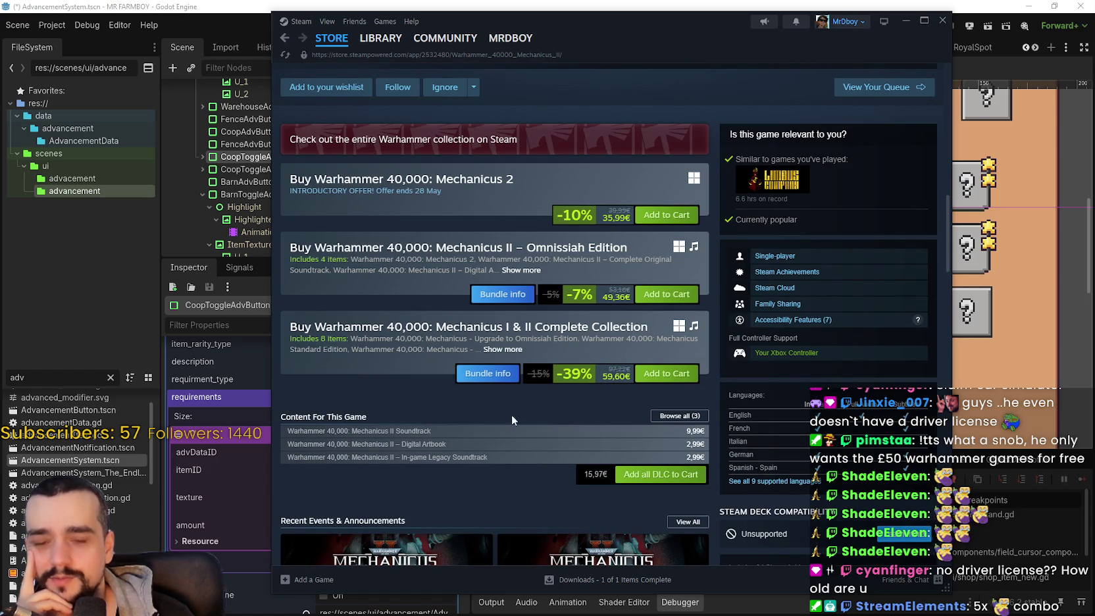
pyautogui.scroll(-2, 450, 411)
pyautogui.scroll(-2, 451, 408)
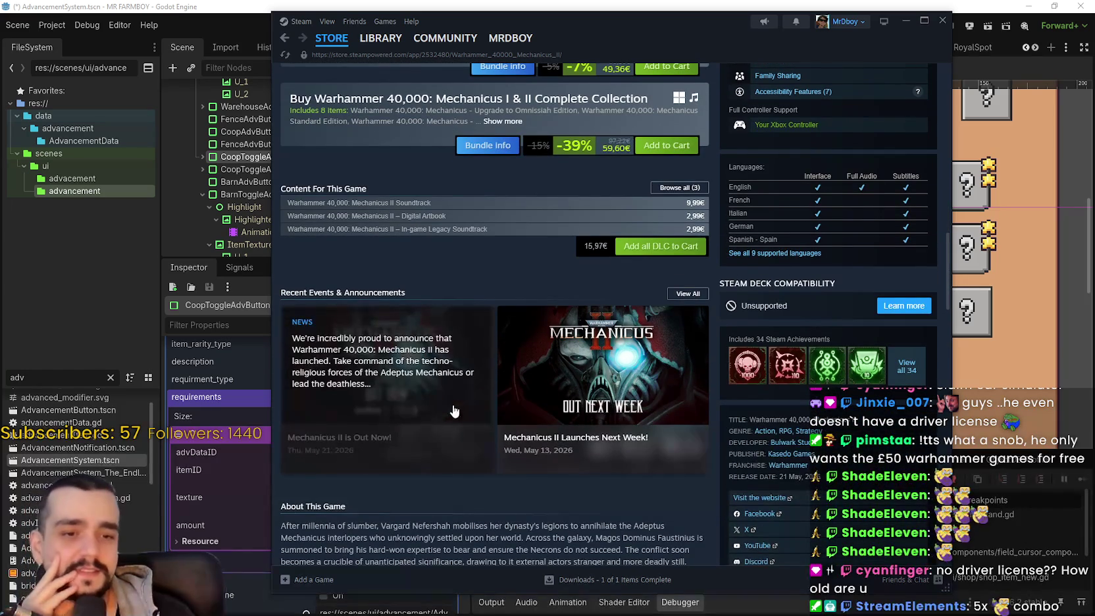
pyautogui.scroll(-9, 449, 404)
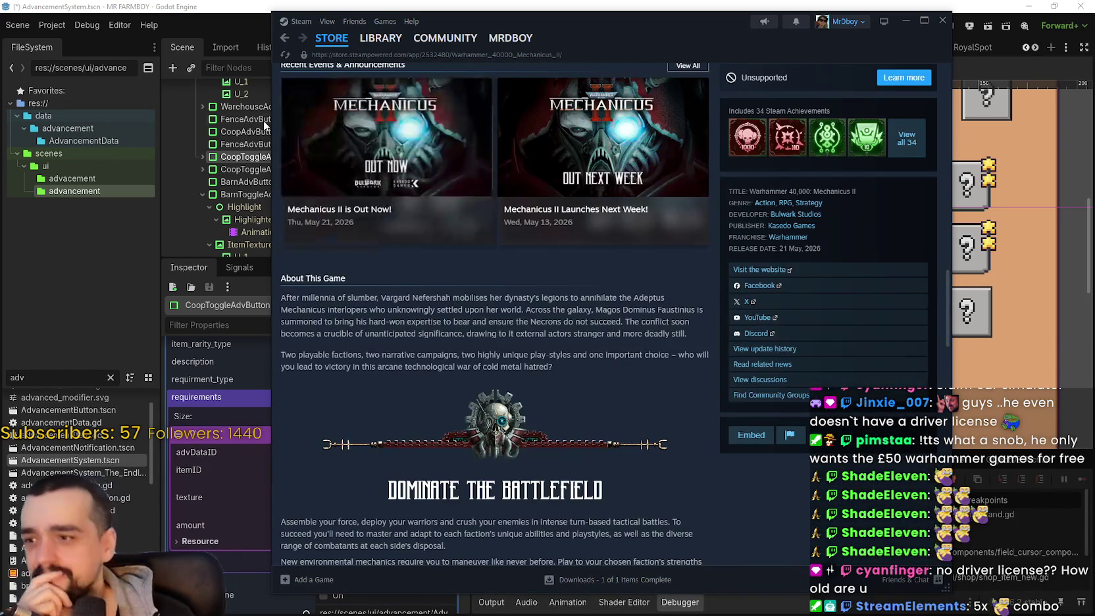
pyautogui.click(627, 403)
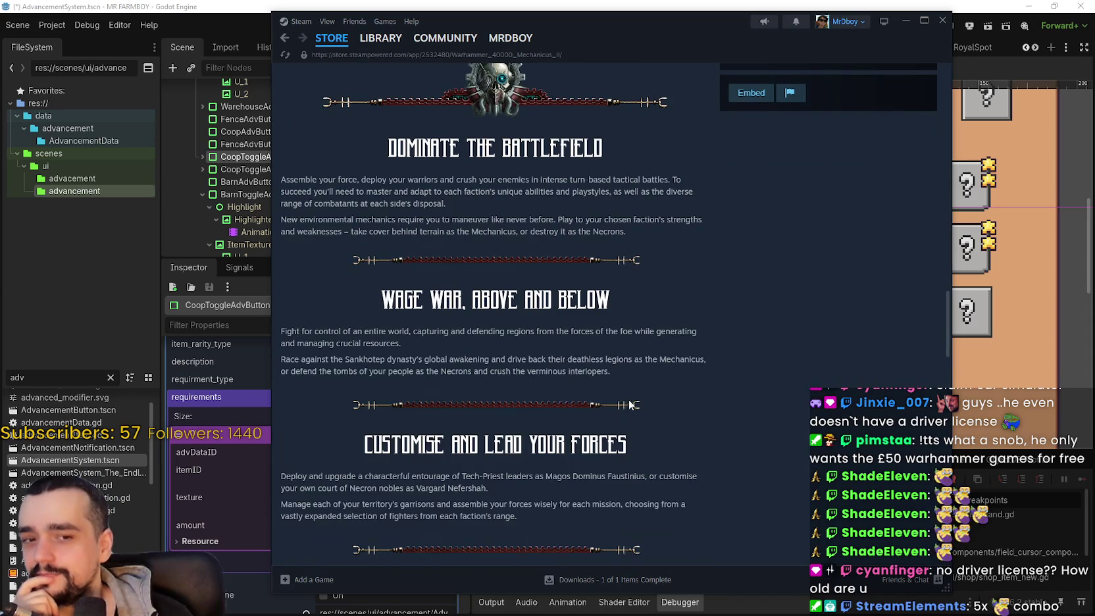
pyautogui.scroll(-6, 627, 379)
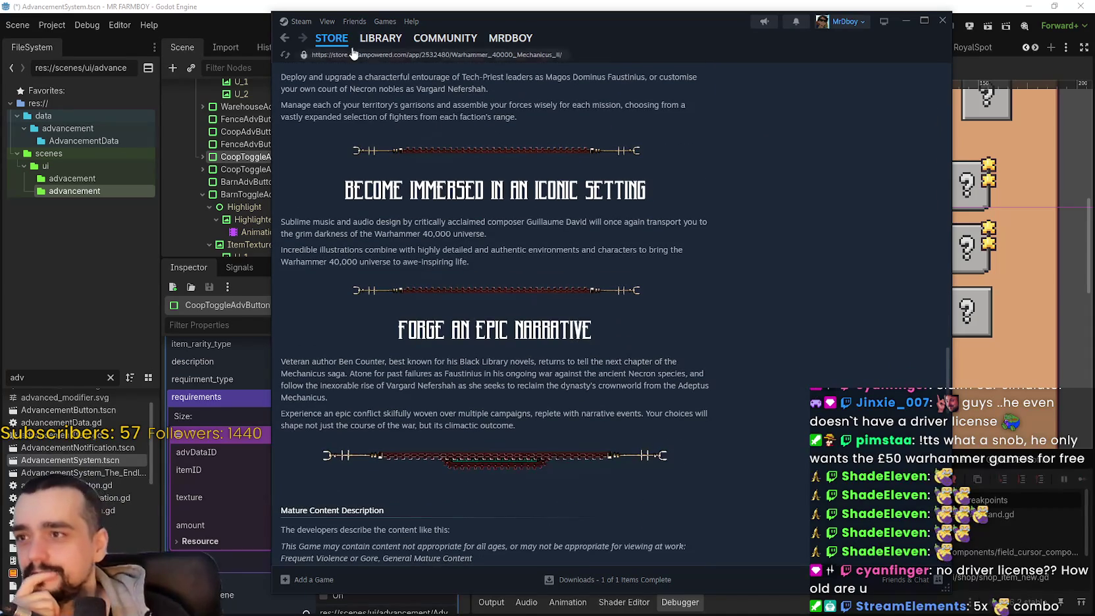
pyautogui.click(352, 60)
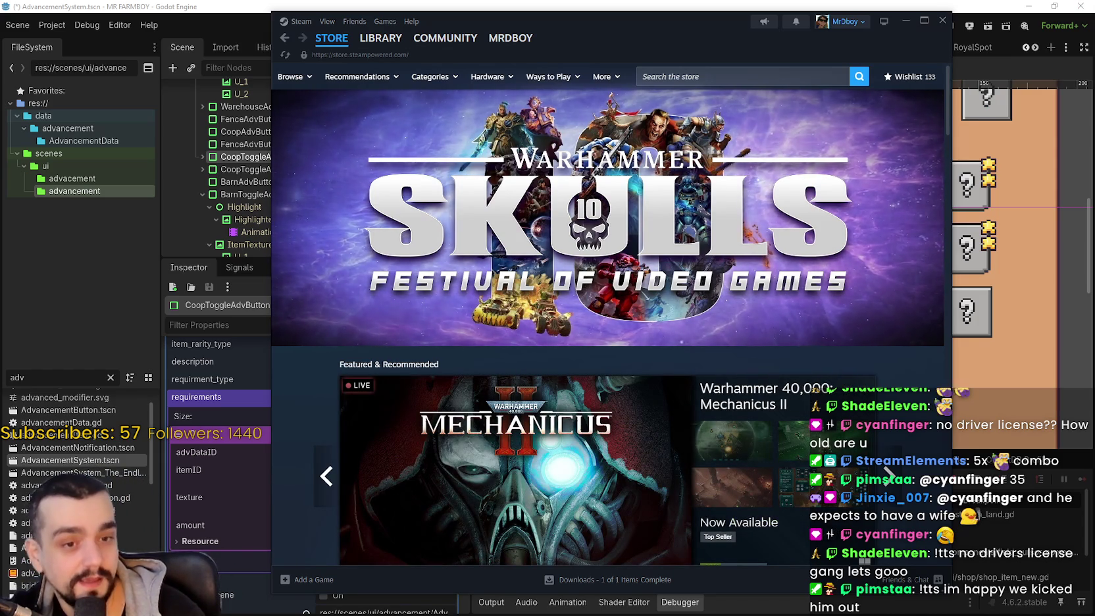
# Step: Bring the browser with the Godot ResourceLoader pull request in front of Steam, then minimize it
pyautogui.hotkey('alt', 'Tab')
pyautogui.click(851, 66)
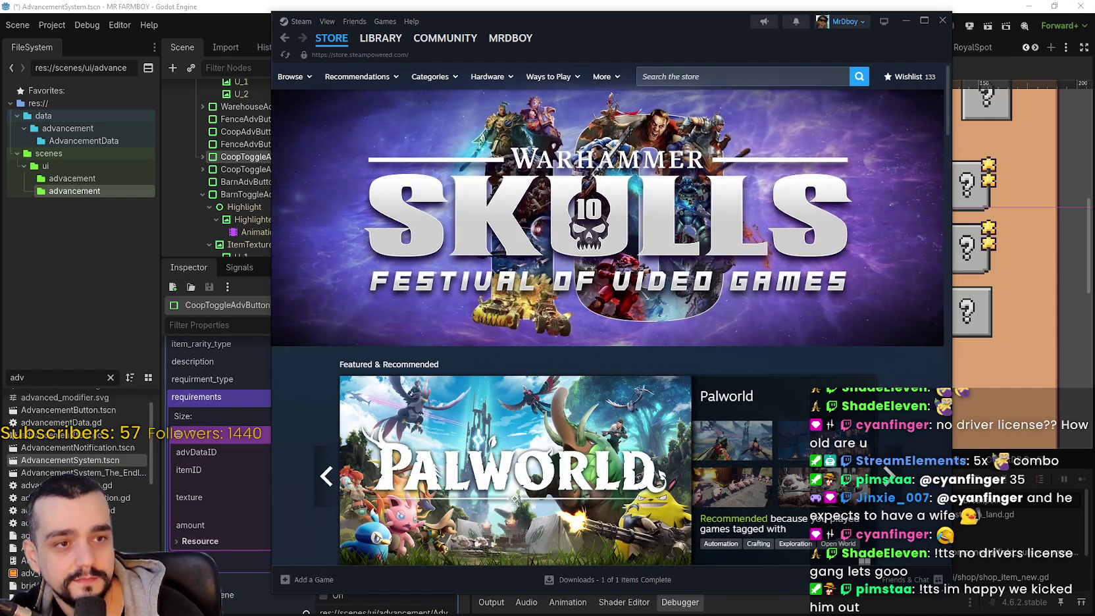
pyautogui.hotkey('alt', 'Tab')
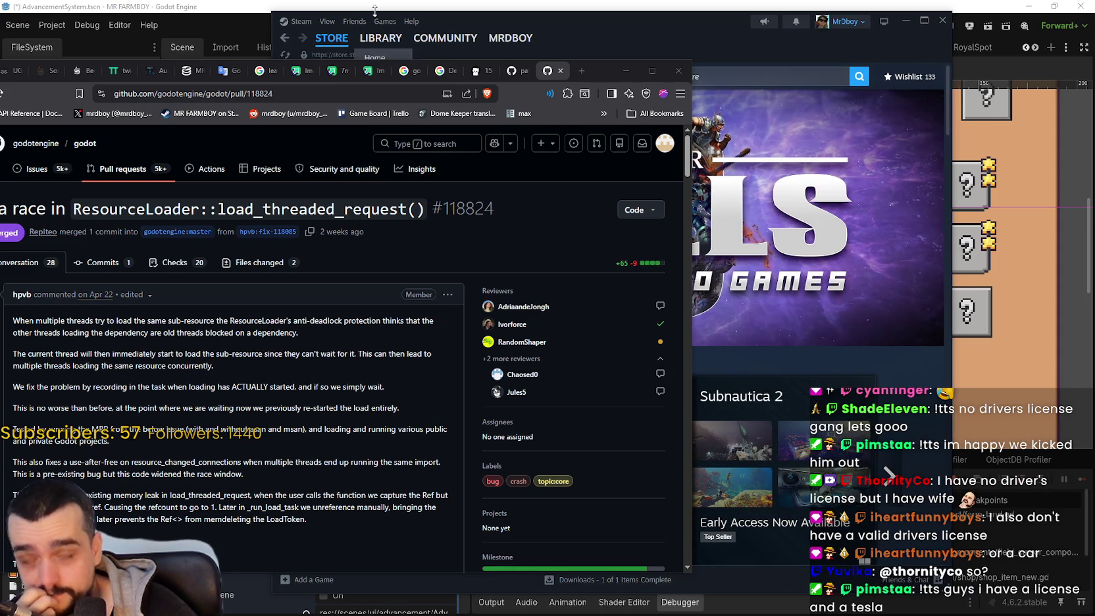
pyautogui.click(626, 70)
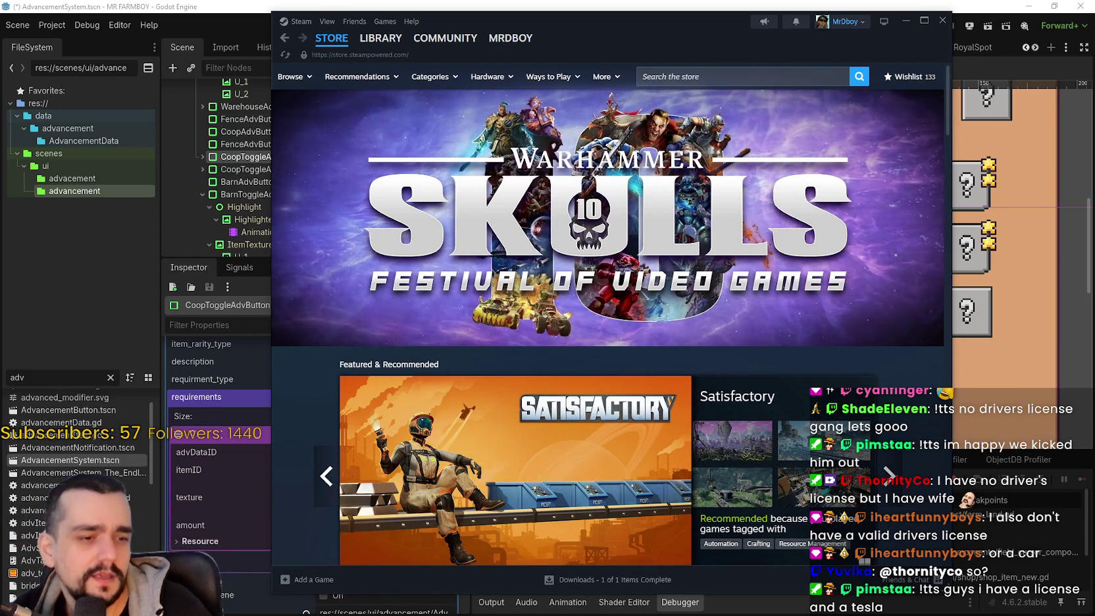
# Step: Restore the browser, reload the SteamDB MR FARMBOY charts page, then minimize the browser again
pyautogui.hotkey('alt', 'Tab')
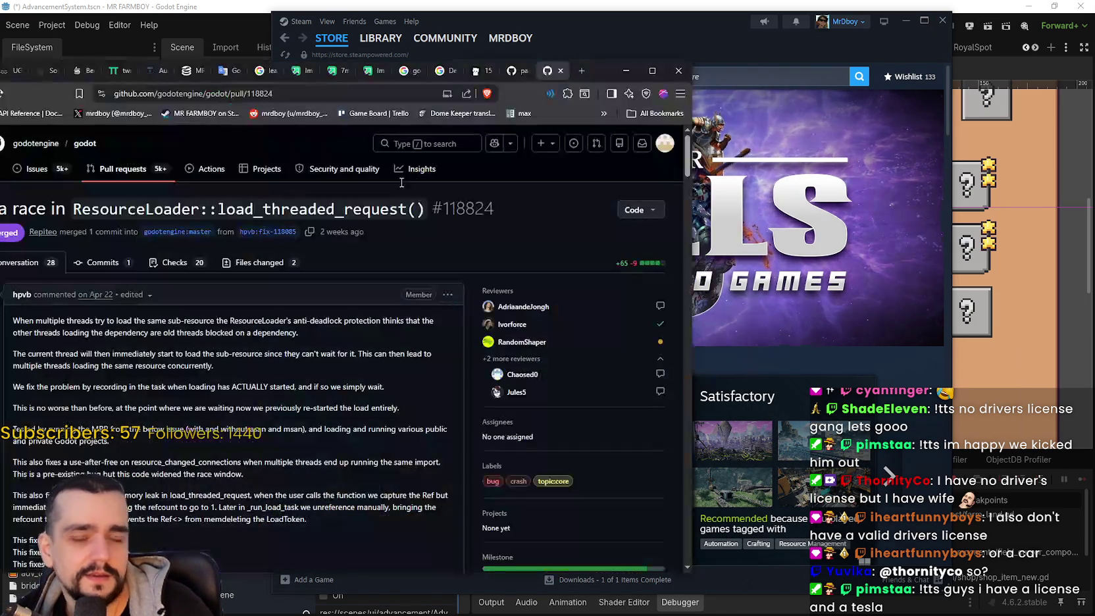
pyautogui.moveTo(210, 72); pyautogui.dragTo(402, 72)
pyautogui.click(402, 71)
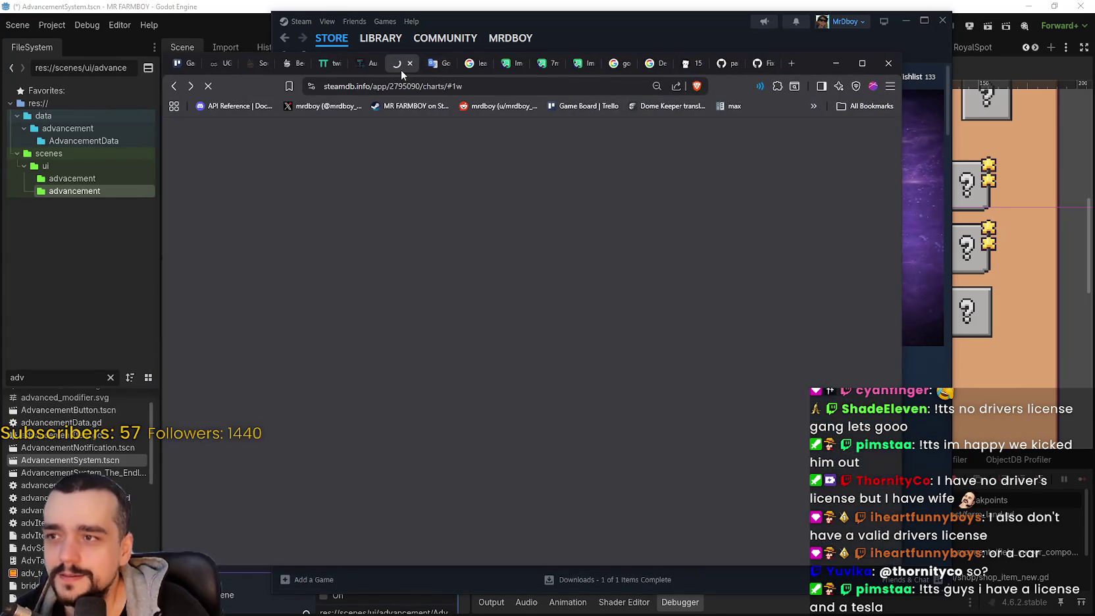
pyautogui.rightClick(775, 290)
pyautogui.click(806, 332)
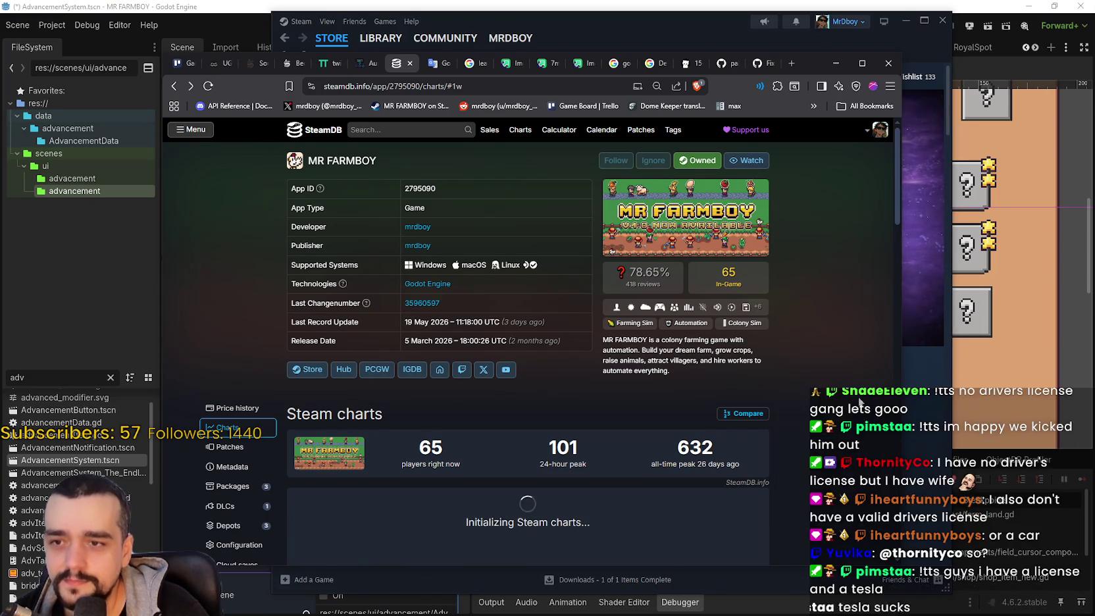
pyautogui.scroll(-2, 819, 431)
pyautogui.scroll(2, 819, 431)
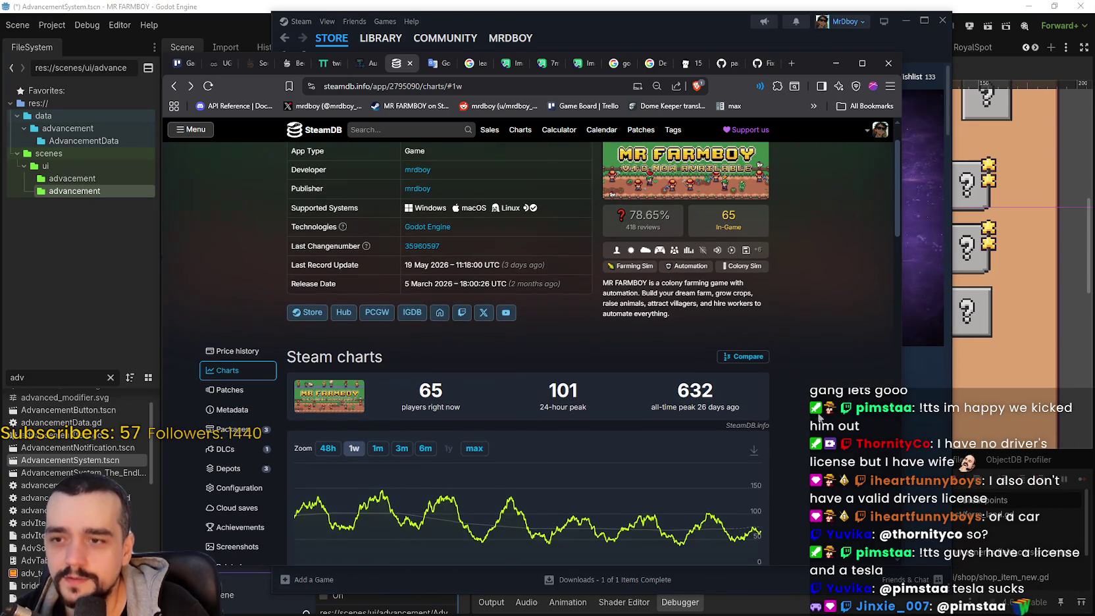
pyautogui.click(837, 64)
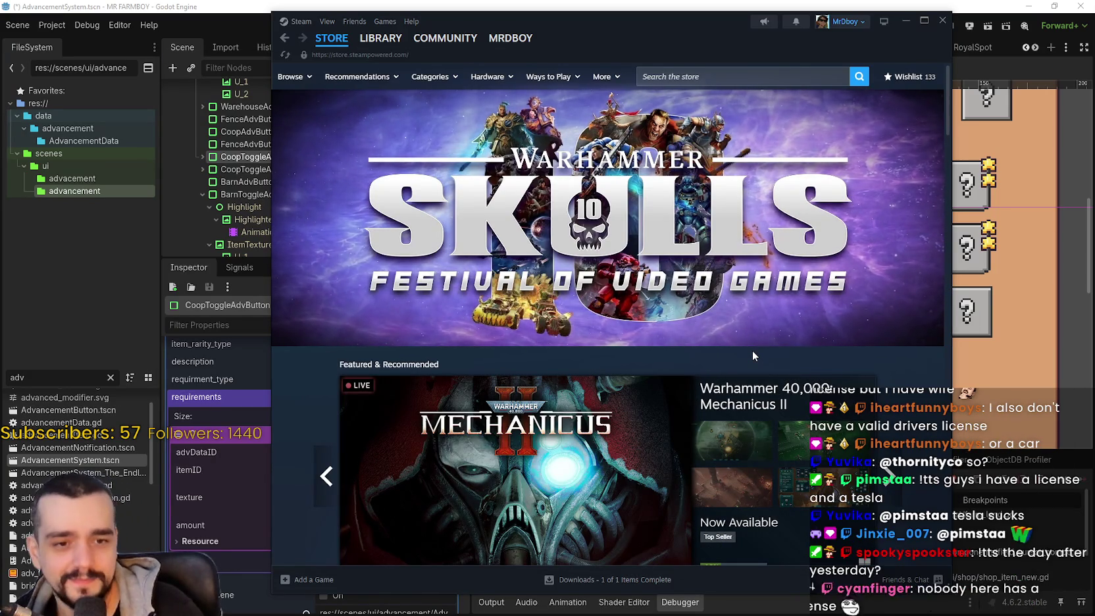
# Step: Step the featured carousel to Alabaster Dawn and open its store page
pyautogui.scroll(-3, 727, 345)
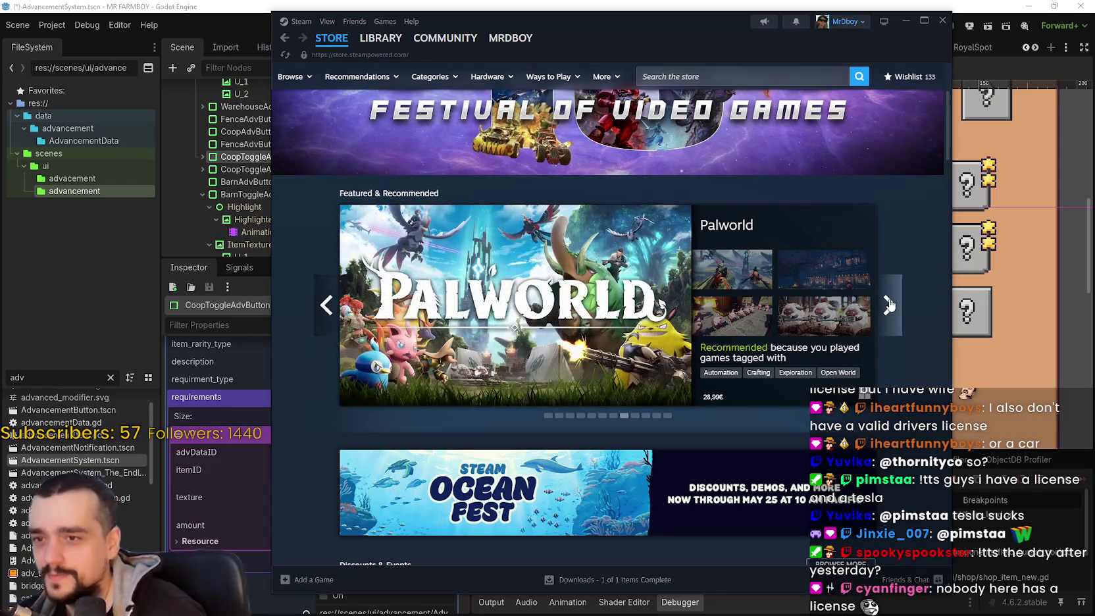
pyautogui.click(889, 305)
pyautogui.click(890, 305)
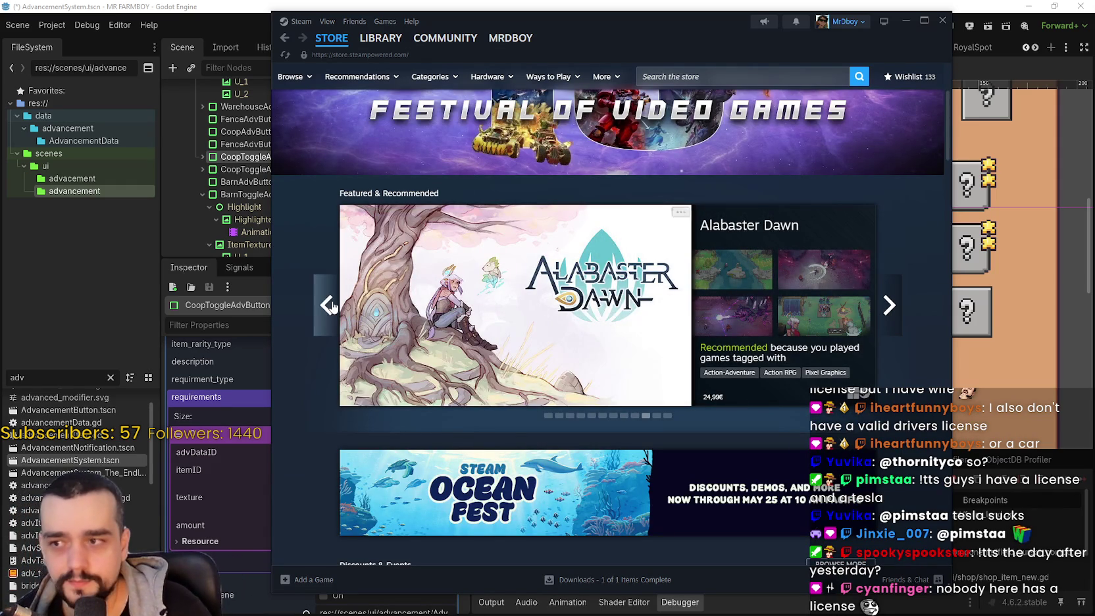
pyautogui.click(329, 305)
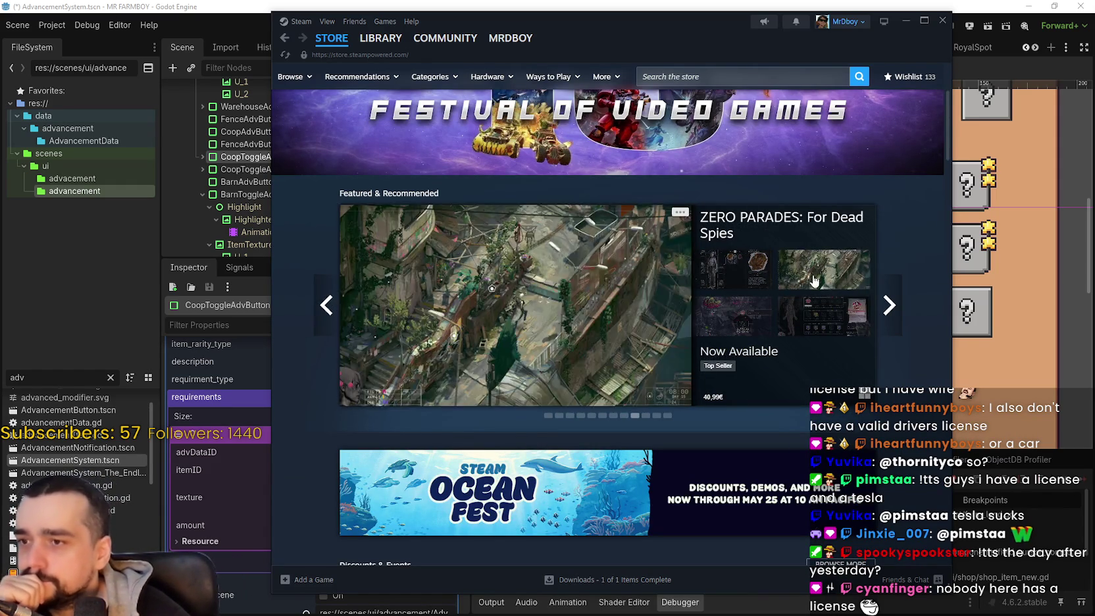
pyautogui.click(889, 305)
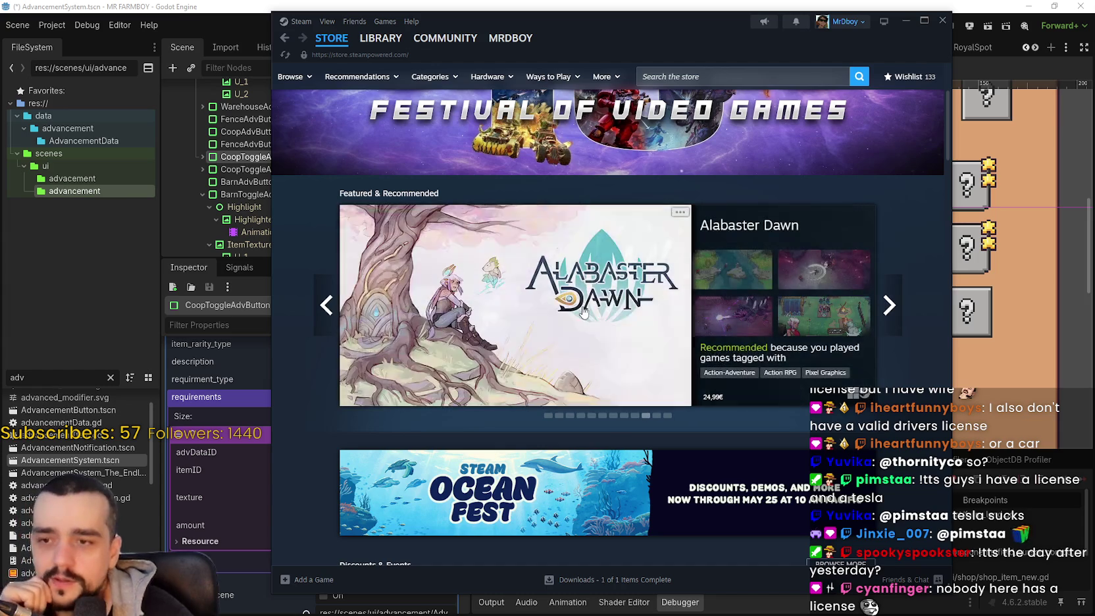
pyautogui.click(582, 313)
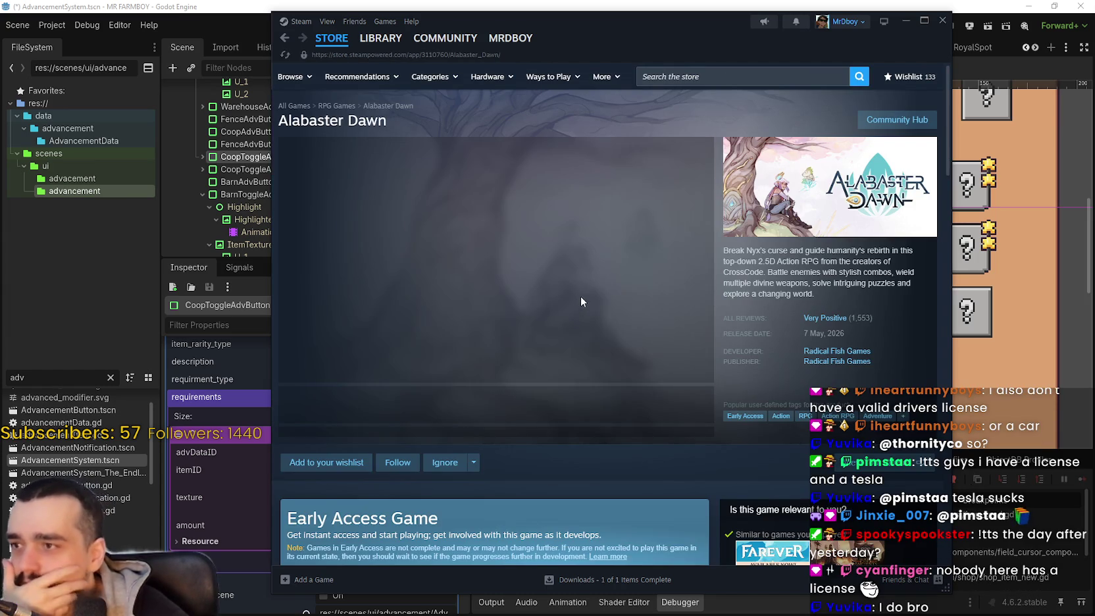
# Step: Visit the Alabaster Dawn community hub, then go back to its store page
pyautogui.moveTo(835, 322)
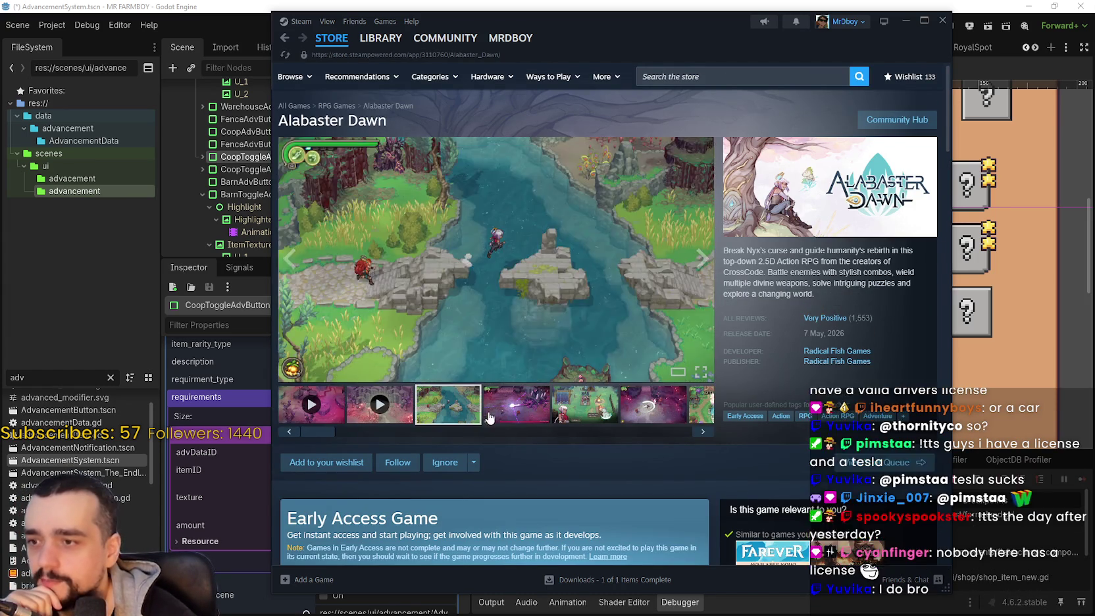
pyautogui.scroll(-6, 522, 398)
pyautogui.click(444, 38)
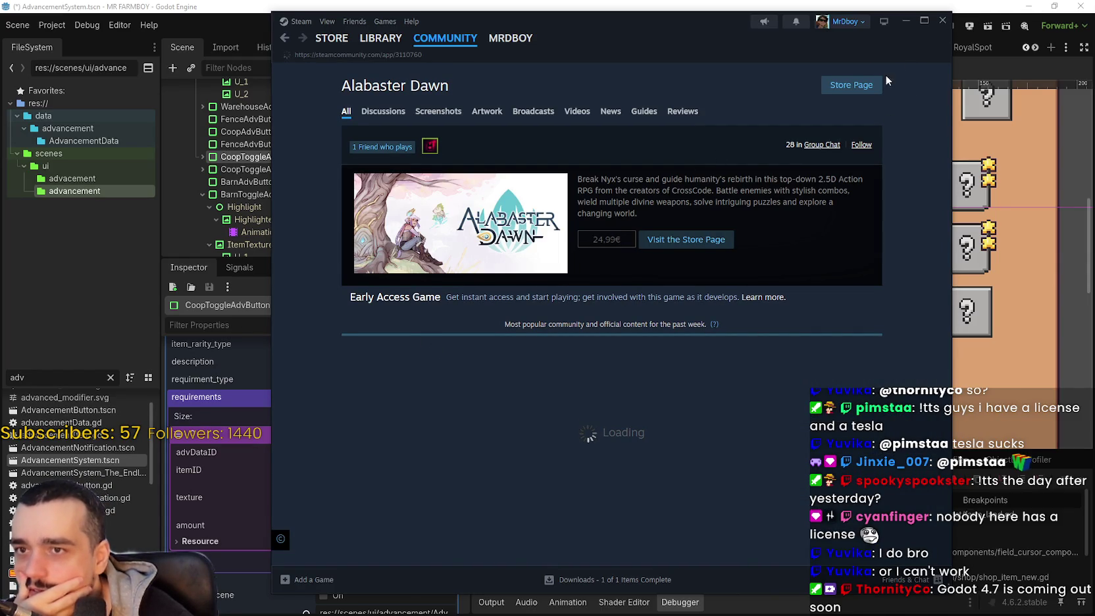
pyautogui.scroll(-15, 861, 340)
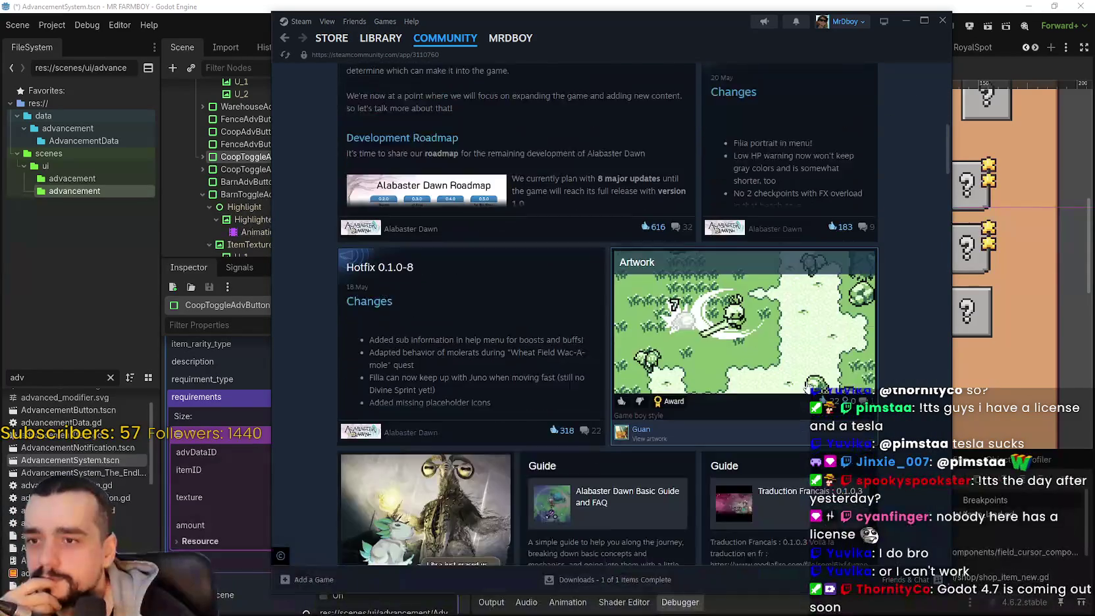
pyautogui.scroll(15, 724, 369)
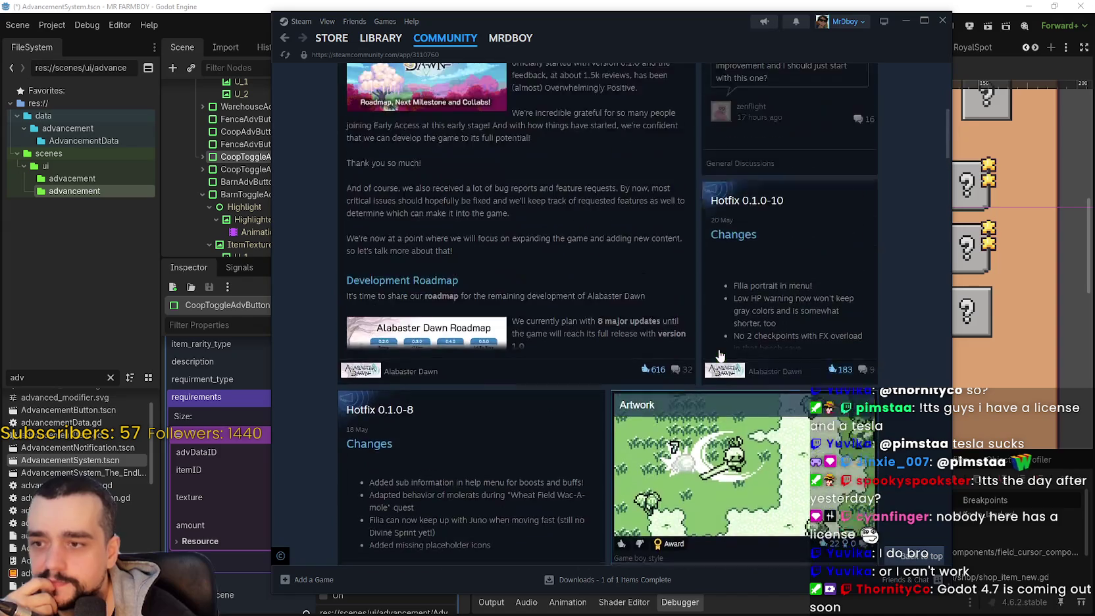
pyautogui.click(846, 86)
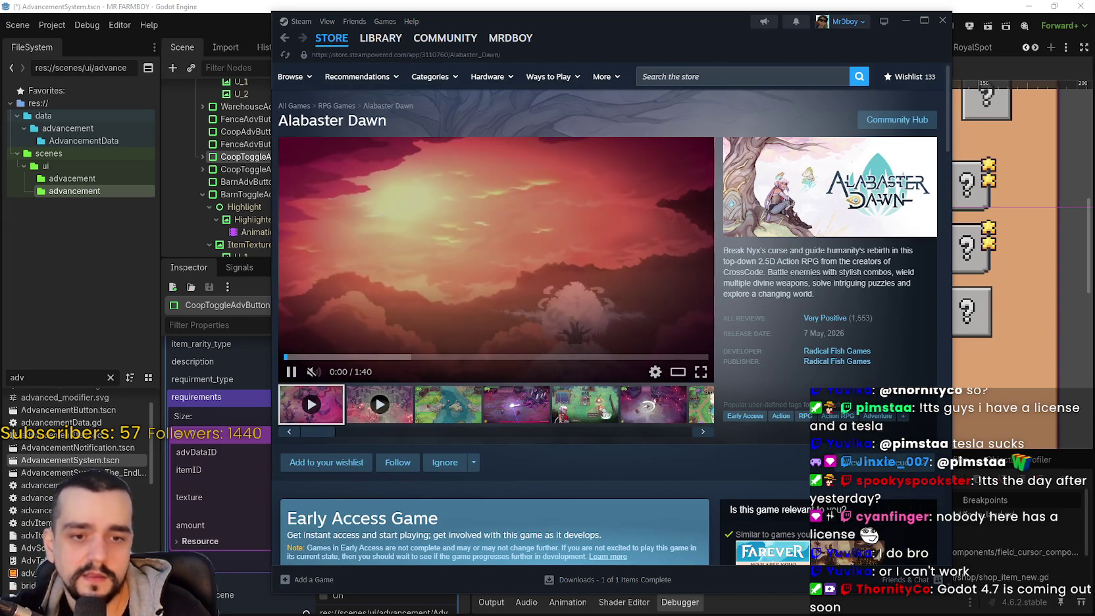
# Step: Flip through the Alabaster Dawn gallery screenshots, then bring up the SteamDB browser with a new tab
pyautogui.click(480, 414)
pyautogui.click(523, 409)
pyautogui.click(584, 407)
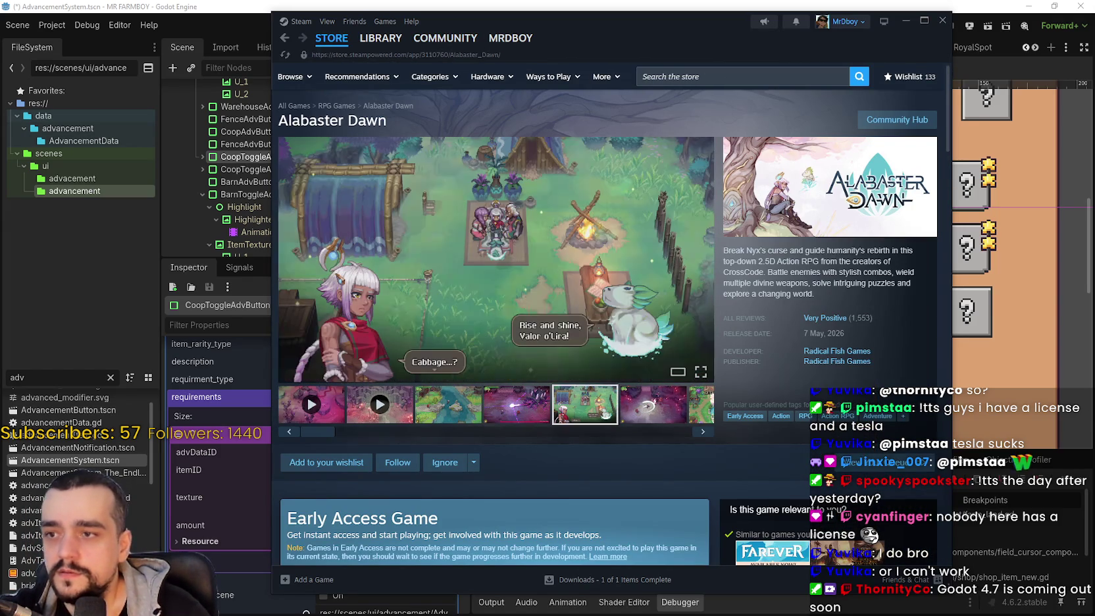
pyautogui.hotkey('alt', 'Tab')
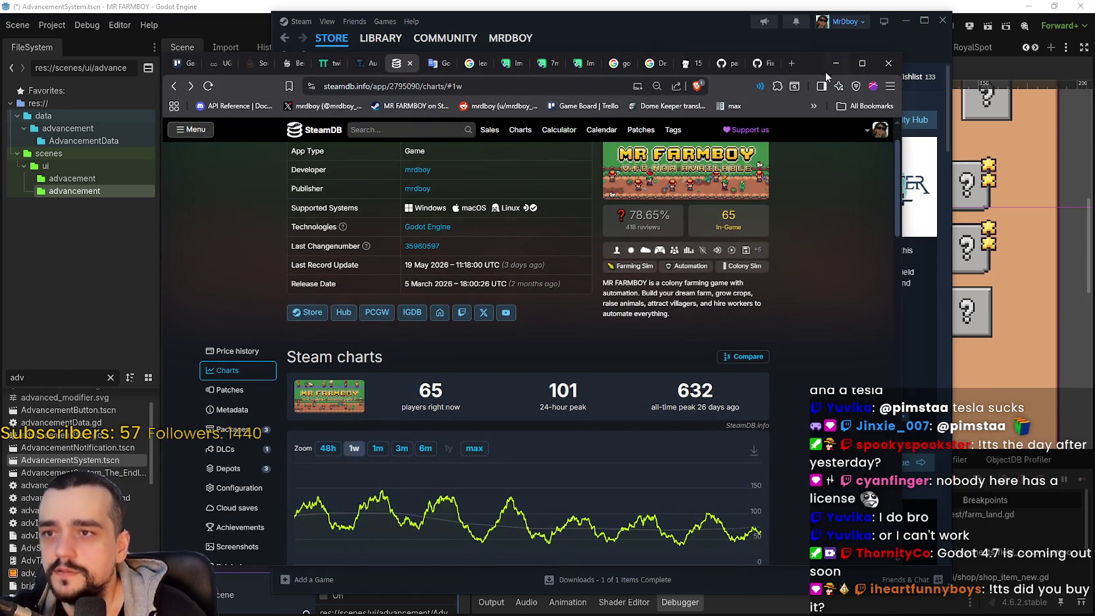
pyautogui.click(791, 63)
# Step: Load the Godot download archive and open the 4.7-beta3 article in a maximized browser
pyautogui.write('godot')
pyautogui.press('Return')
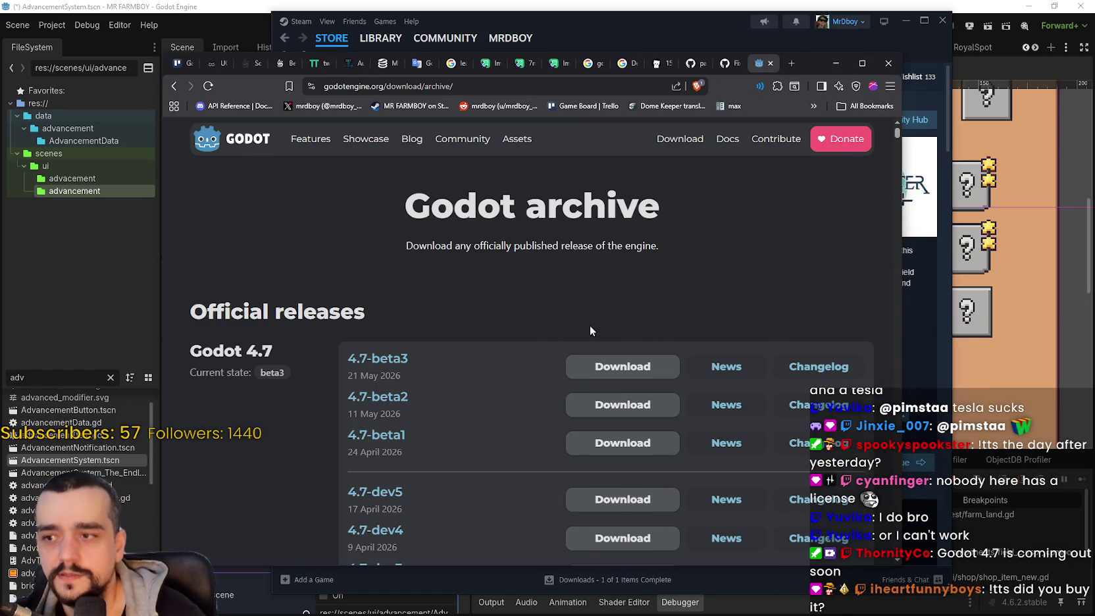
pyautogui.scroll(-2, 624, 322)
pyautogui.scroll(1, 443, 211)
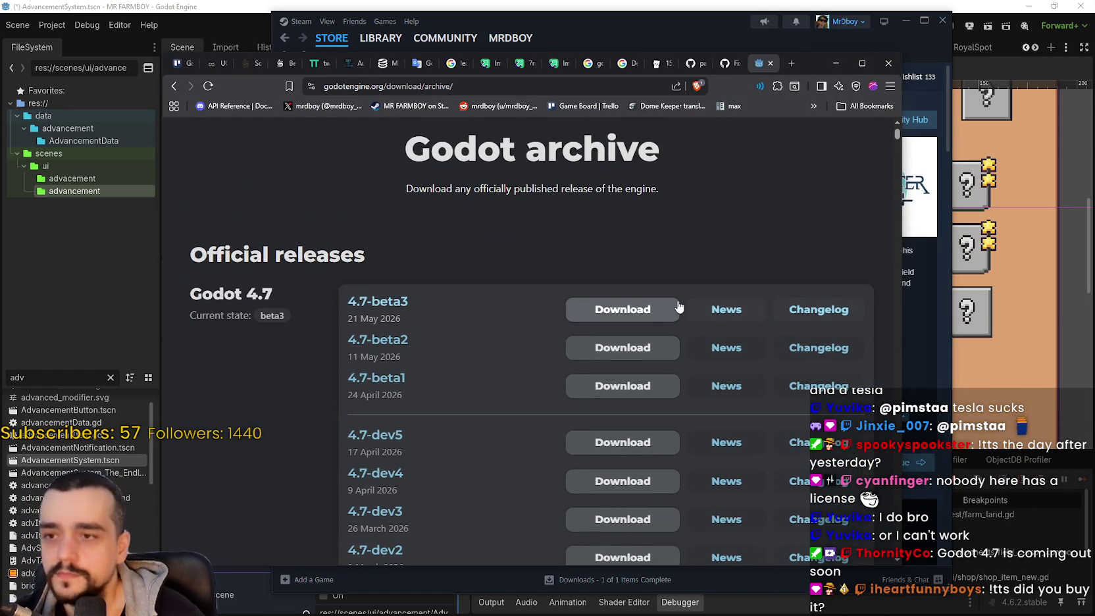
pyautogui.click(662, 308)
pyautogui.click(862, 63)
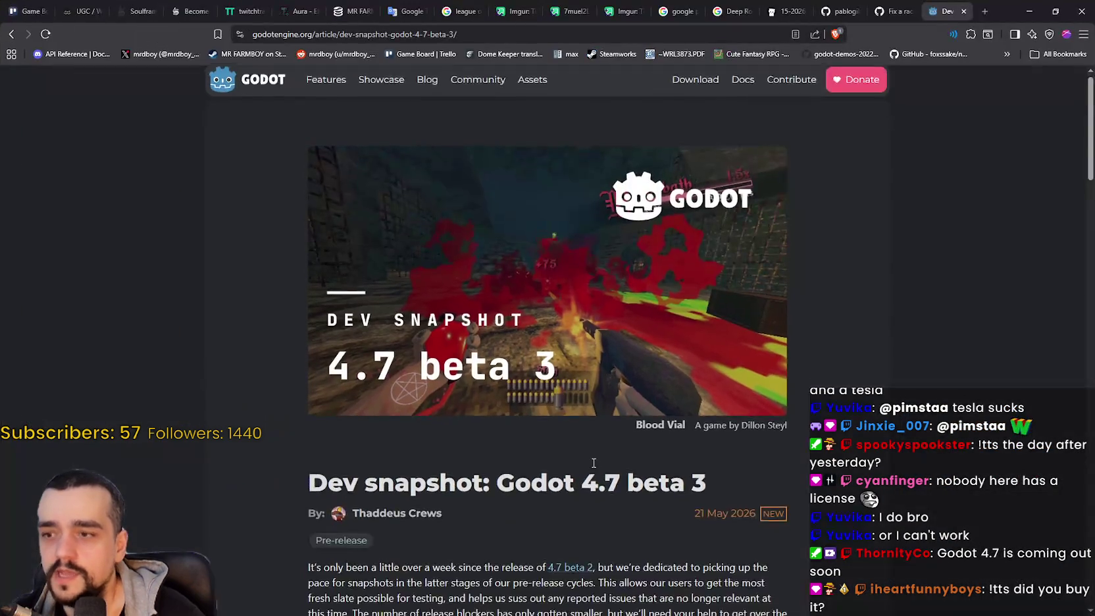
# Step: Read through the Godot 4.7 beta 3 article, then return to the download archive
pyautogui.scroll(-10, 502, 416)
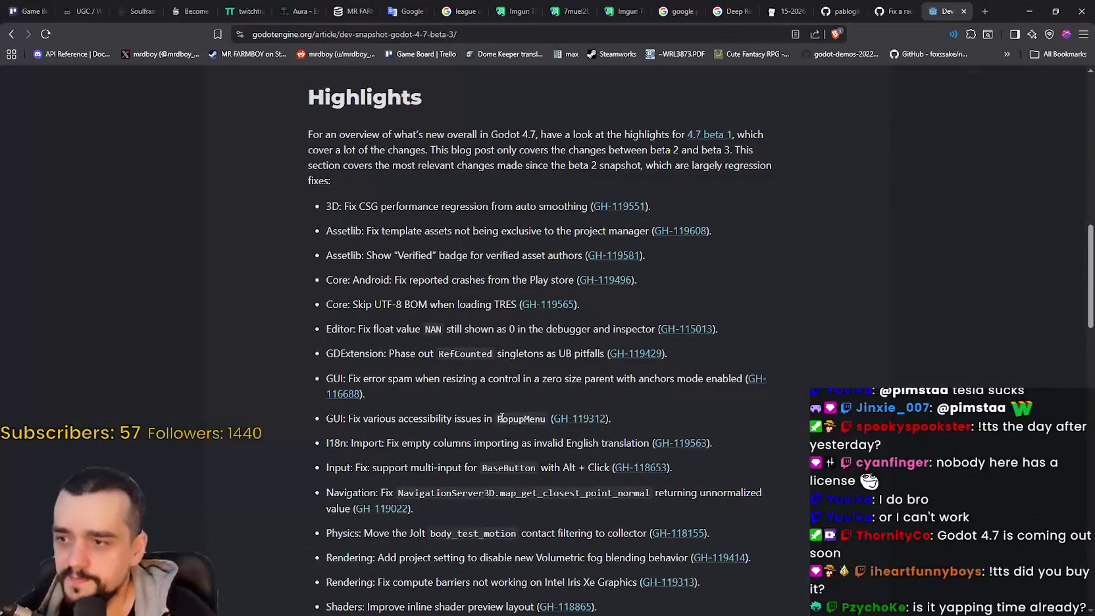
pyautogui.scroll(-2, 487, 483)
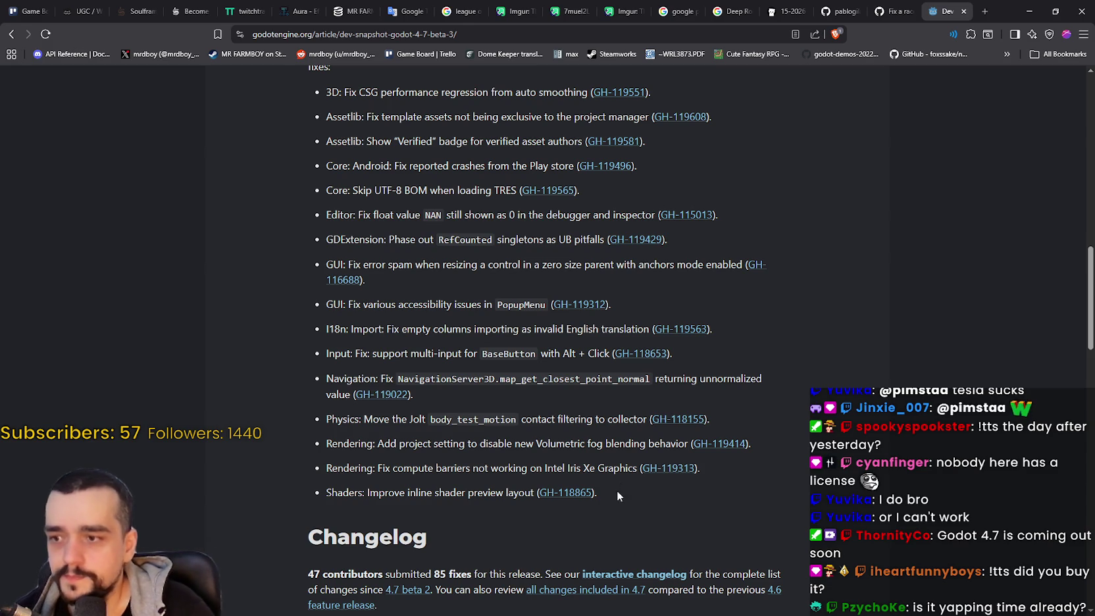
pyautogui.scroll(-4, 619, 483)
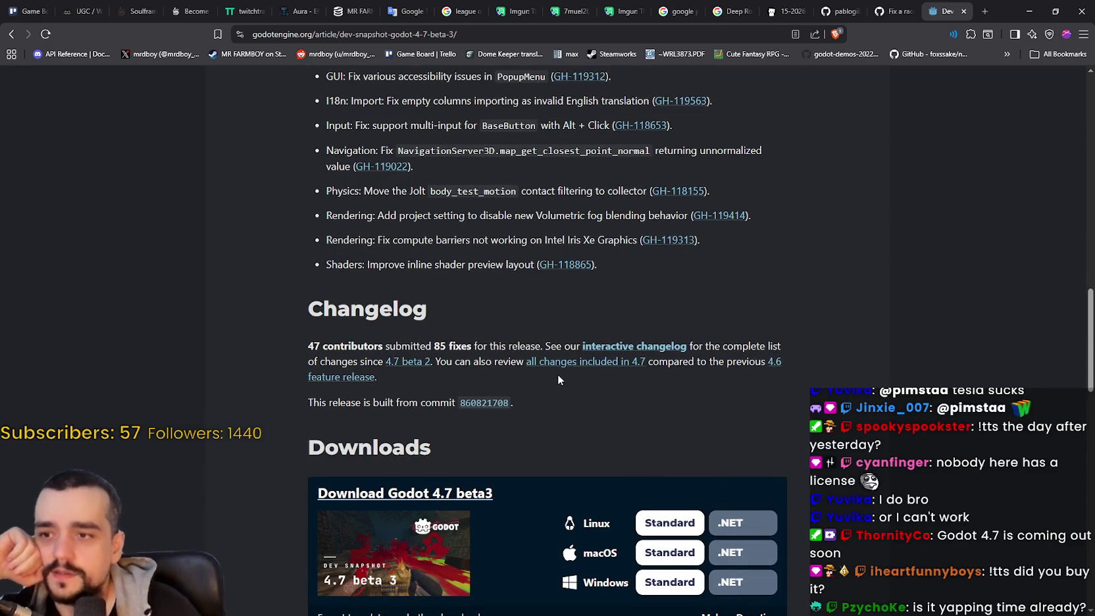
pyautogui.scroll(2, 529, 350)
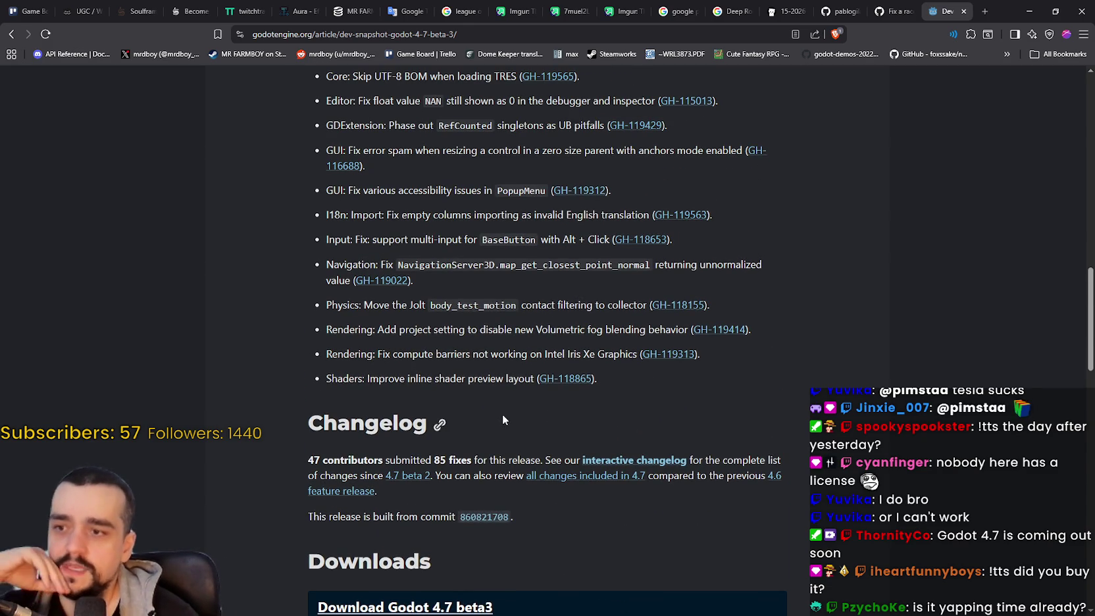
pyautogui.scroll(1, 494, 395)
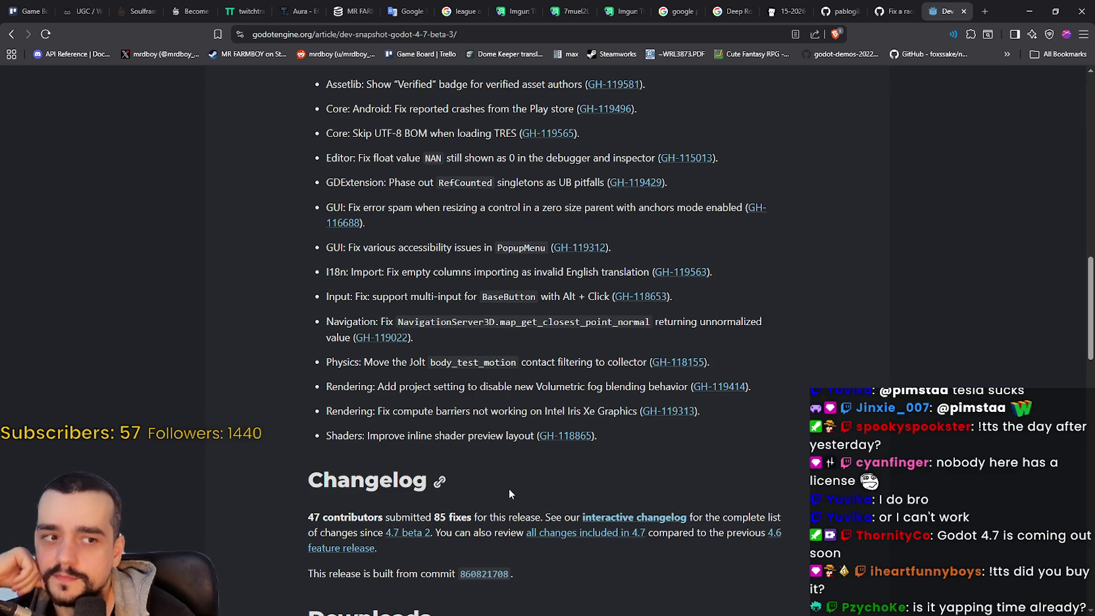
pyautogui.scroll(1, 406, 395)
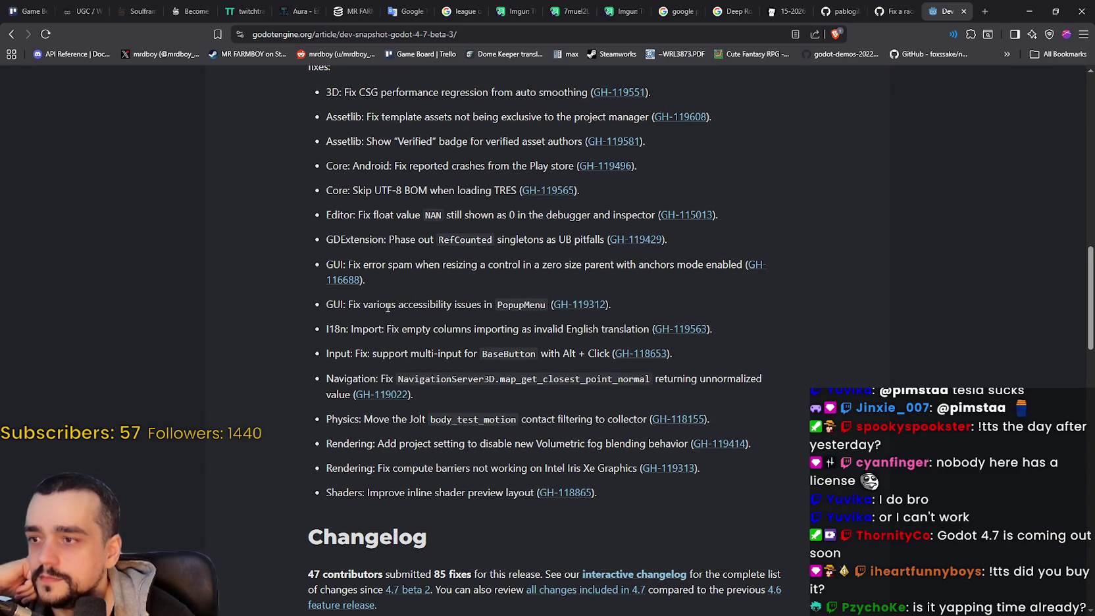
pyautogui.scroll(2, 385, 206)
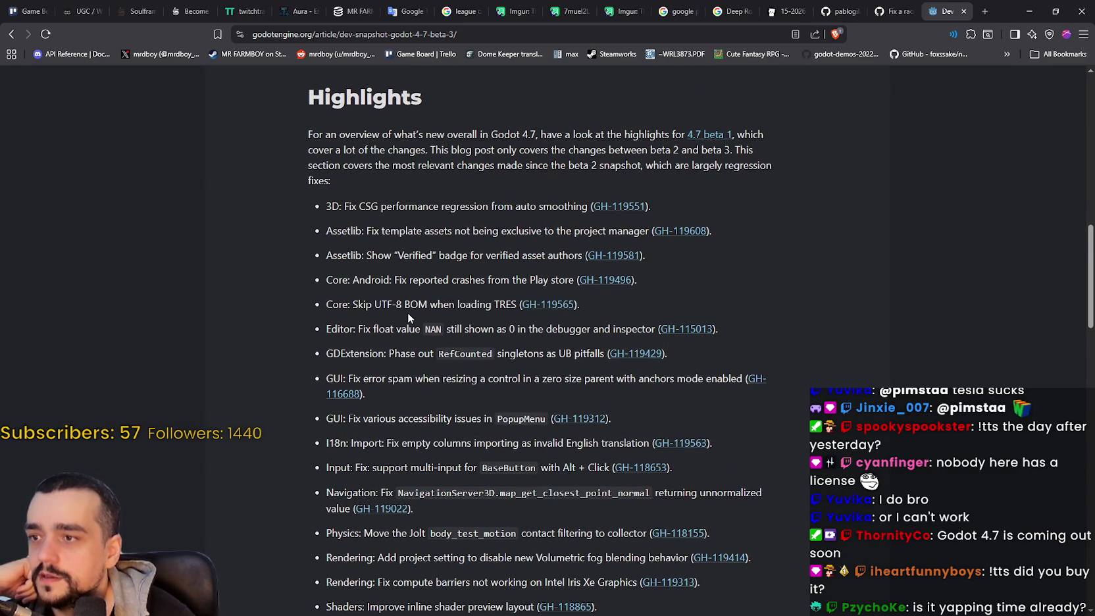
pyautogui.scroll(-1, 385, 293)
pyautogui.scroll(-1, 387, 294)
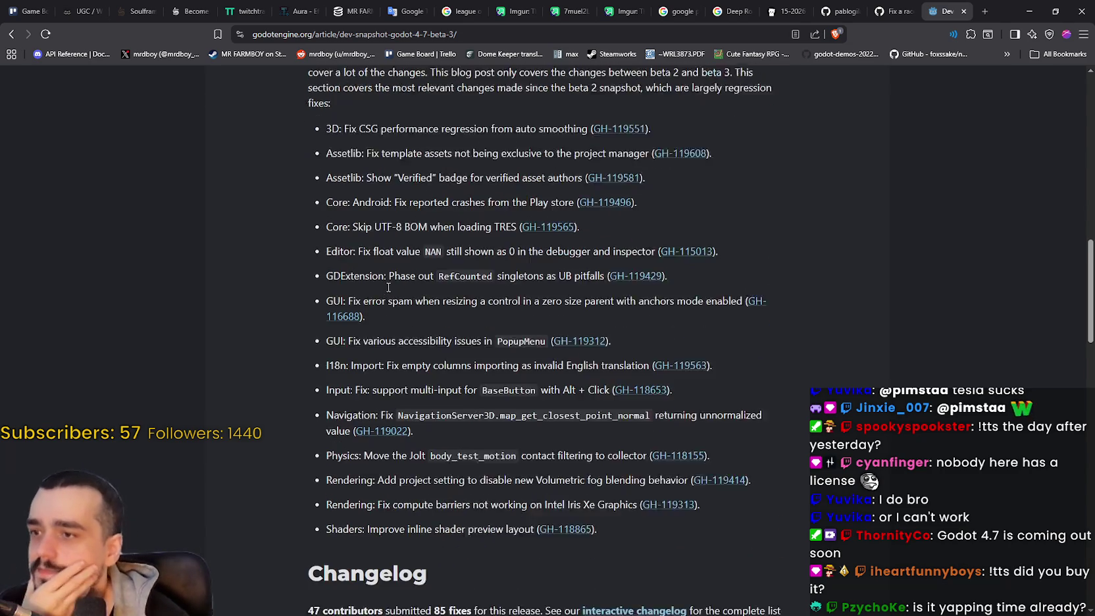
pyautogui.scroll(-3, 388, 295)
pyautogui.scroll(-2, 489, 397)
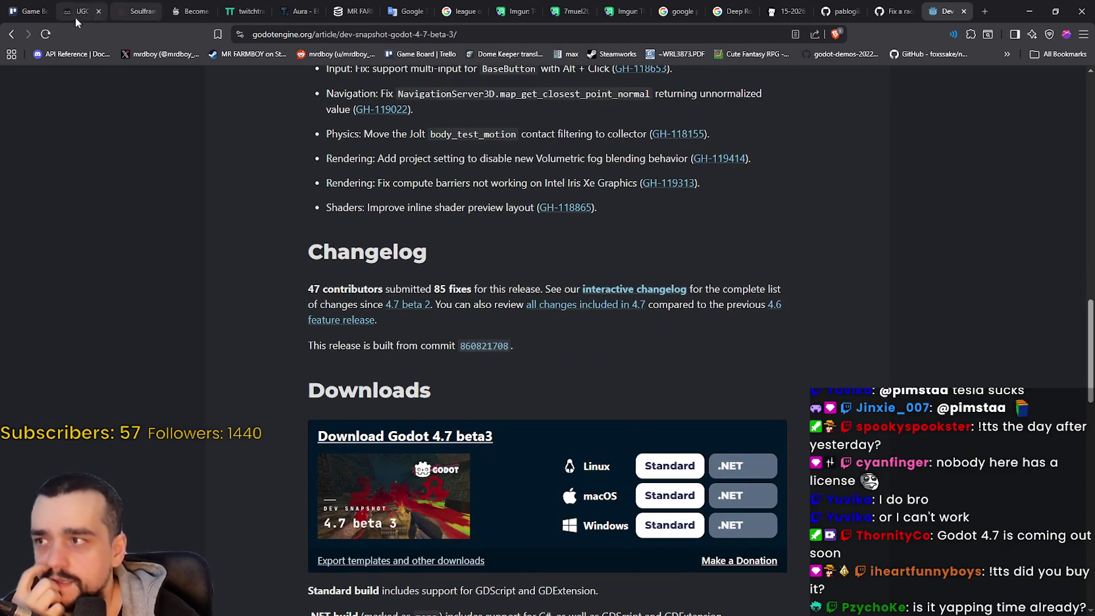
pyautogui.click(11, 37)
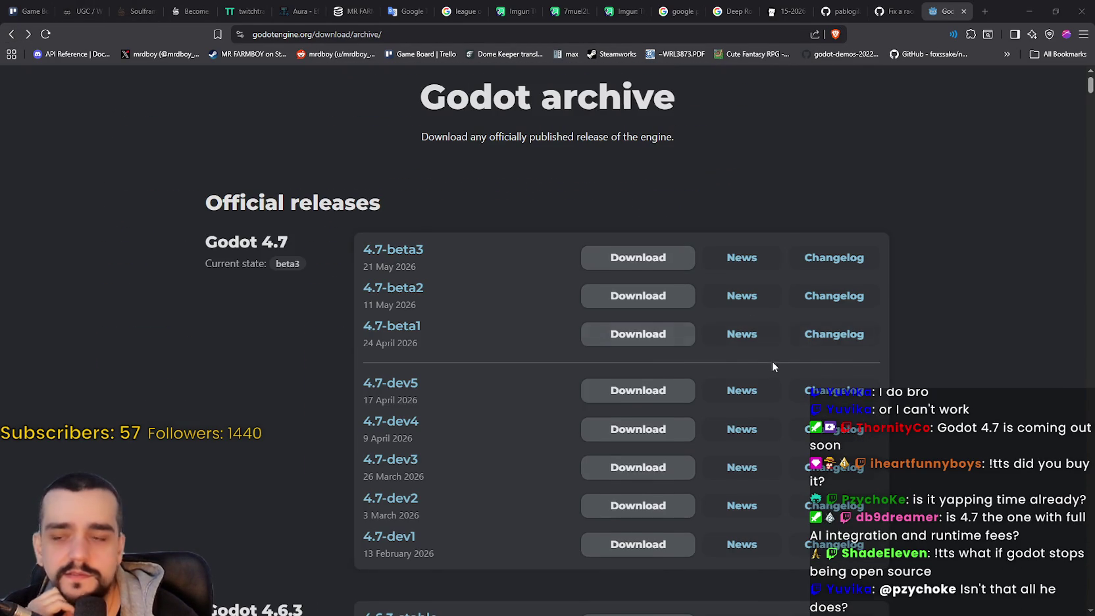
# Step: Scroll up and down through the Godot archive release list
pyautogui.scroll(-1, 772, 366)
pyautogui.scroll(-6, 551, 411)
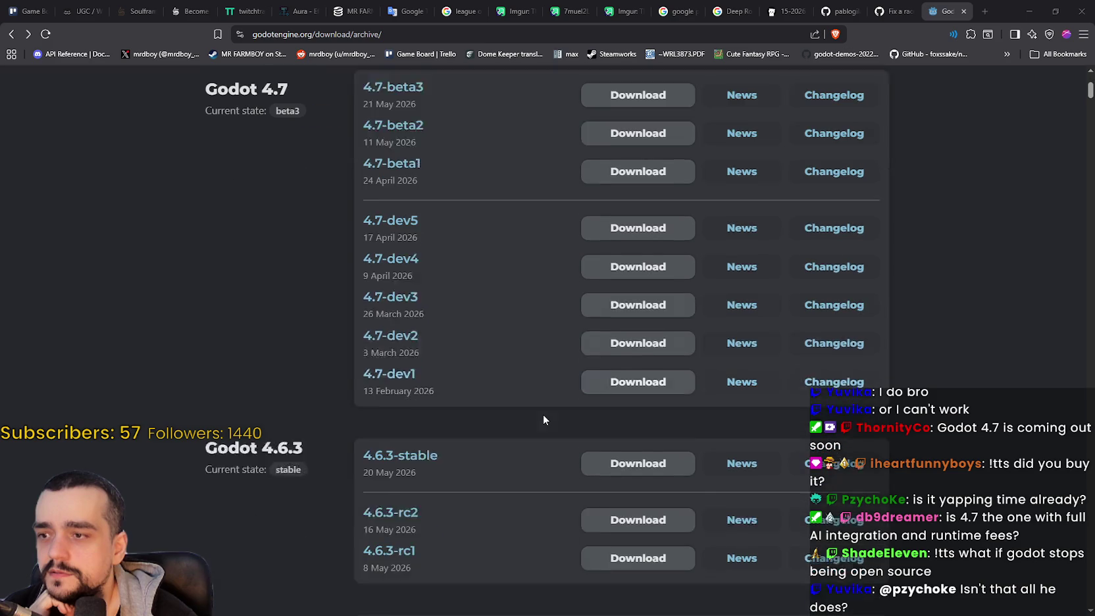
pyautogui.scroll(-8, 551, 551)
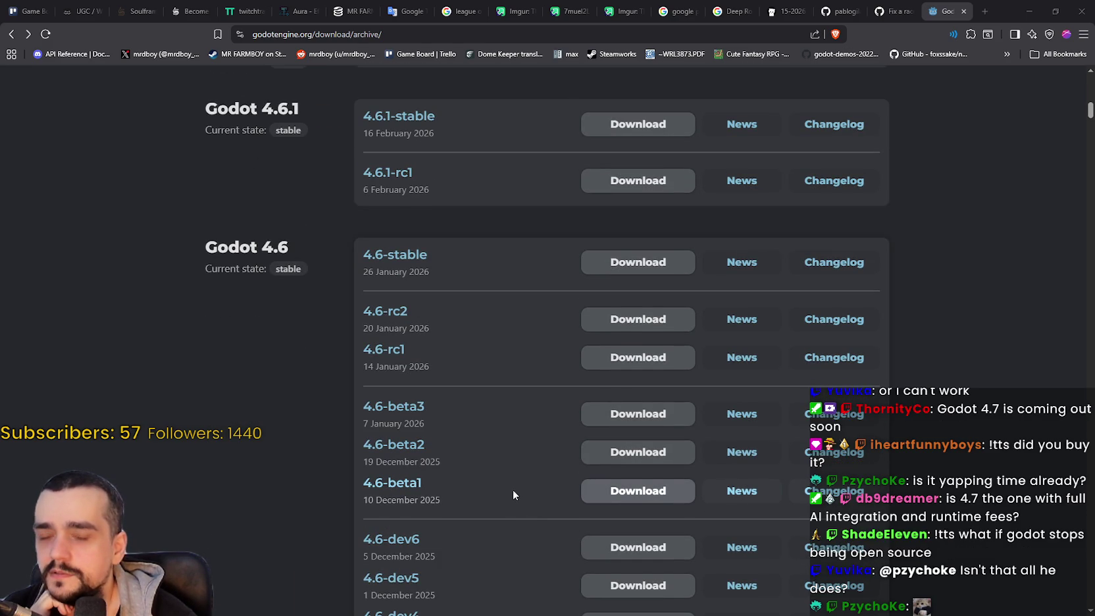
pyautogui.scroll(2, 508, 481)
pyautogui.scroll(-2, 502, 478)
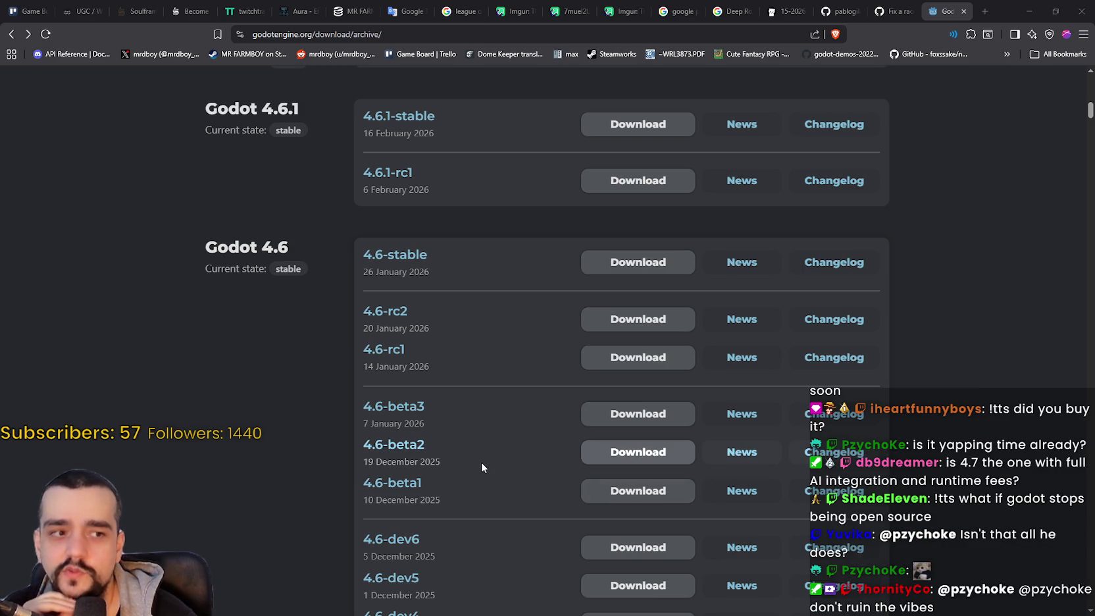
pyautogui.scroll(8, 460, 394)
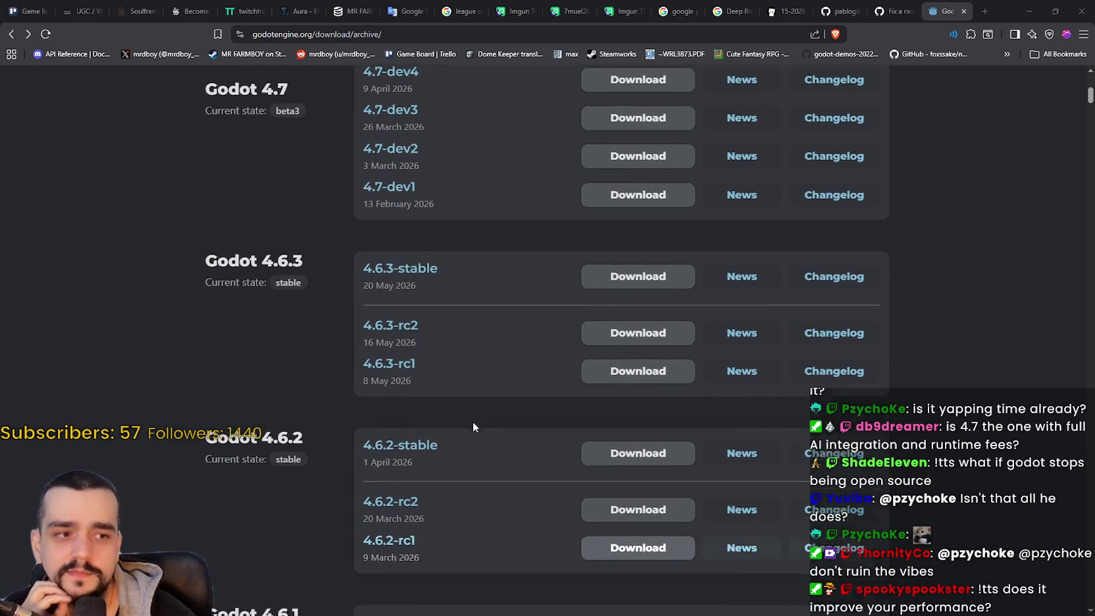
pyautogui.scroll(7, 475, 424)
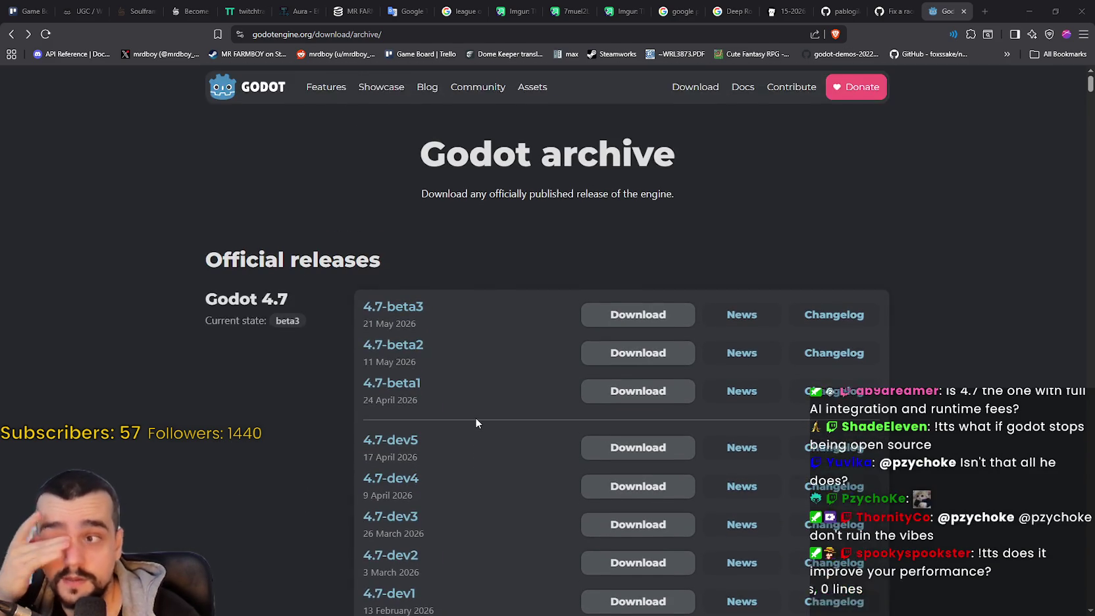
pyautogui.scroll(-1, 476, 423)
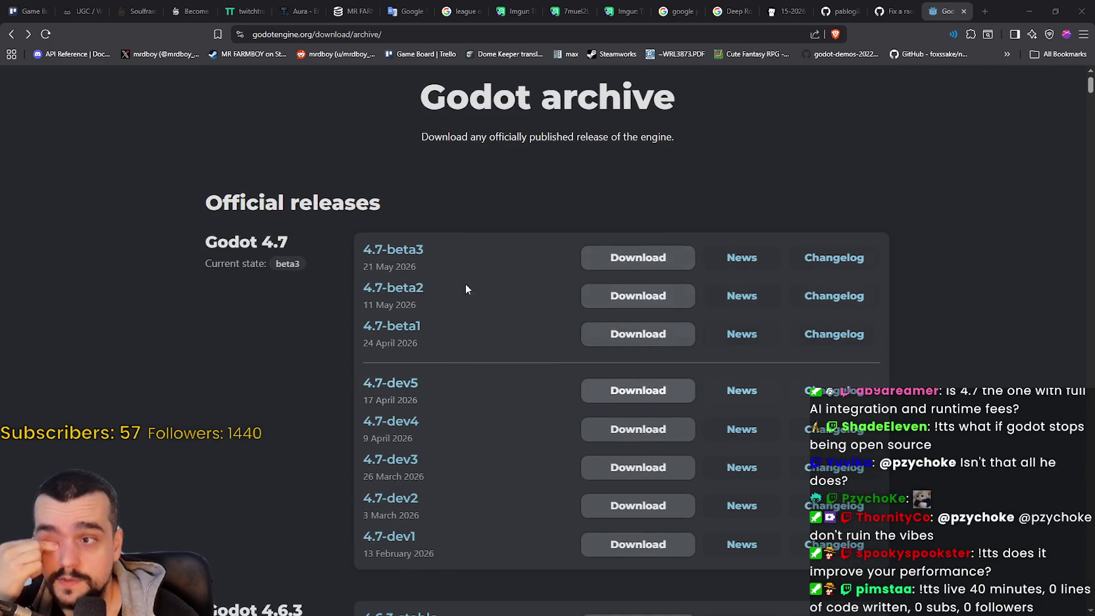
pyautogui.scroll(-5, 424, 358)
pyautogui.scroll(-5, 421, 358)
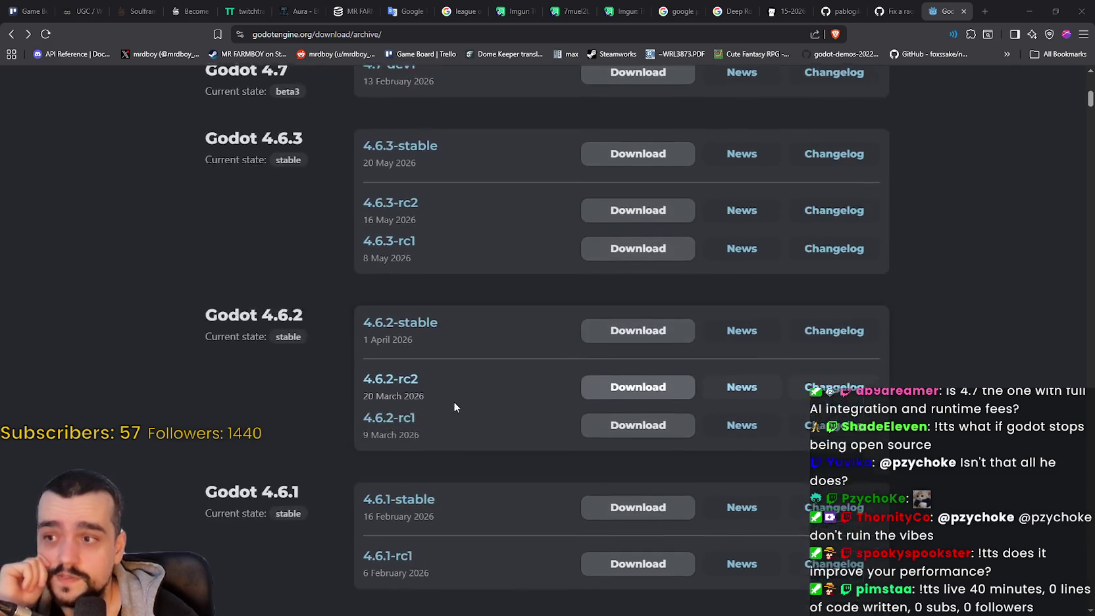
pyautogui.scroll(-4, 475, 433)
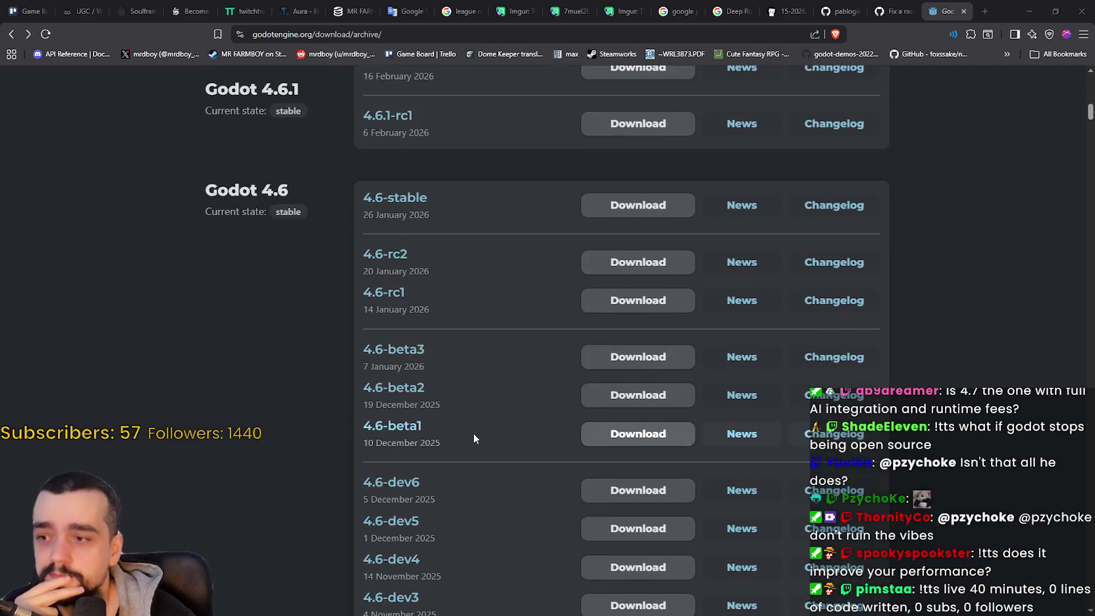
pyautogui.scroll(4, 504, 408)
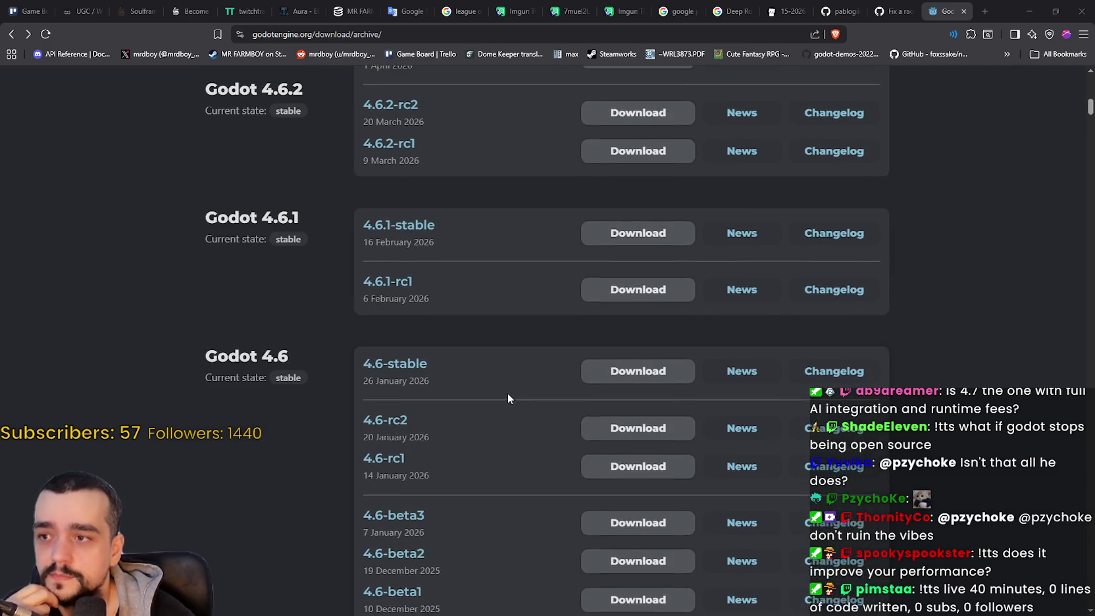
# Step: Select the 4.6-stable through 4.6-beta3 rows, then the 4.7 beta release rows
pyautogui.moveTo(480, 471); pyautogui.dragTo(304, 395)
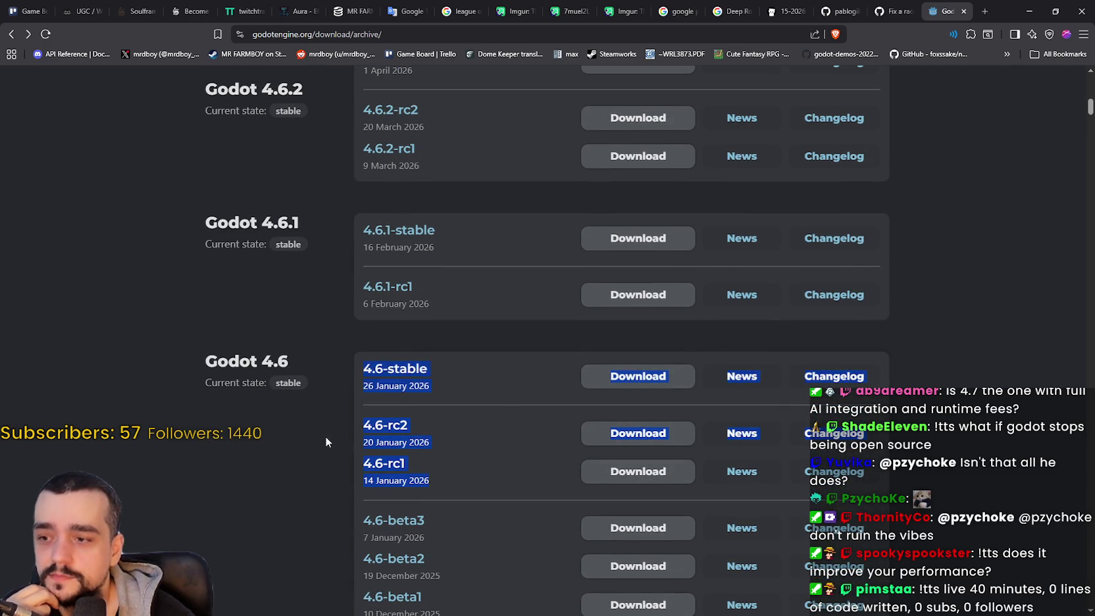
pyautogui.scroll(-6, 329, 434)
pyautogui.scroll(5, 336, 428)
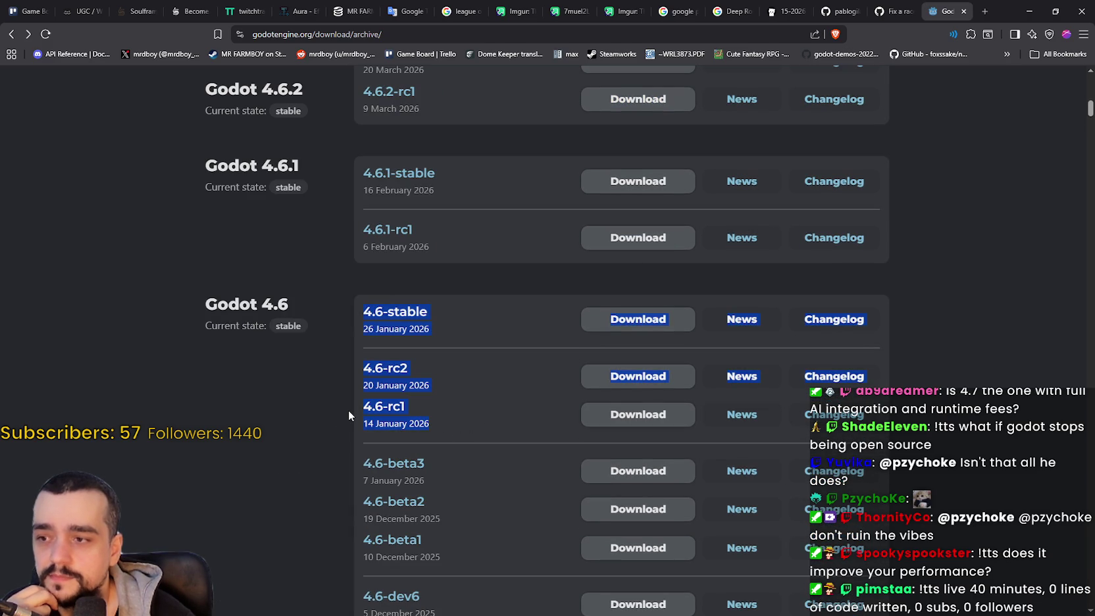
pyautogui.moveTo(349, 409)
pyautogui.mouseDown()
pyautogui.moveTo(363, 384)
pyautogui.moveTo(362, 309)
pyautogui.moveTo(370, 374)
pyautogui.moveTo(363, 333)
pyautogui.moveTo(362, 397)
pyautogui.moveTo(355, 300)
pyautogui.mouseUp()
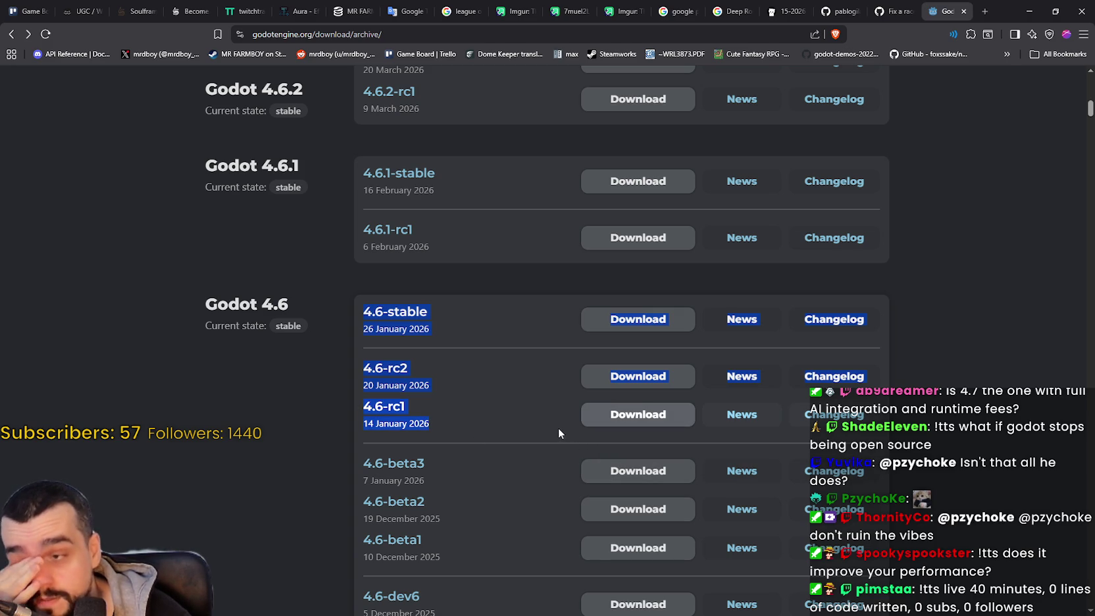
pyautogui.moveTo(552, 423)
pyautogui.mouseDown()
pyautogui.moveTo(503, 509)
pyautogui.moveTo(441, 475)
pyautogui.moveTo(348, 343)
pyautogui.mouseUp()
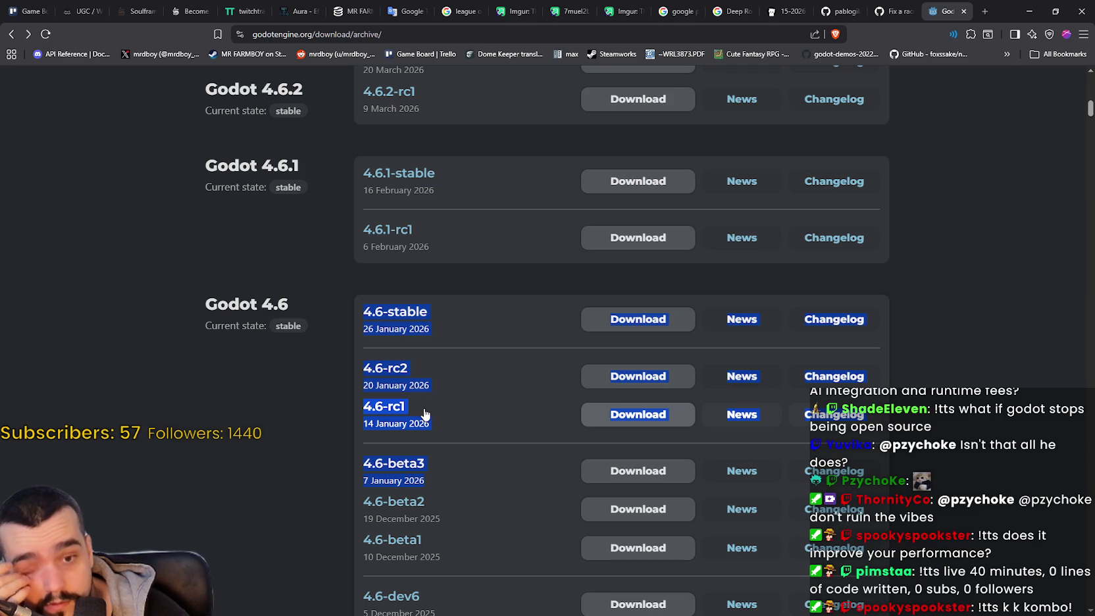
pyautogui.scroll(15, 424, 414)
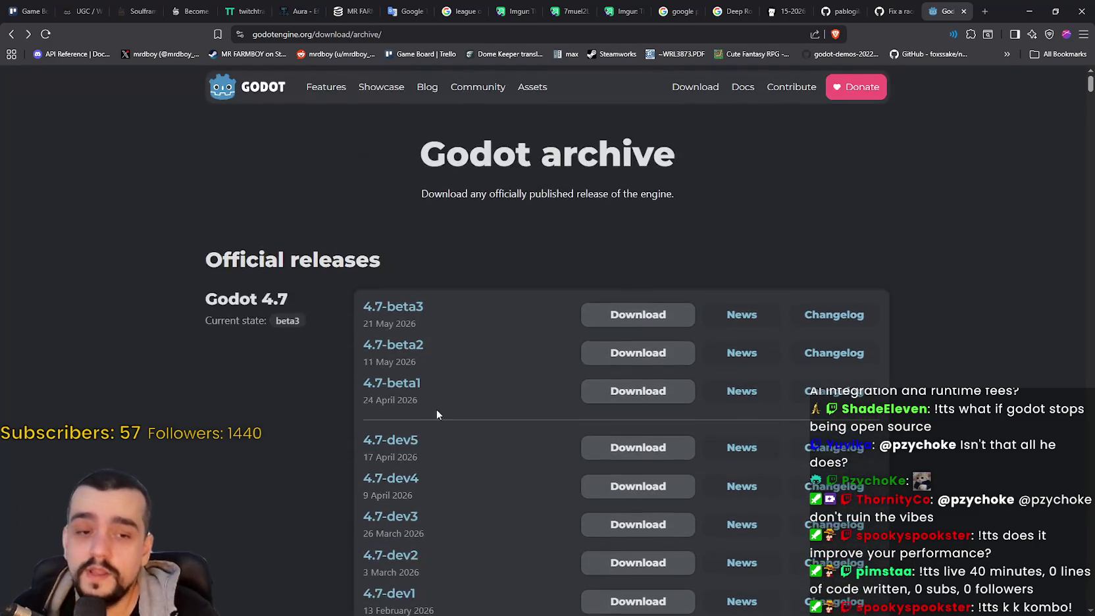
pyautogui.moveTo(454, 402); pyautogui.dragTo(363, 316)
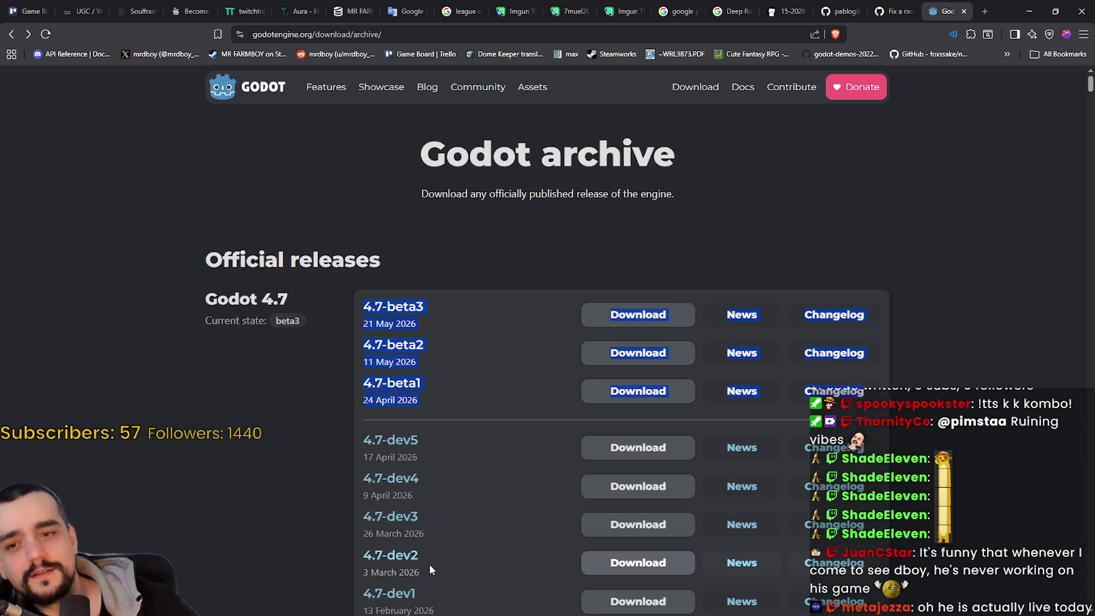
# Step: Clear the text selection and open the 4.7-beta2 news post
pyautogui.click(561, 271)
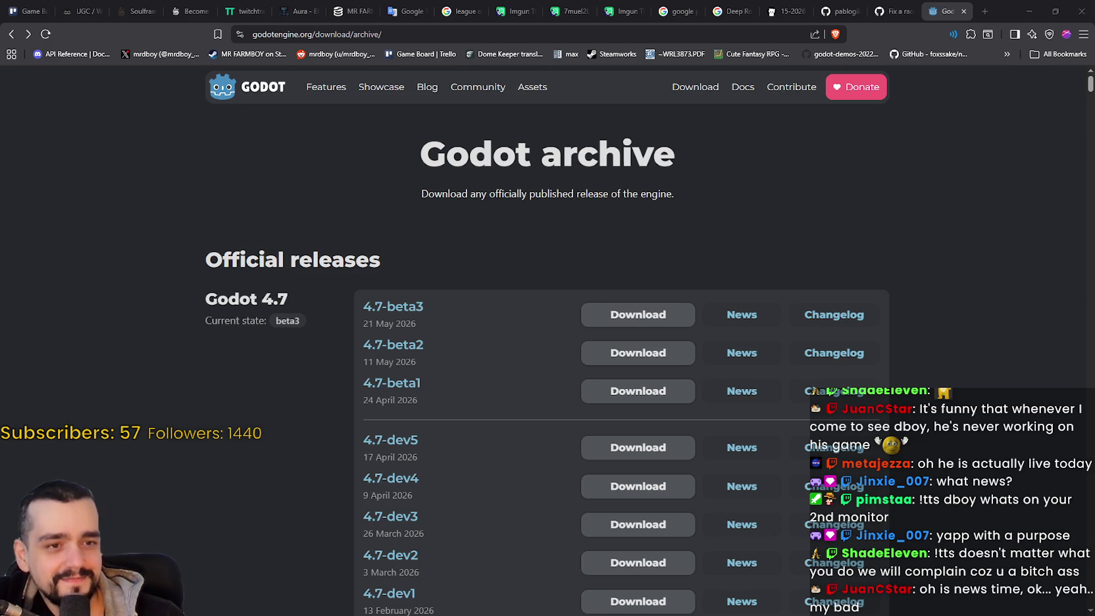
pyautogui.scroll(-1, 546, 339)
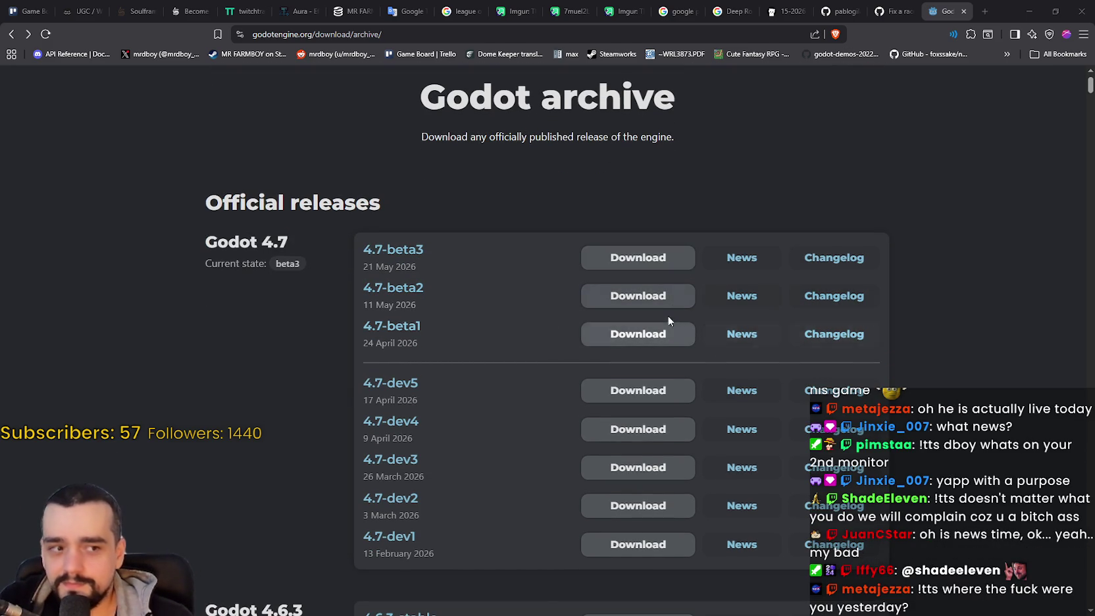
pyautogui.click(731, 297)
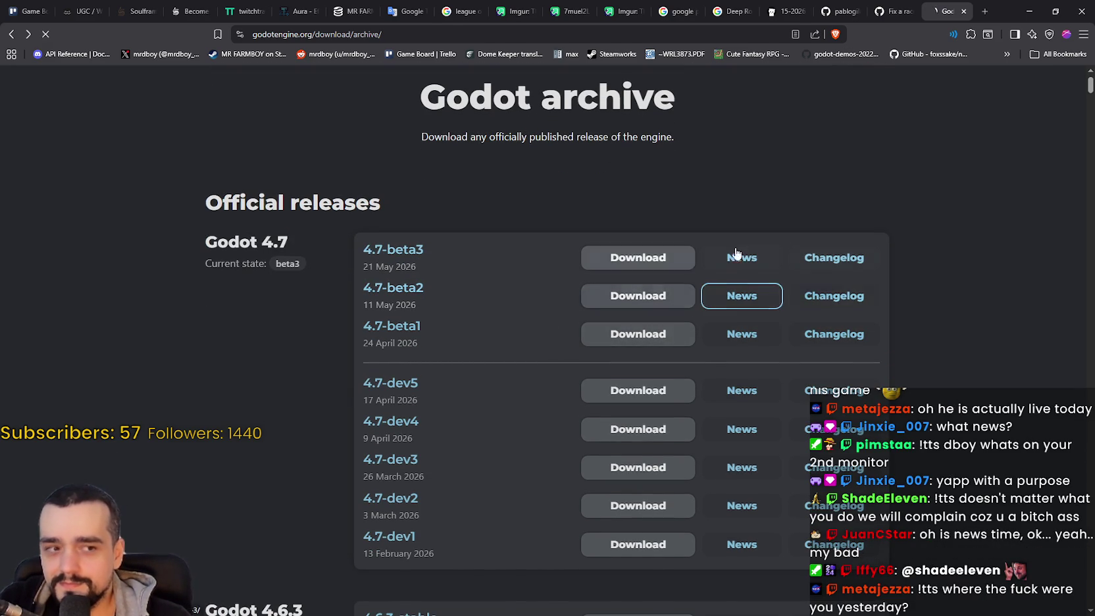
# Step: Skim the 4.7 beta 1 article briefly, then return to the Godot archive
pyautogui.scroll(-10, 577, 408)
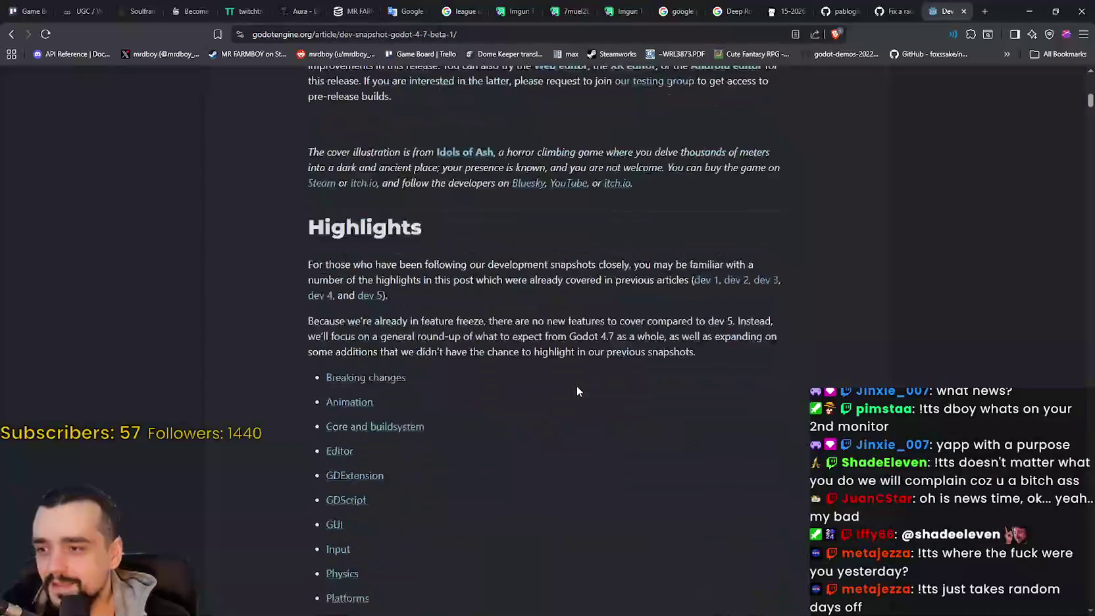
pyautogui.scroll(-15, 576, 389)
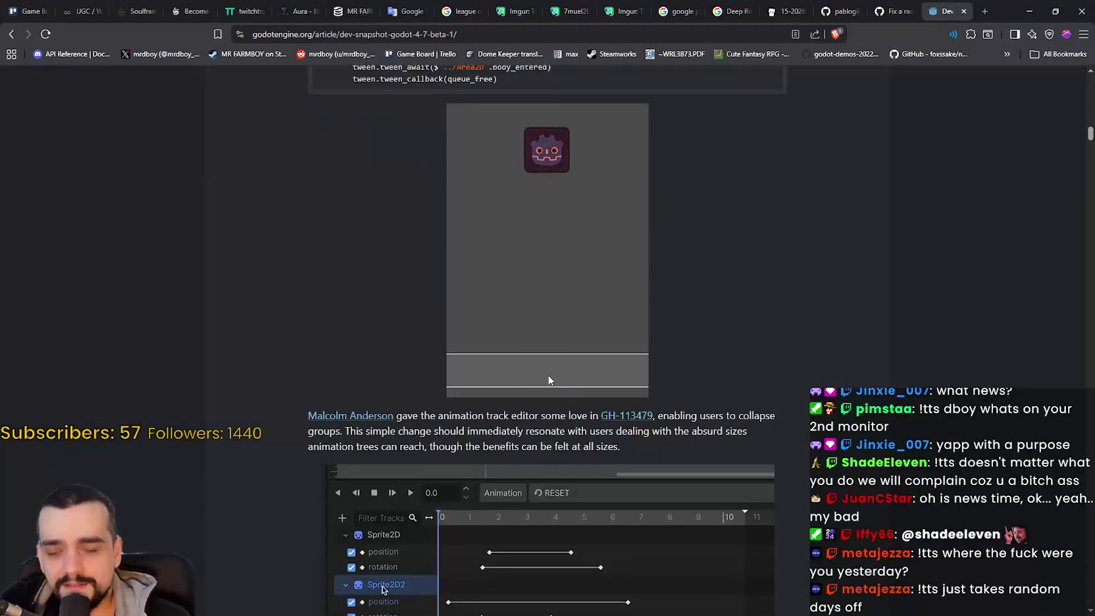
pyautogui.scroll(-20, 550, 381)
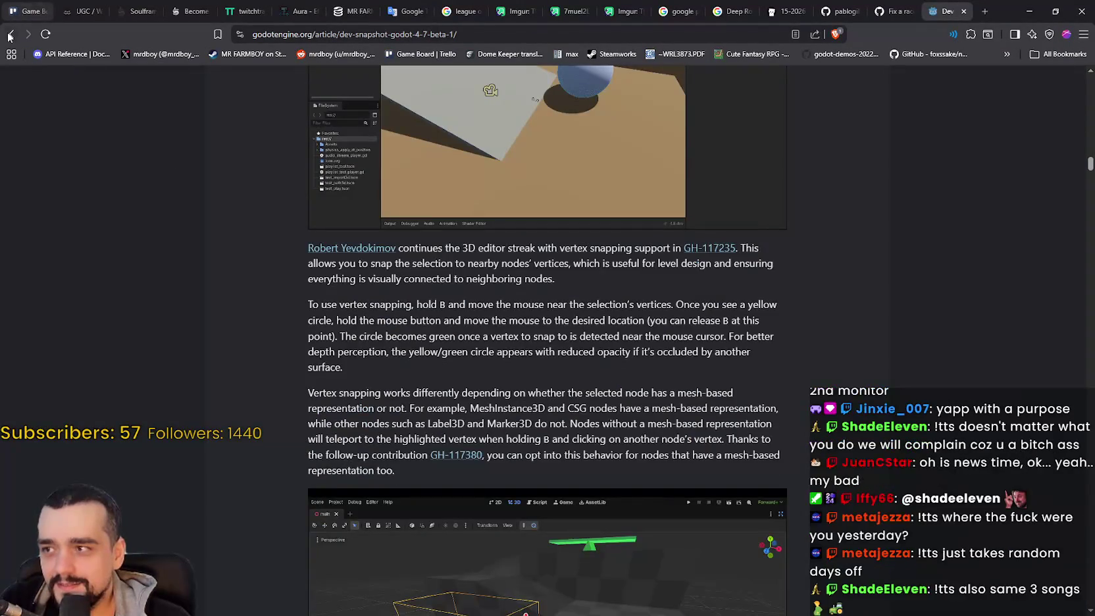
pyautogui.click(9, 36)
# Step: Reopen the Godot 4.7 beta 1 announcement and scroll into it
pyautogui.click(739, 329)
pyautogui.scroll(-20, 416, 405)
pyautogui.scroll(-4, 537, 416)
pyautogui.scroll(10, 538, 415)
pyautogui.scroll(-5, 538, 415)
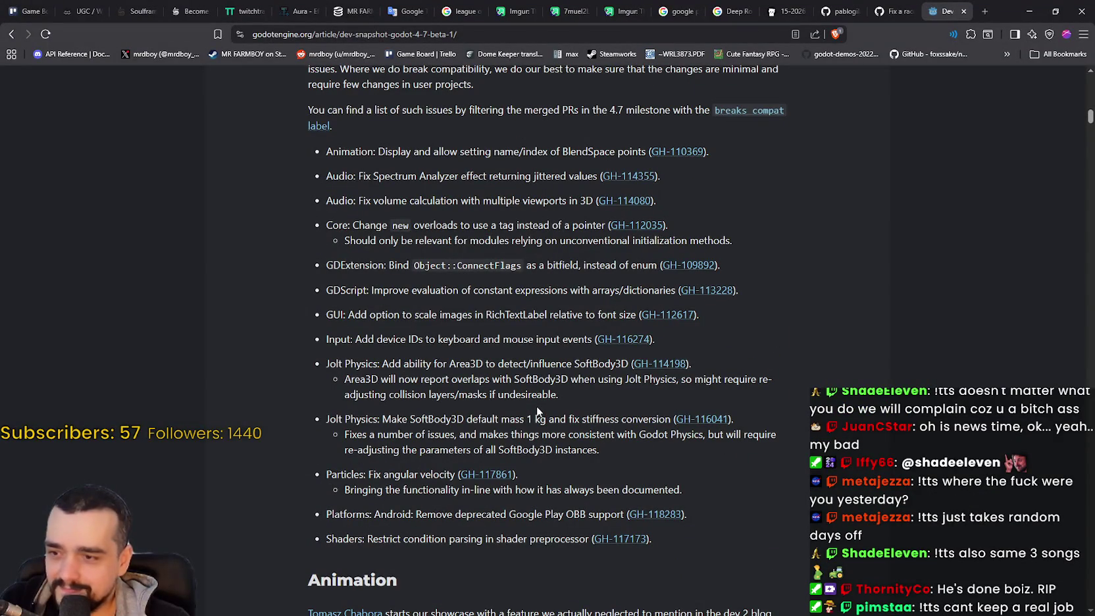
# Step: Select the breaking-changes entries from Core to Jolt Physics, then return to the archive
pyautogui.moveTo(393, 225); pyautogui.dragTo(499, 453)
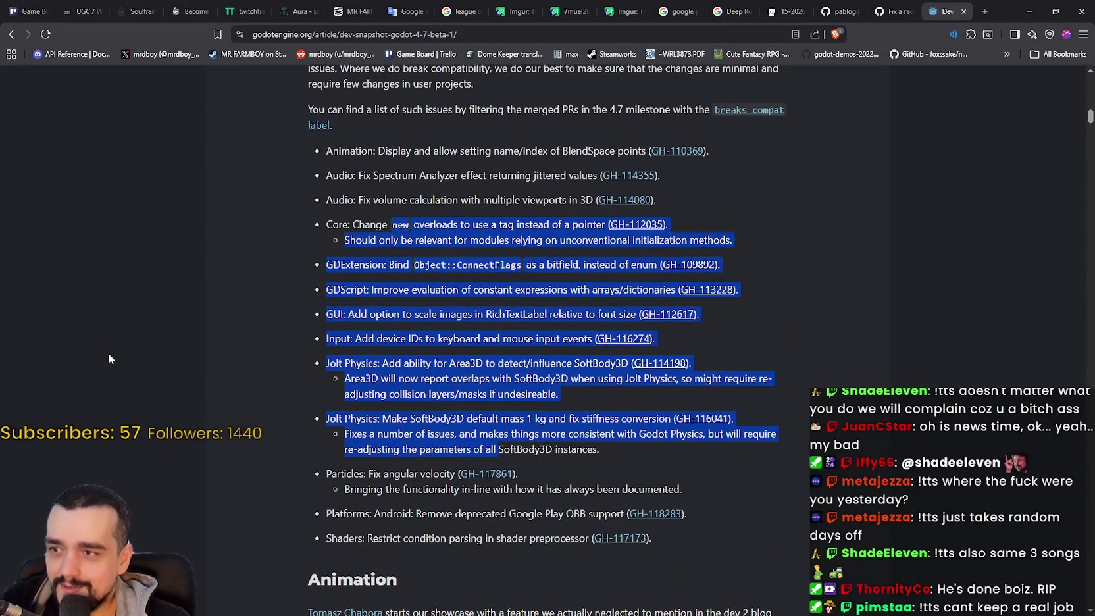
pyautogui.scroll(-15, 145, 276)
pyautogui.scroll(-18, 127, 201)
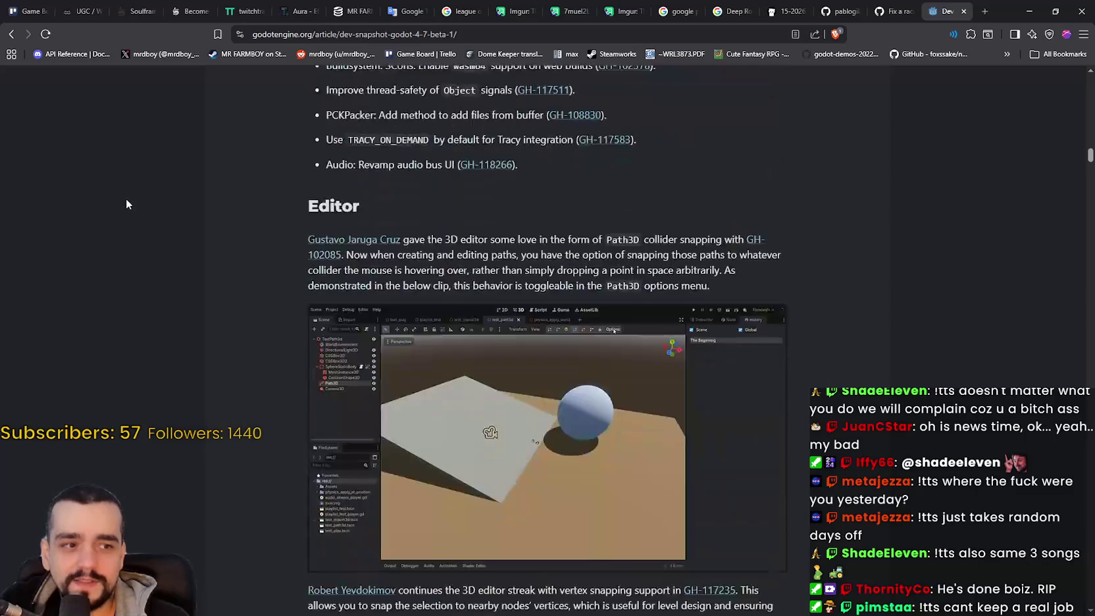
pyautogui.scroll(-15, 100, 77)
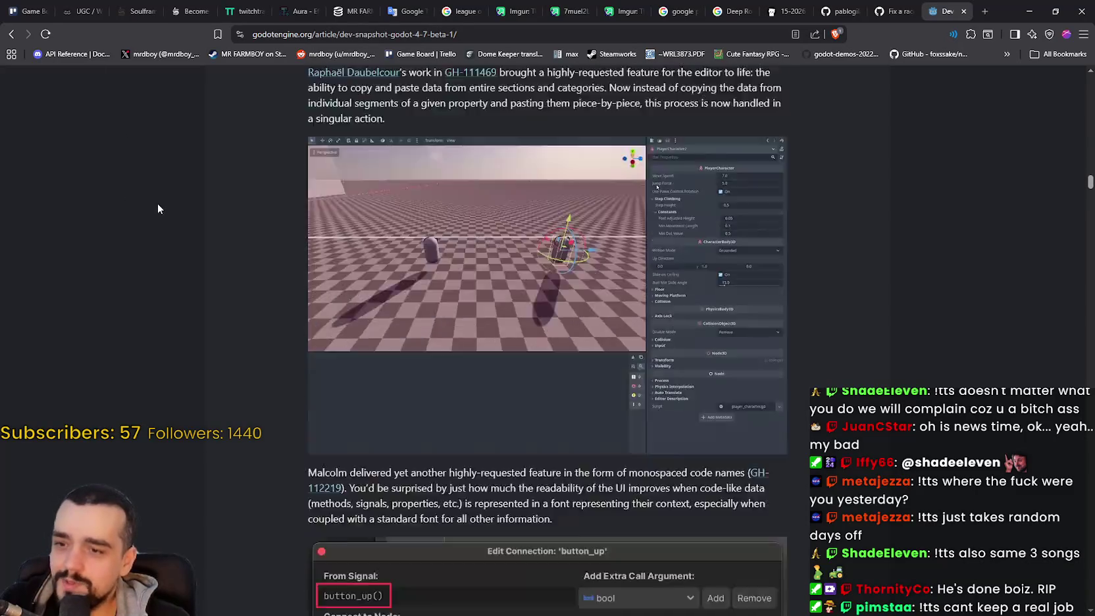
pyautogui.scroll(-5, 184, 211)
pyautogui.hotkey('alt', 'Left')
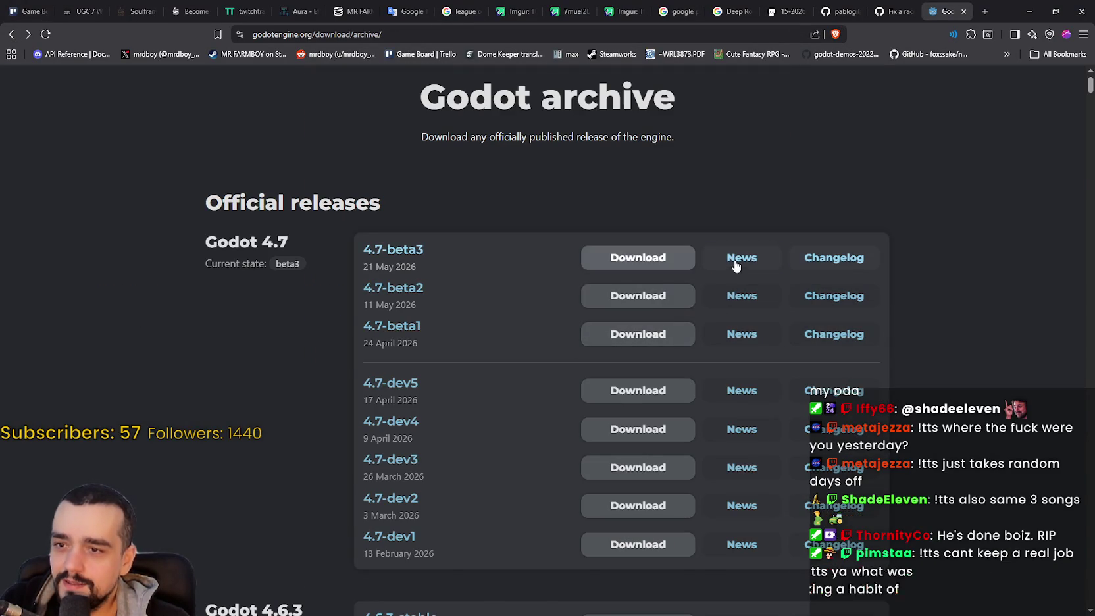
# Step: Read the 4.7-beta3 announcement, select its fixes from GUI through Shaders, and return
pyautogui.click(735, 260)
pyautogui.scroll(-10, 632, 427)
pyautogui.scroll(-2, 616, 409)
pyautogui.moveTo(326, 194); pyautogui.dragTo(493, 498)
pyautogui.scroll(-2, 552, 483)
pyautogui.moveTo(612, 398)
pyautogui.mouseDown()
pyautogui.moveTo(651, 377)
pyautogui.moveTo(261, 135)
pyautogui.mouseUp()
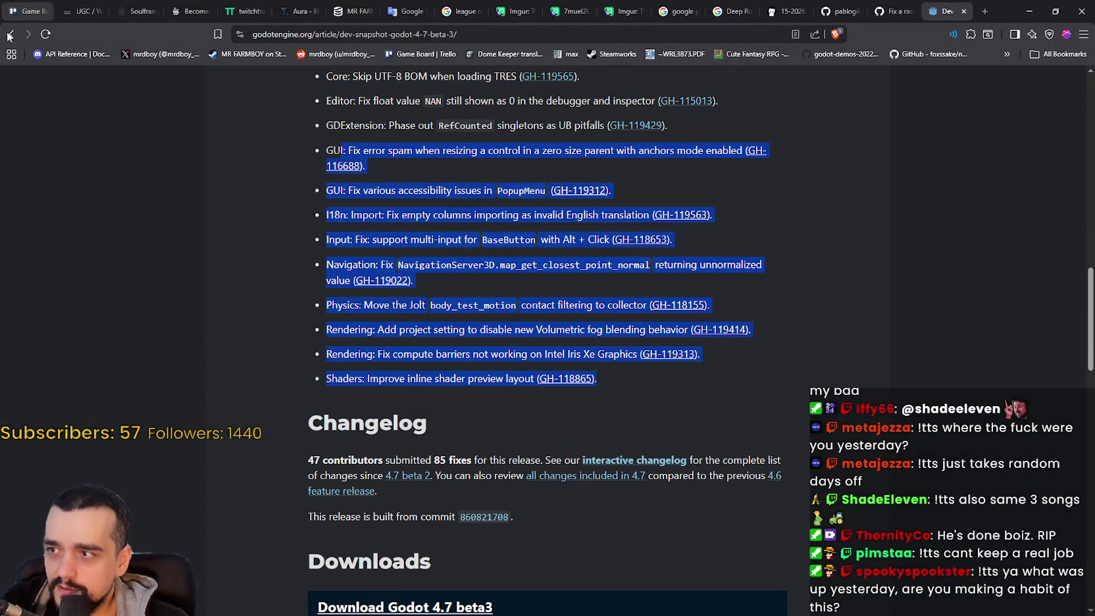
pyautogui.click(11, 34)
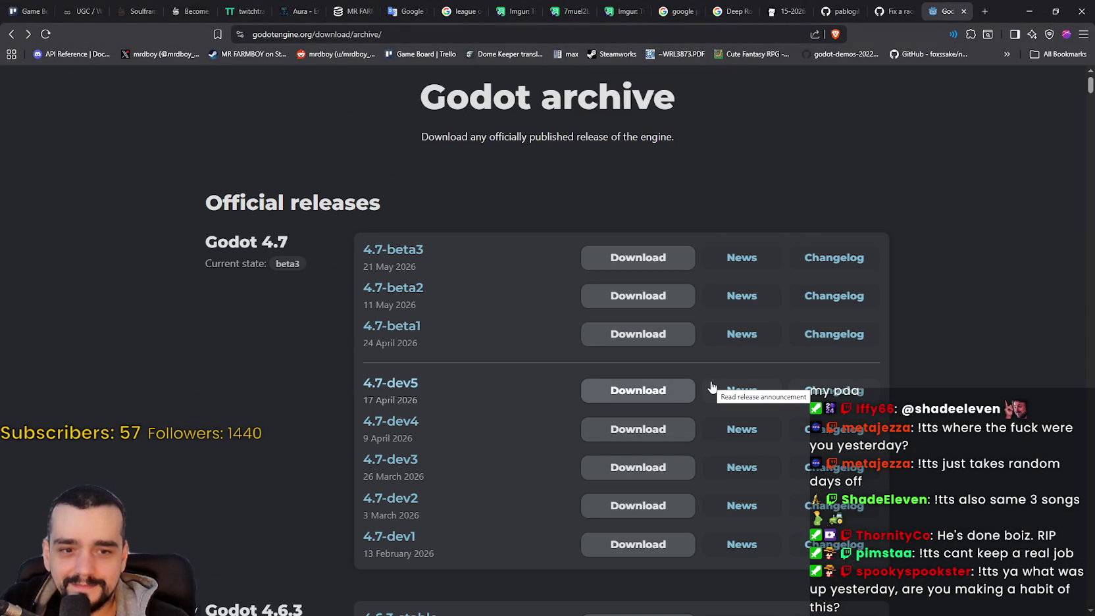
# Step: Browse the archive list and open the 4.7-beta3 changelog
pyautogui.scroll(-3, 706, 375)
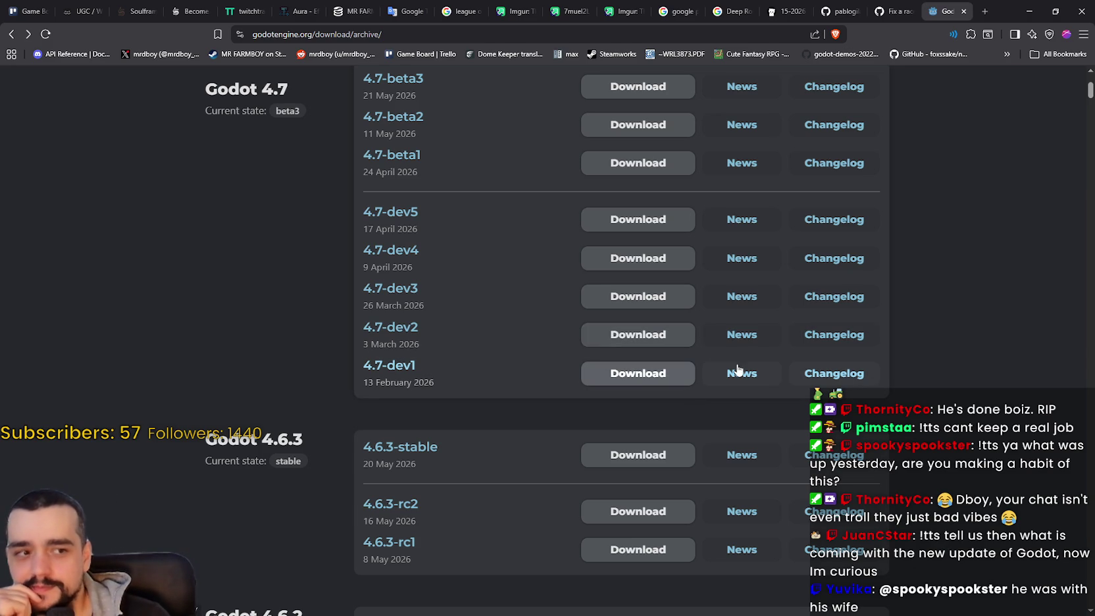
pyautogui.scroll(2, 738, 371)
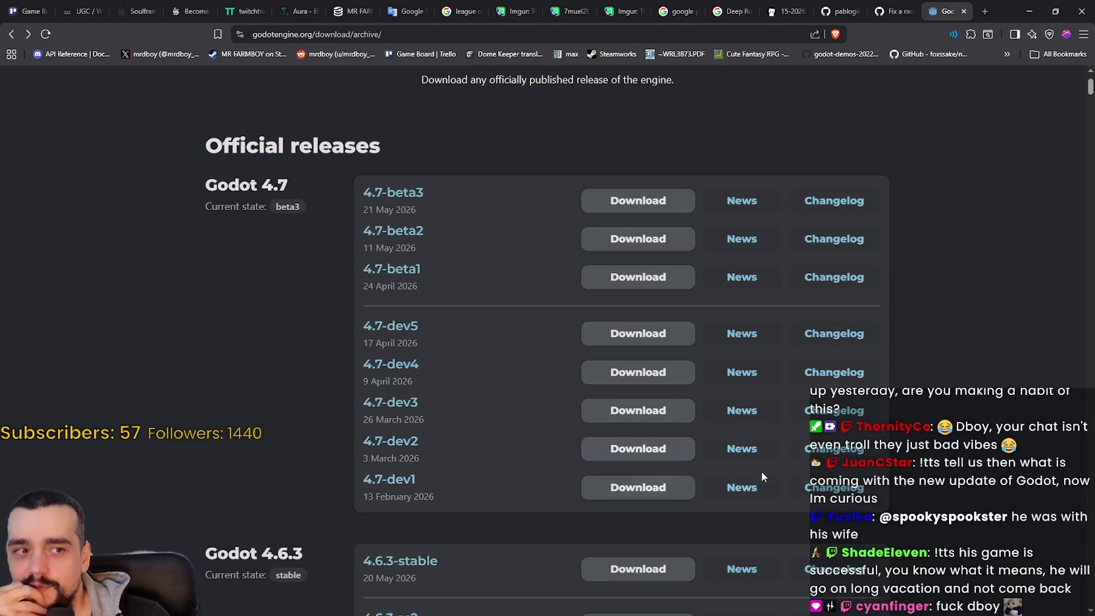
pyautogui.scroll(1, 766, 521)
pyautogui.scroll(-5, 766, 519)
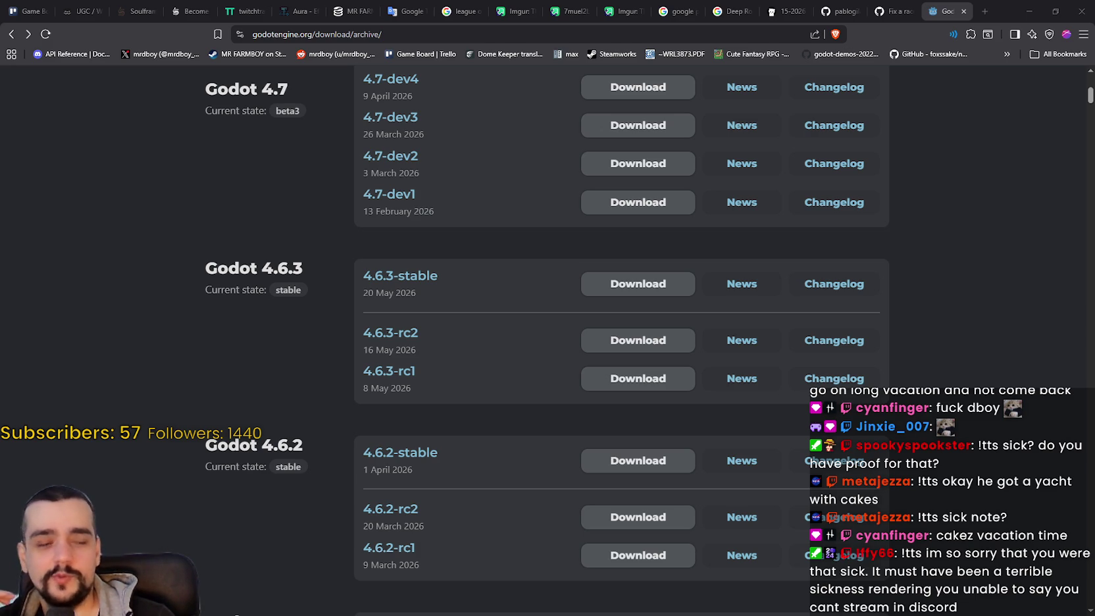
pyautogui.scroll(-3, 847, 395)
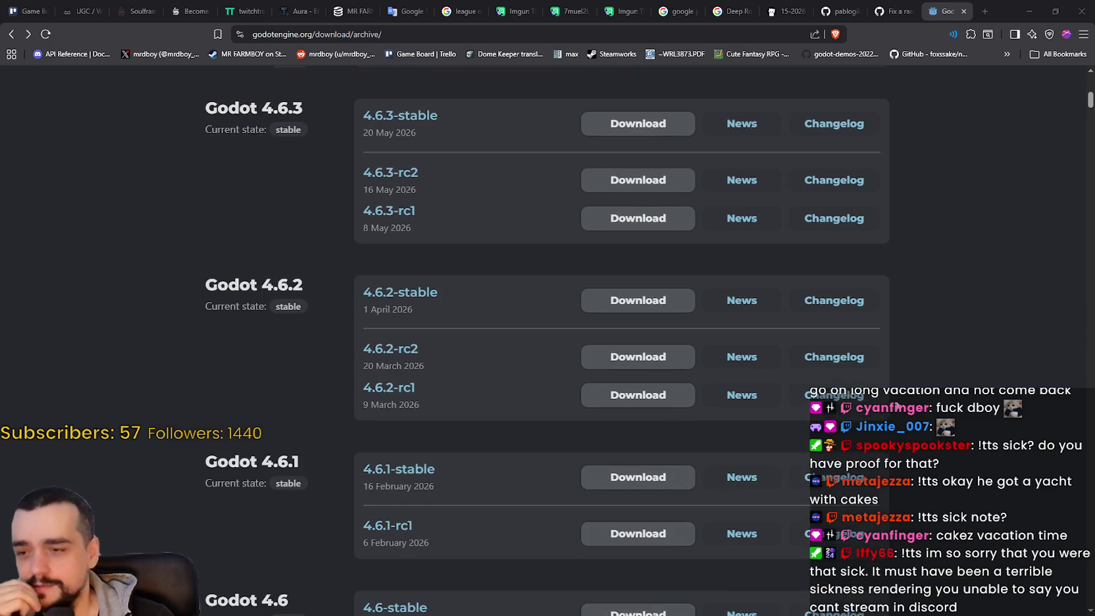
pyautogui.scroll(6, 846, 395)
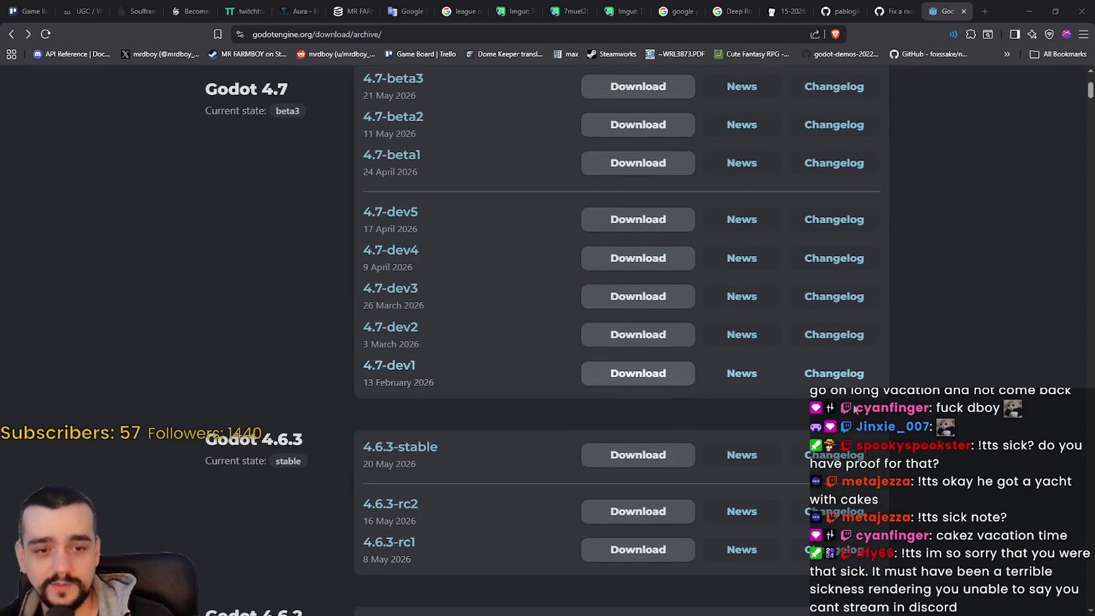
pyautogui.scroll(3, 895, 440)
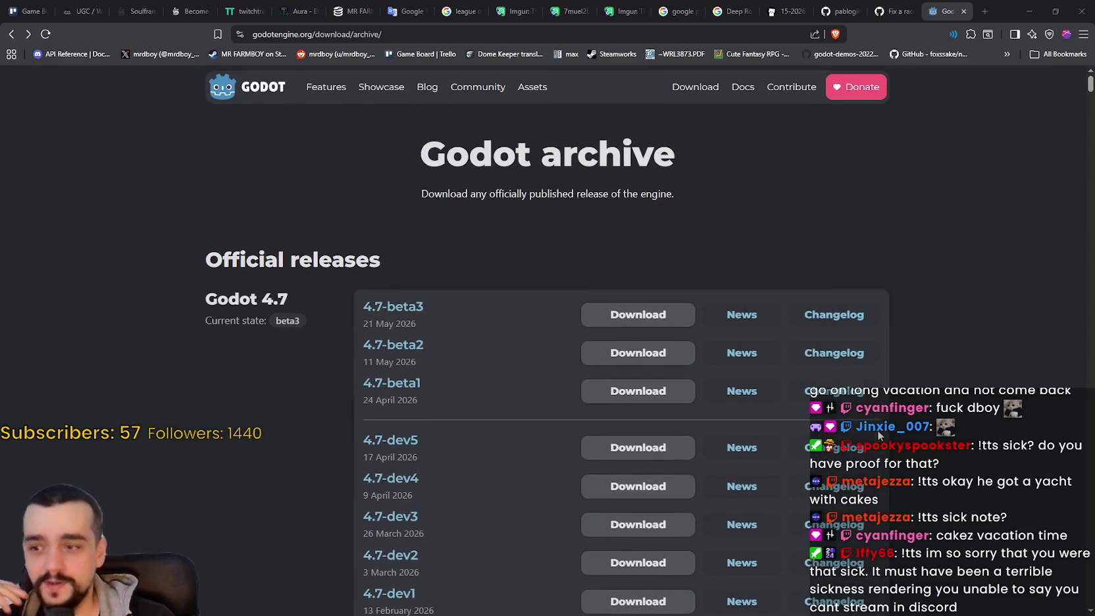
pyautogui.scroll(-2, 878, 430)
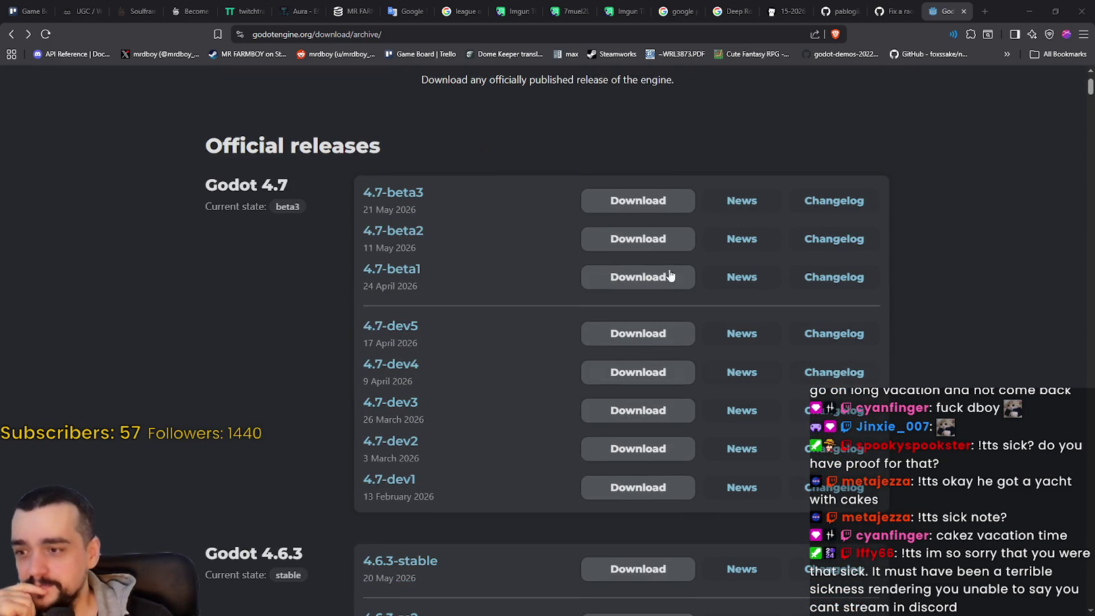
pyautogui.click(853, 204)
# Step: Scroll the 4.7-beta3 changelog, then return to the Godot archive
pyautogui.scroll(-8, 766, 355)
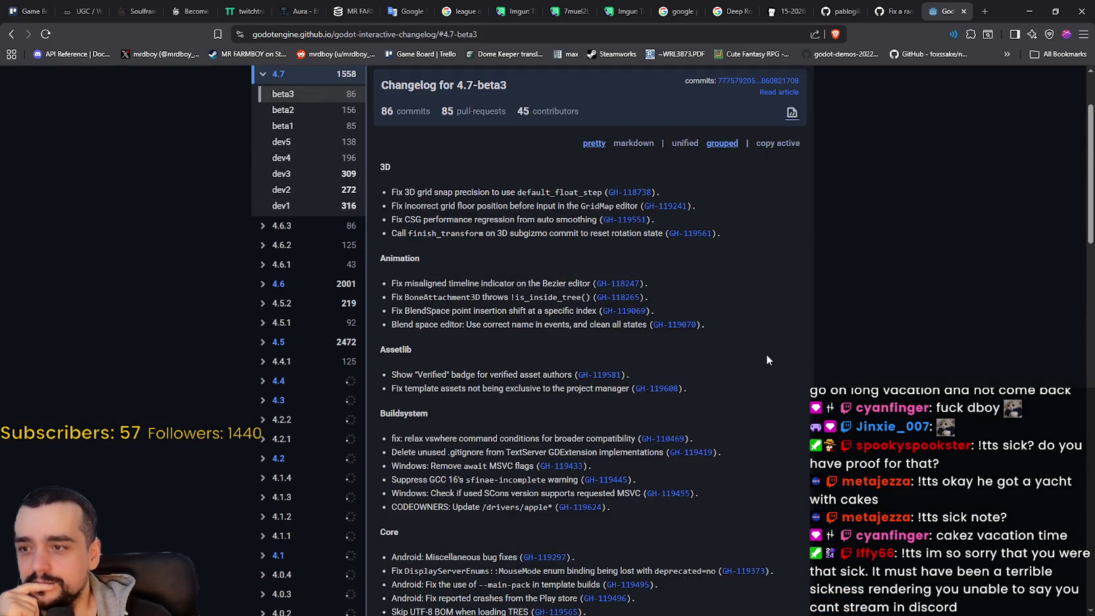
pyautogui.scroll(-9, 763, 356)
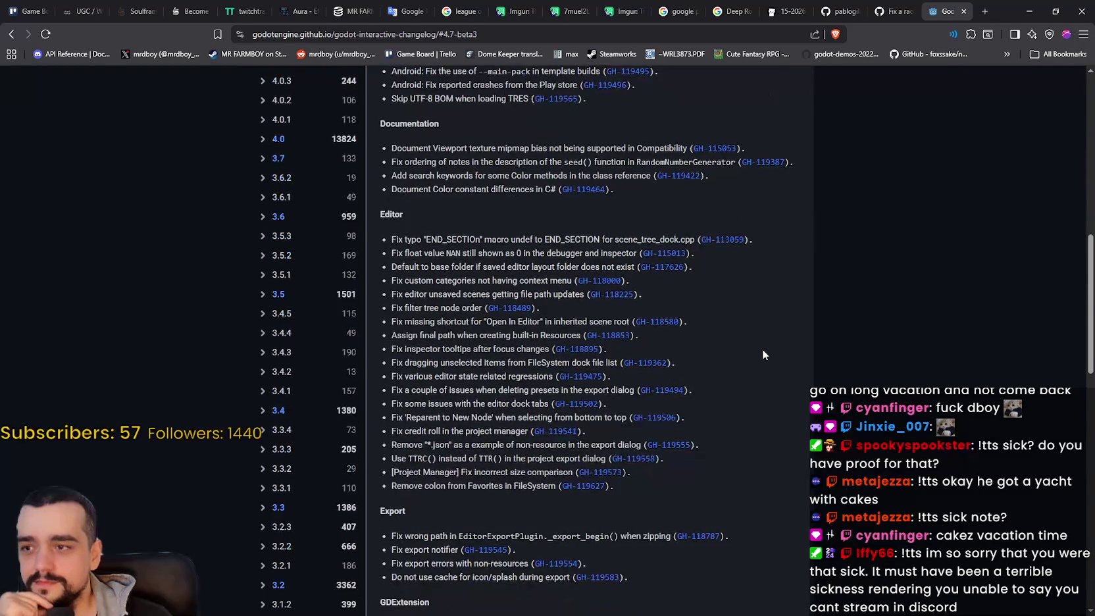
pyautogui.scroll(-5, 760, 349)
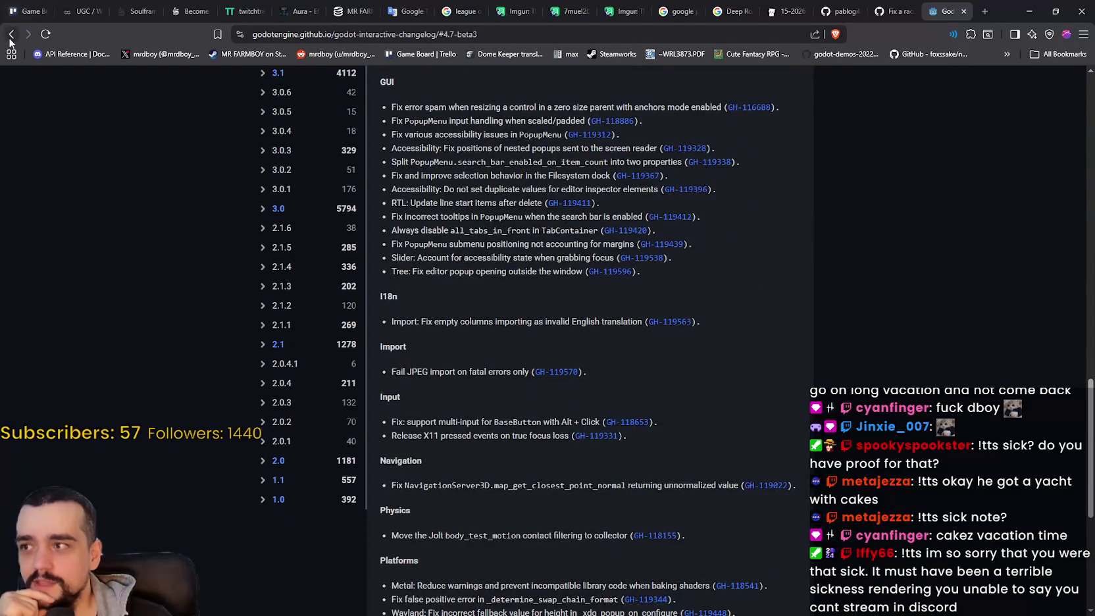
pyautogui.click(11, 34)
# Step: Open the 4.7-beta2 download page and its changelog
pyautogui.scroll(-2, 583, 461)
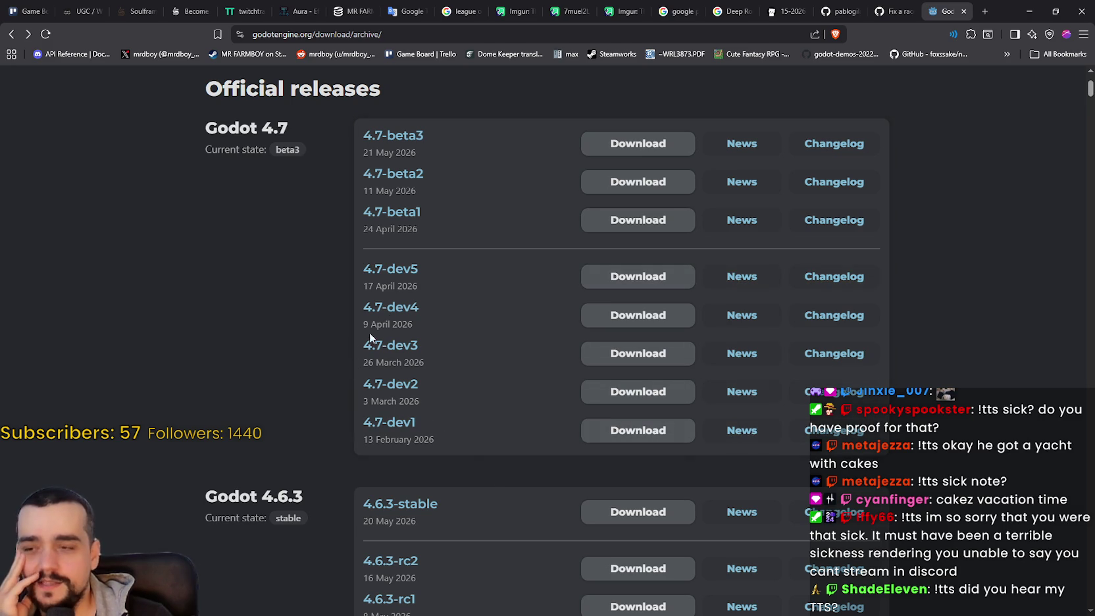
pyautogui.click(401, 174)
pyautogui.scroll(-3, 534, 447)
pyautogui.scroll(-2, 530, 434)
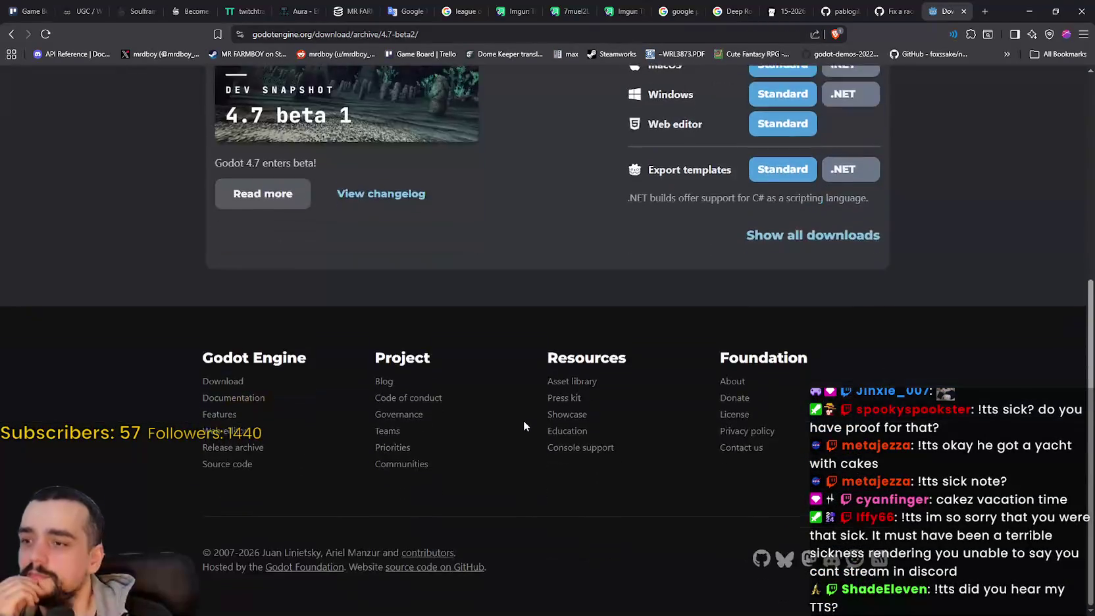
pyautogui.scroll(5, 524, 421)
pyautogui.click(385, 480)
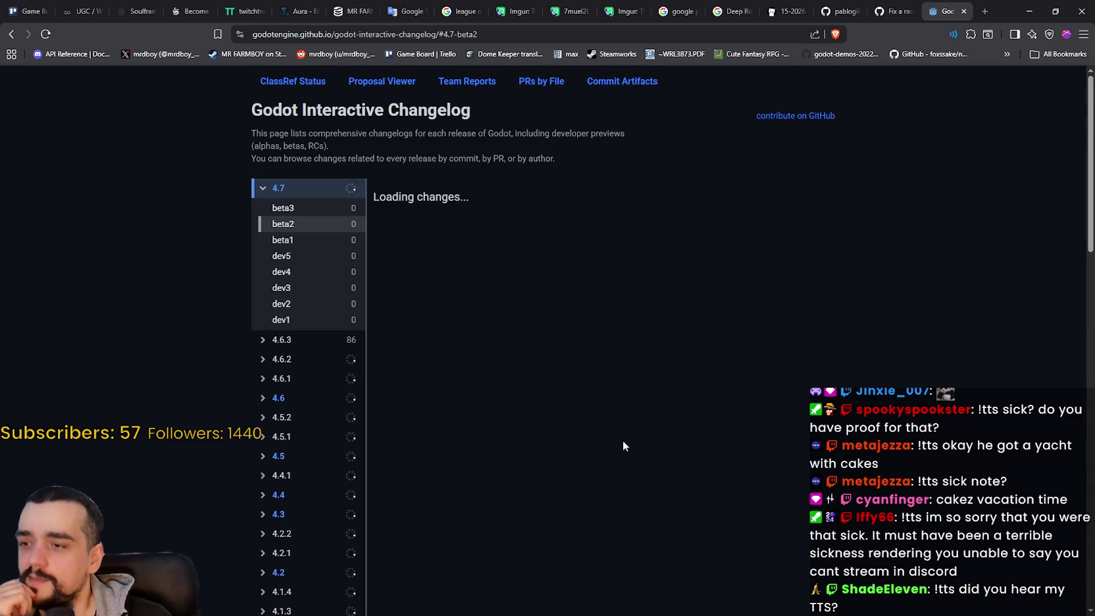
# Step: Return to the archive page and open the Godot 4.7 beta 1 announcement
pyautogui.scroll(-3, 623, 448)
pyautogui.hotkey('alt', 'Left')
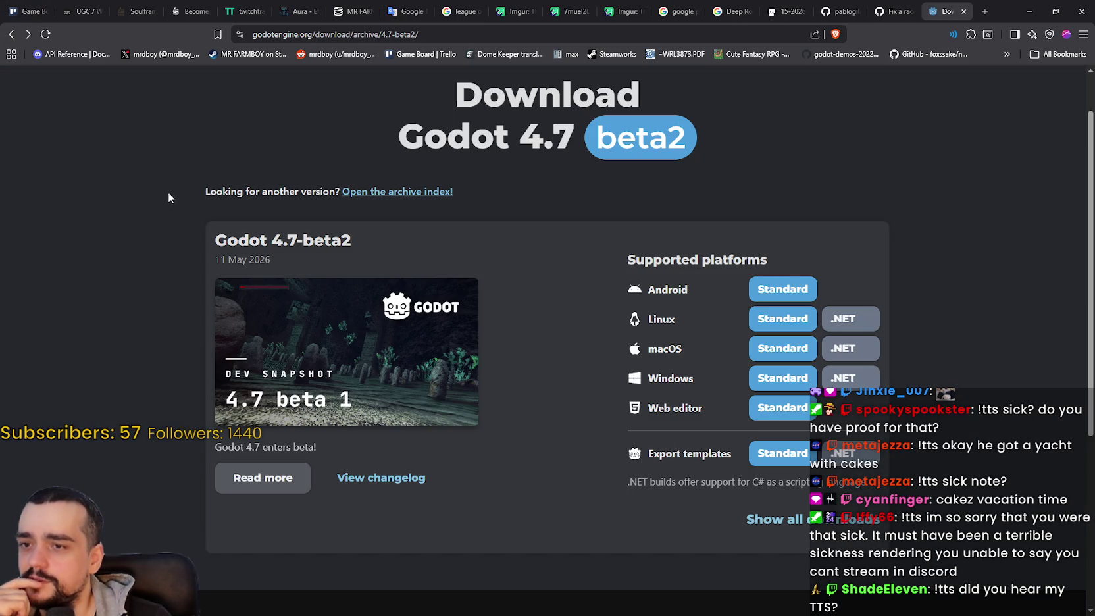
pyautogui.hotkey('alt', 'Left')
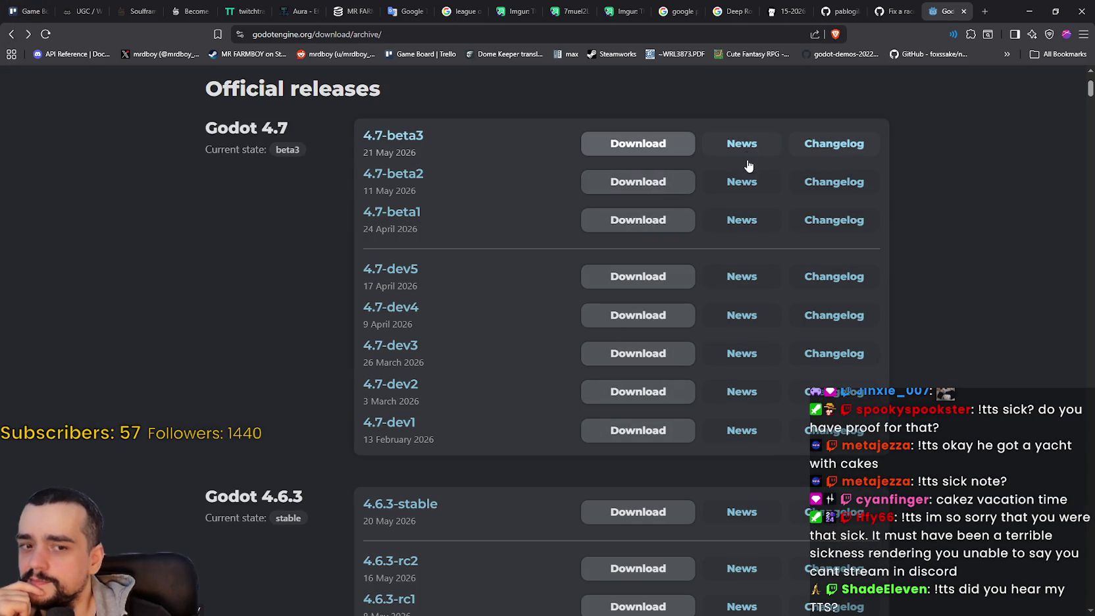
pyautogui.click(743, 219)
# Step: Find the Animation section and select the word AwaitTweener in its paragraph
pyautogui.scroll(-20, 673, 494)
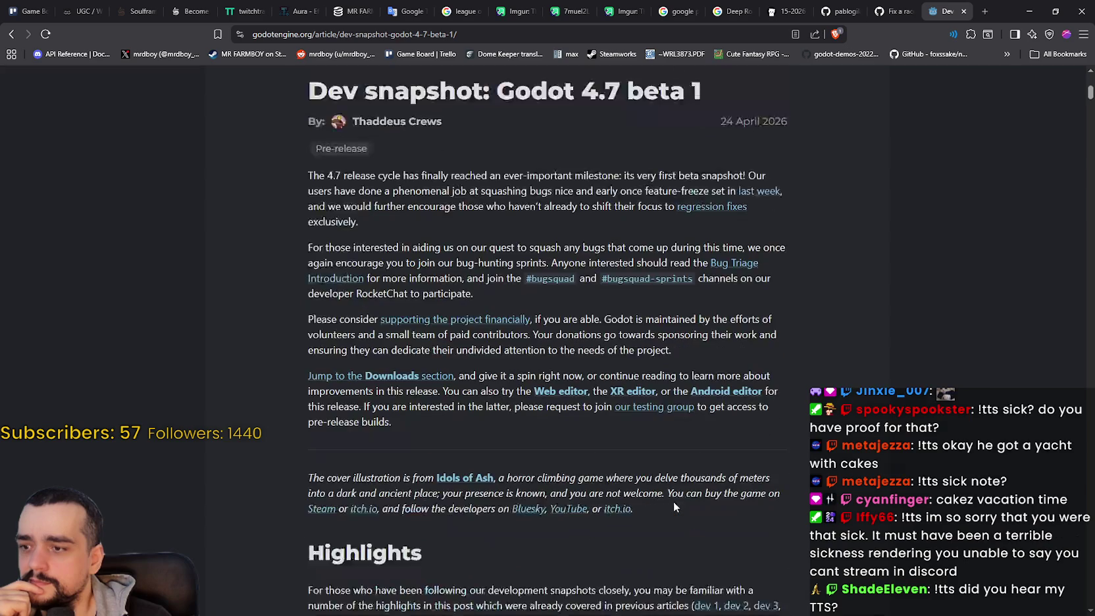
pyautogui.scroll(-8, 674, 491)
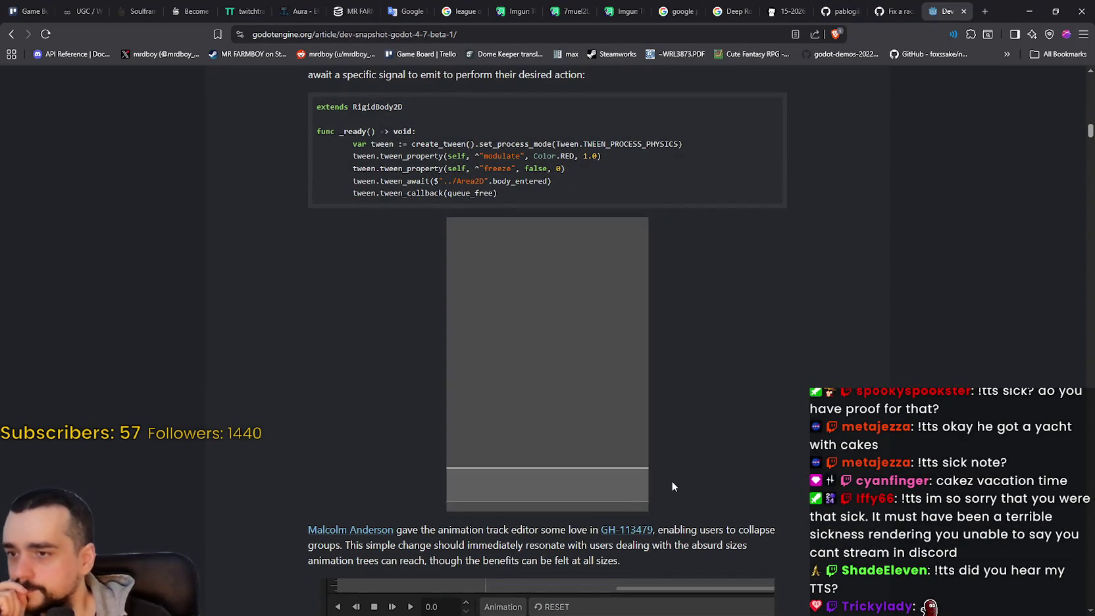
pyautogui.scroll(3, 667, 477)
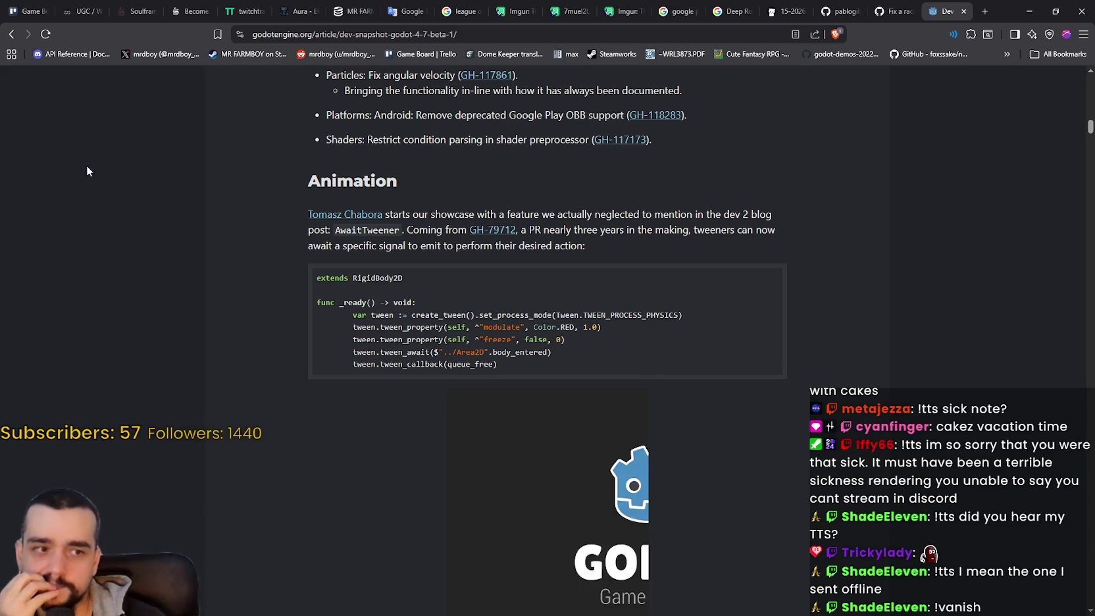
pyautogui.scroll(-2, 503, 369)
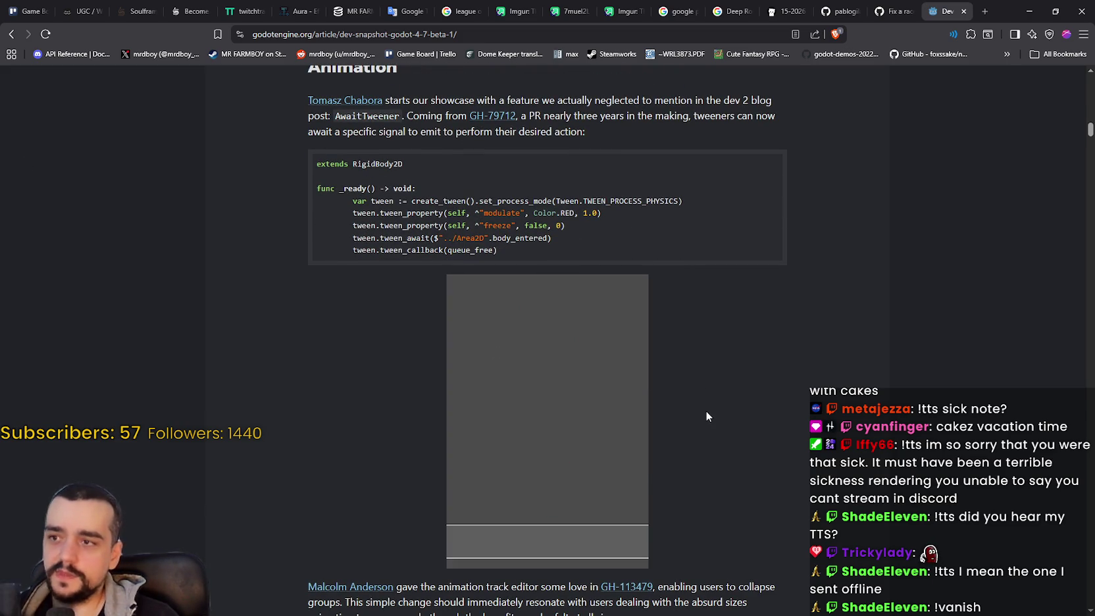
pyautogui.scroll(1, 701, 408)
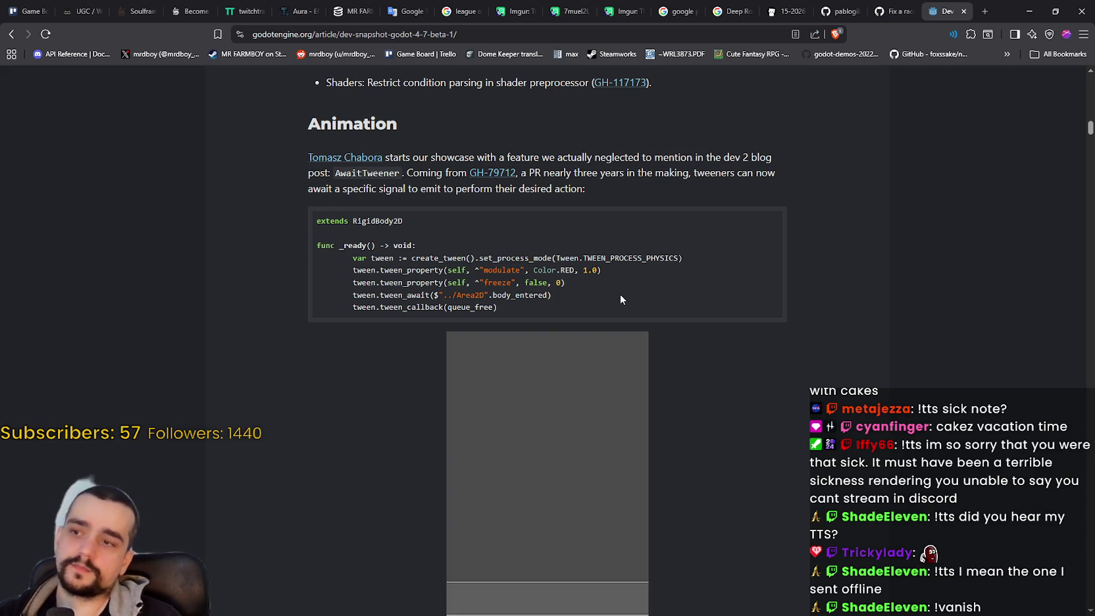
pyautogui.doubleClick(378, 175)
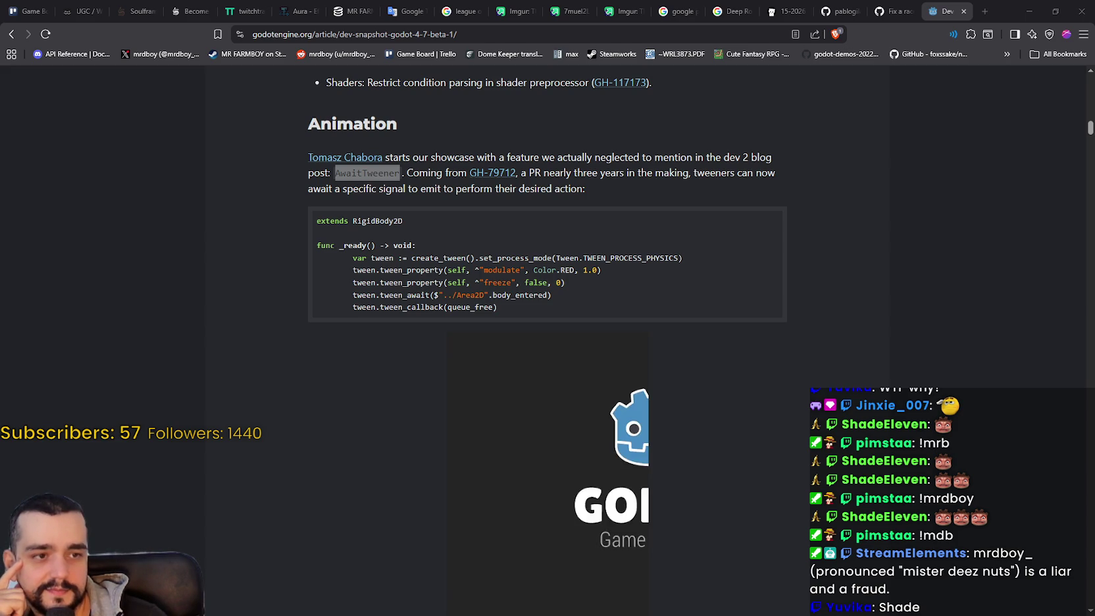
pyautogui.scroll(-2, 742, 402)
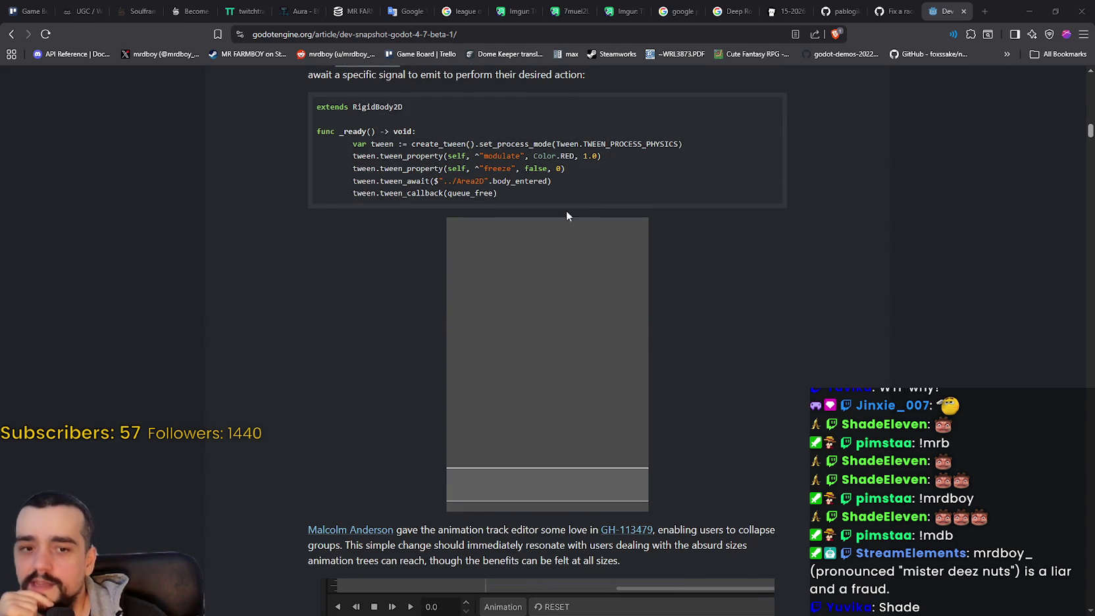
# Step: Select the tween_await line of the code sample, then read on through Core and buildsystem
pyautogui.moveTo(548, 180); pyautogui.dragTo(330, 180)
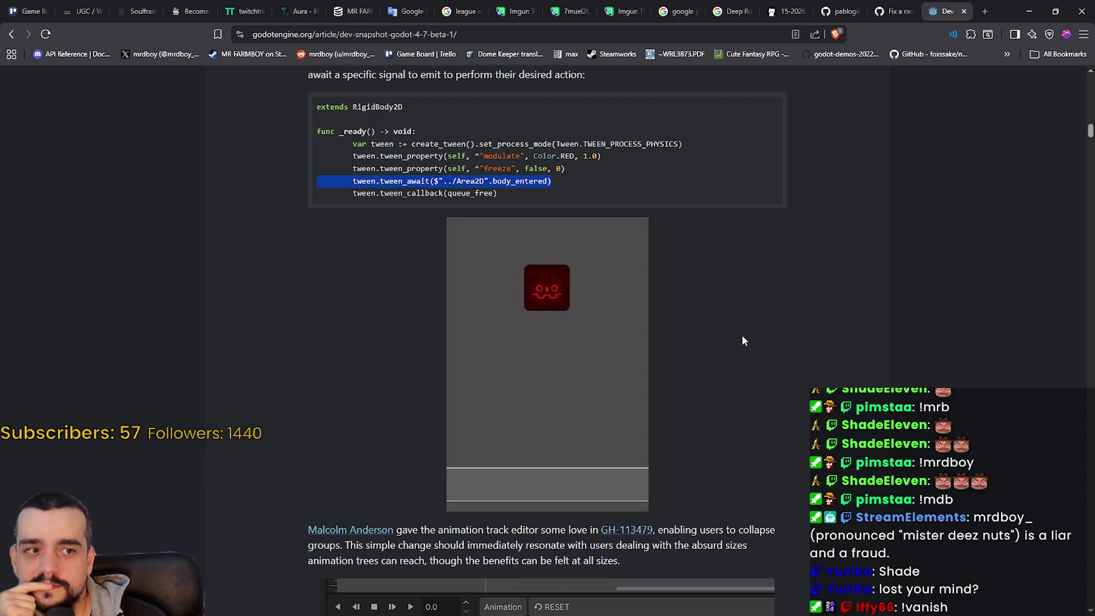
pyautogui.scroll(-4, 744, 339)
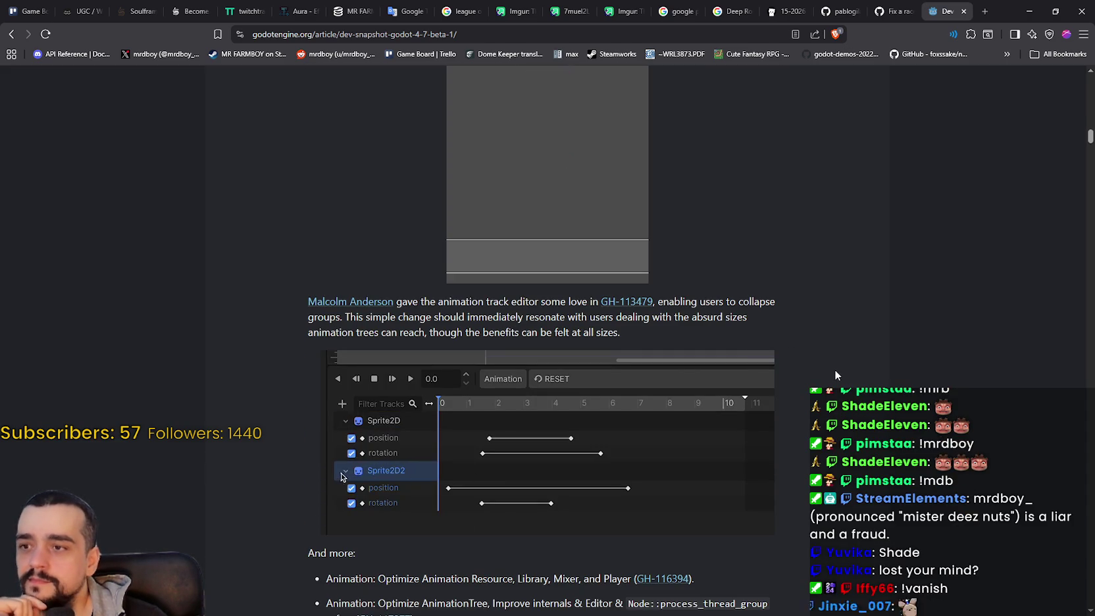
pyautogui.scroll(-3, 834, 371)
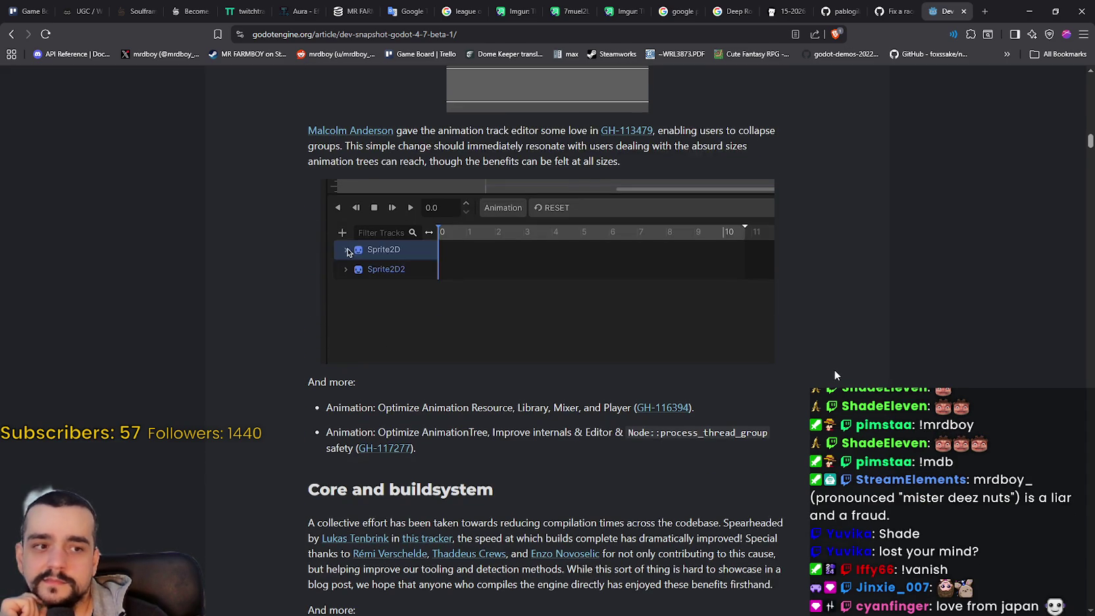
pyautogui.scroll(-1, 830, 370)
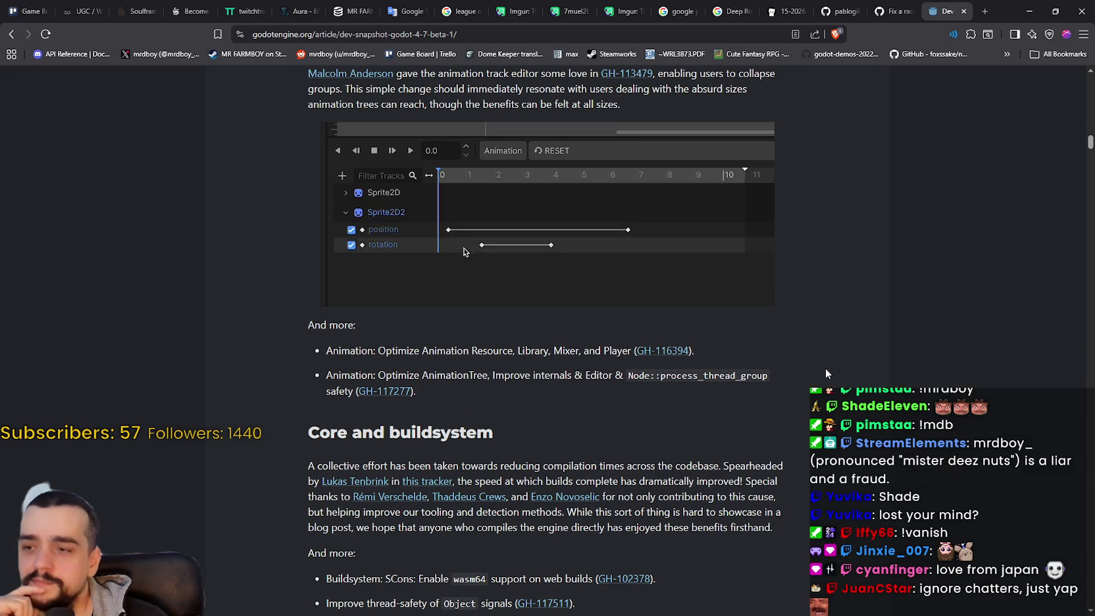
pyautogui.scroll(-5, 826, 373)
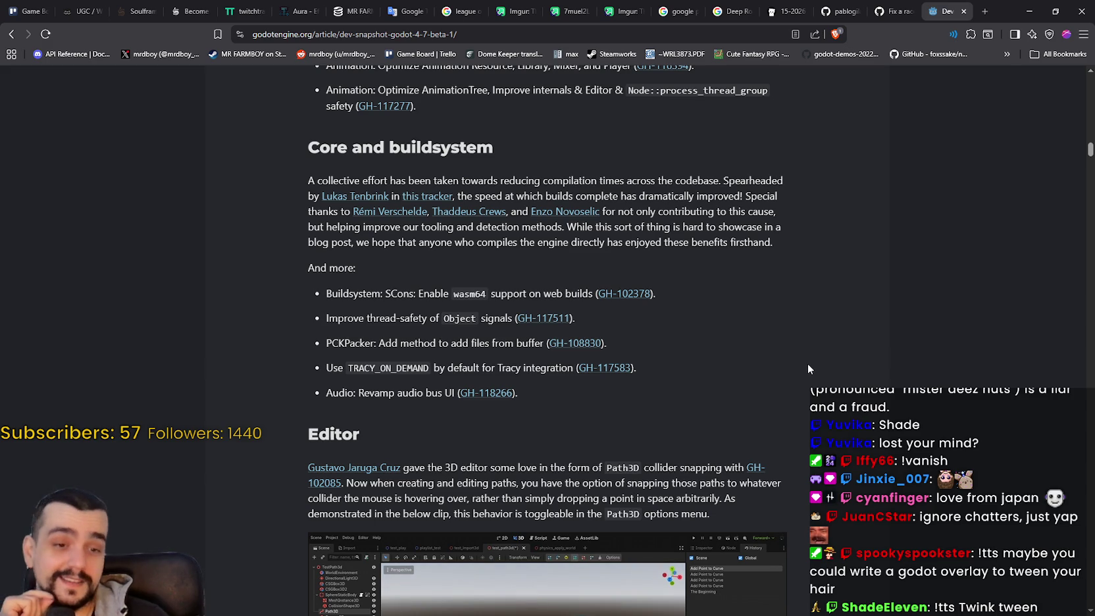
pyautogui.scroll(-4, 804, 364)
pyautogui.scroll(-3, 791, 358)
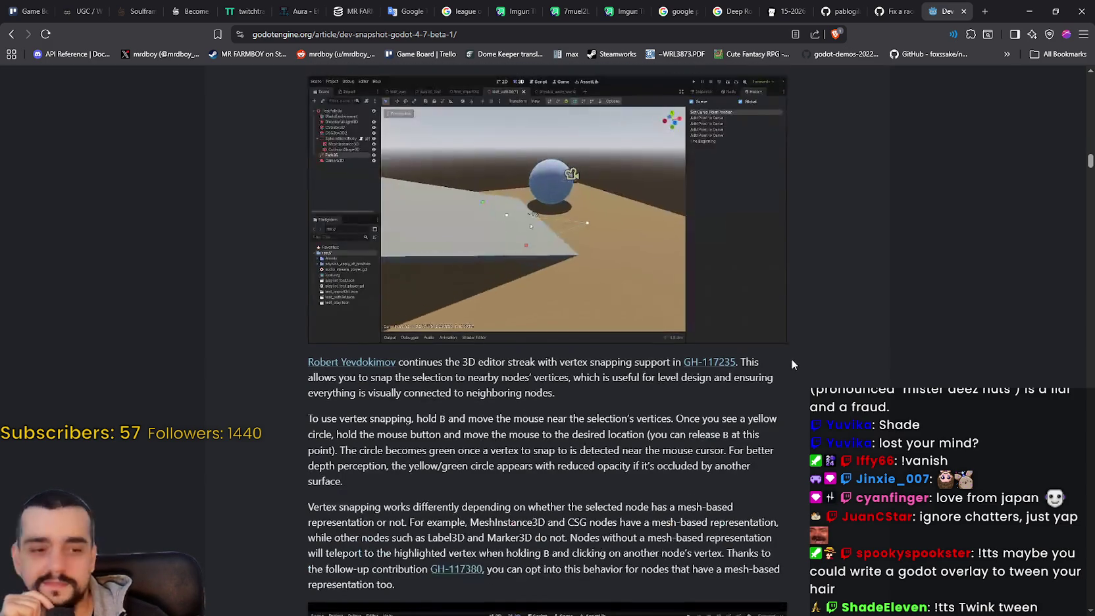
pyautogui.scroll(-9, 790, 355)
pyautogui.scroll(-2, 774, 359)
pyautogui.scroll(10, 773, 356)
pyautogui.scroll(5, 769, 350)
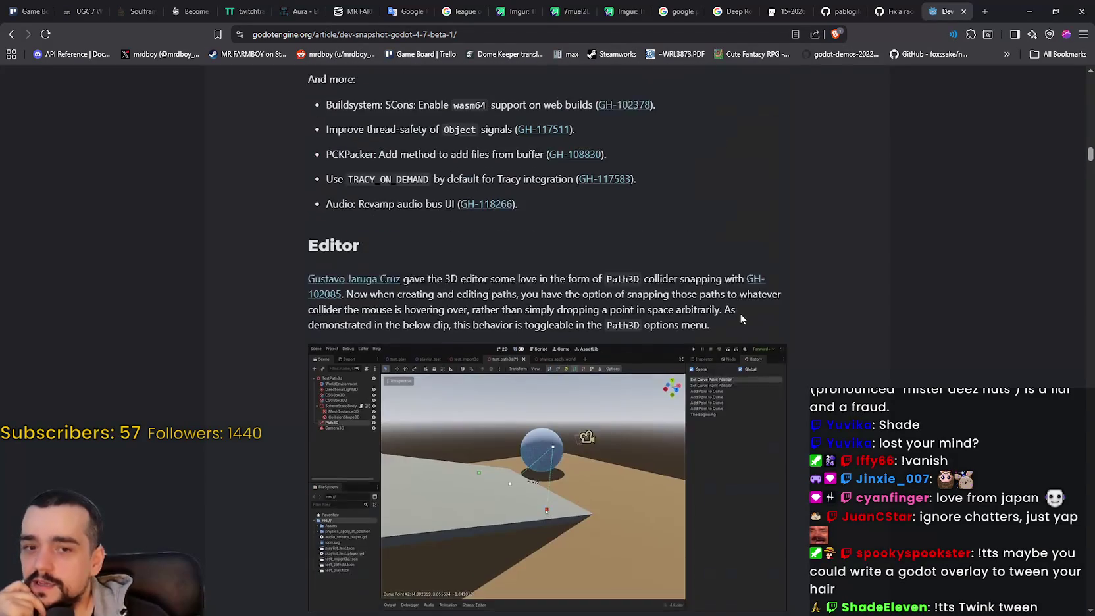
pyautogui.scroll(-5, 543, 412)
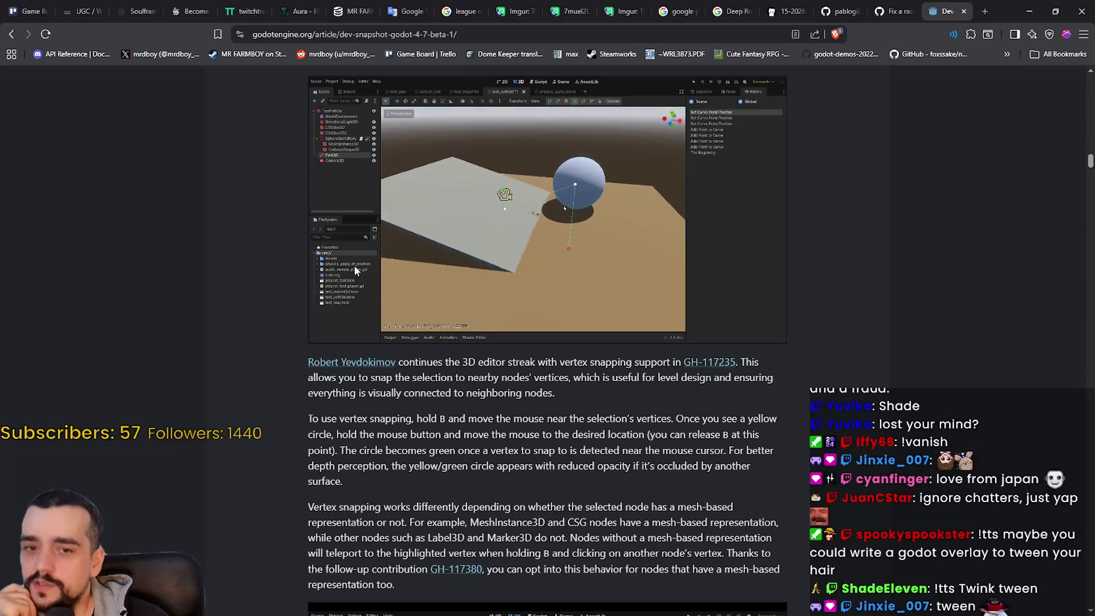
pyautogui.scroll(-1, 693, 239)
pyautogui.scroll(4, 786, 356)
pyautogui.scroll(-5, 778, 356)
pyautogui.scroll(-3, 755, 344)
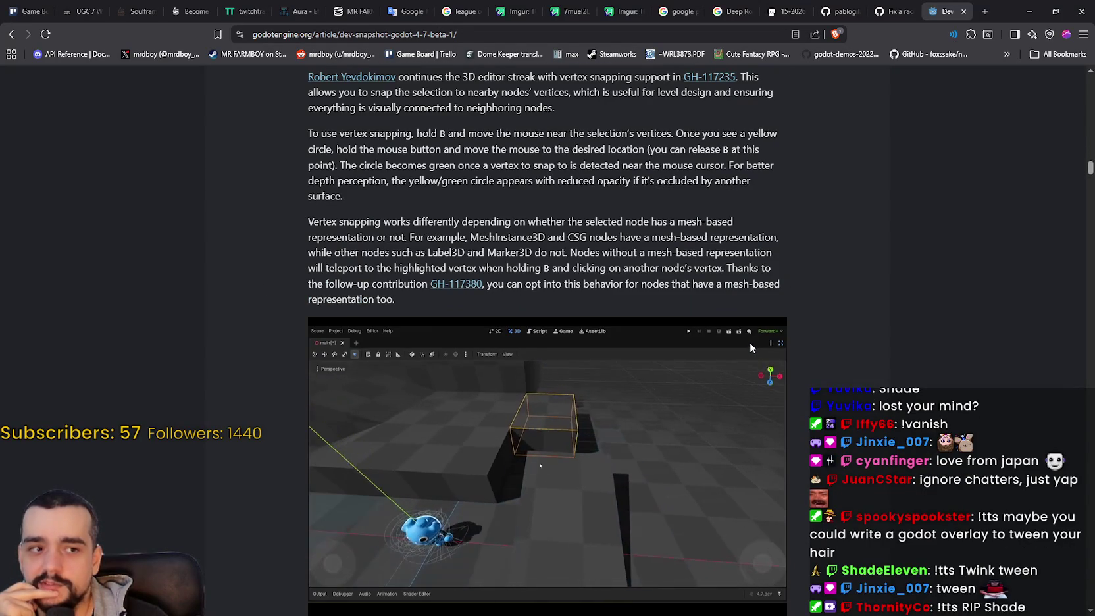
pyautogui.scroll(-4, 750, 343)
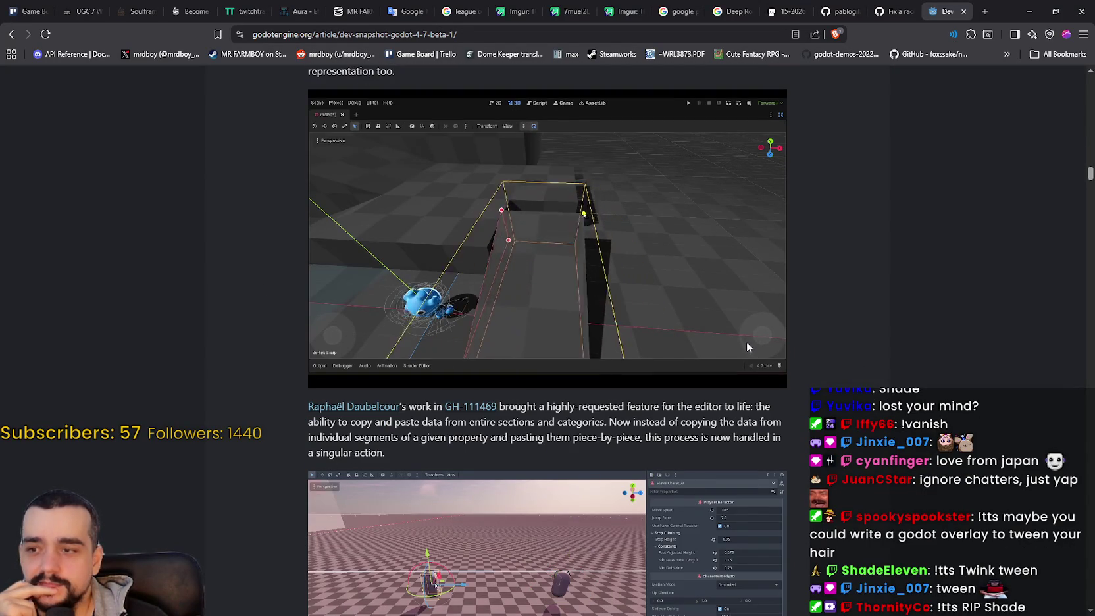
pyautogui.scroll(1, 744, 340)
pyautogui.scroll(4, 741, 345)
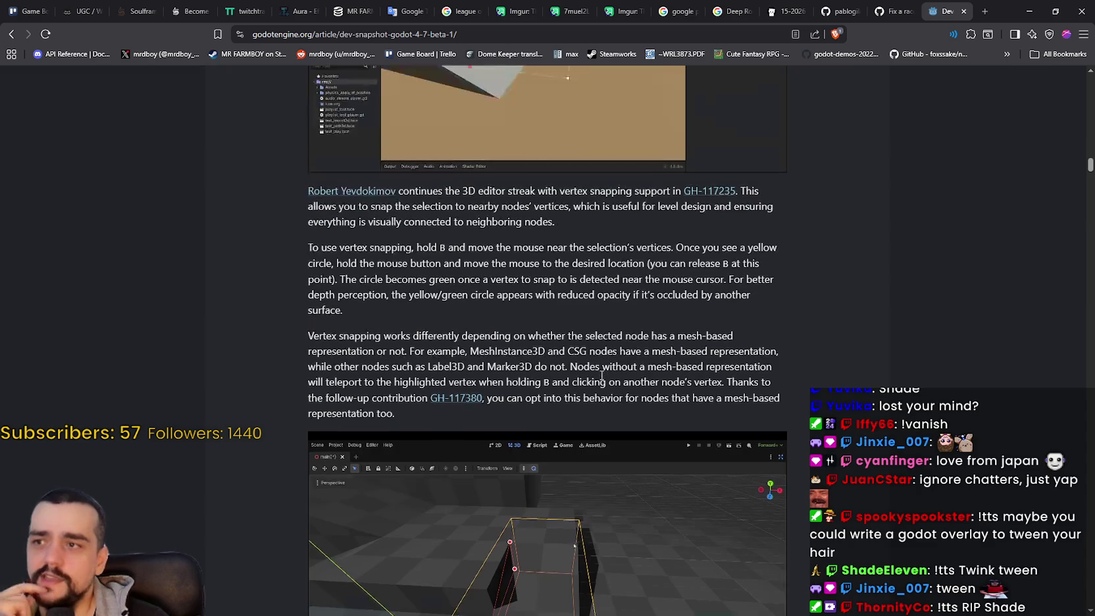
pyautogui.scroll(-2, 506, 298)
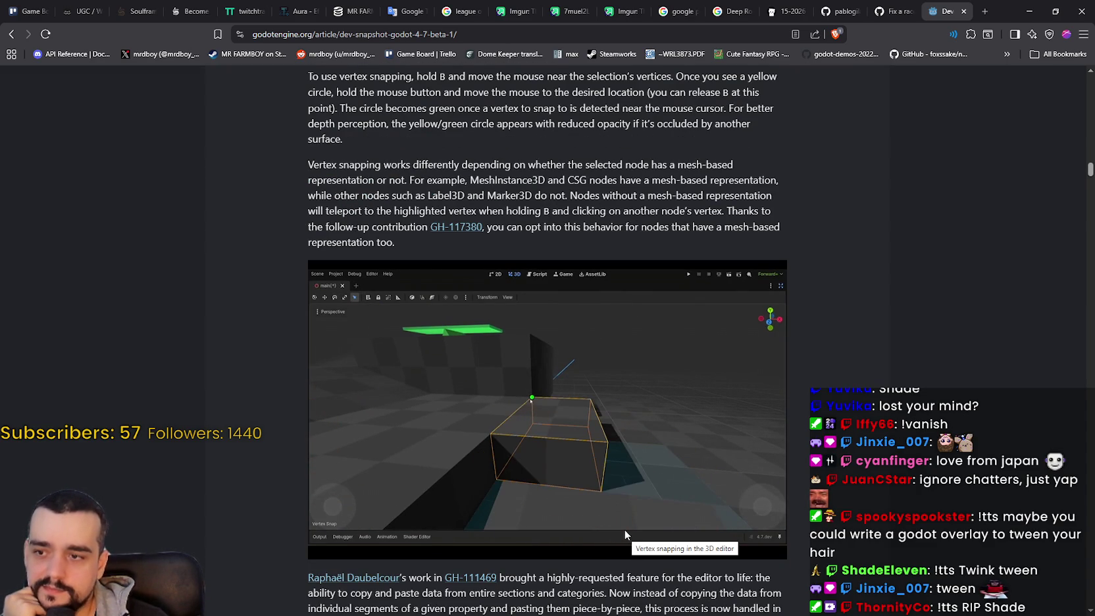
pyautogui.scroll(-3, 852, 340)
pyautogui.scroll(3, 819, 348)
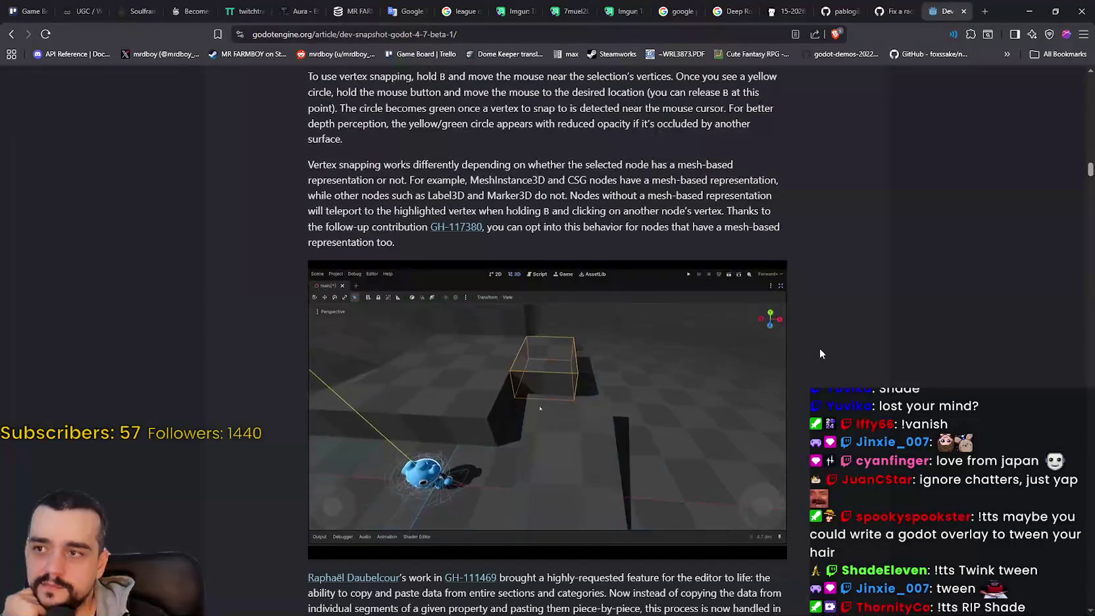
pyautogui.scroll(2, 816, 352)
pyautogui.scroll(1, 810, 360)
# Step: Highlight and clear text in the Editor section, reaching the GH-112219 monospaced code names screenshots
pyautogui.moveTo(309, 336); pyautogui.dragTo(356, 334)
pyautogui.scroll(-7, 536, 380)
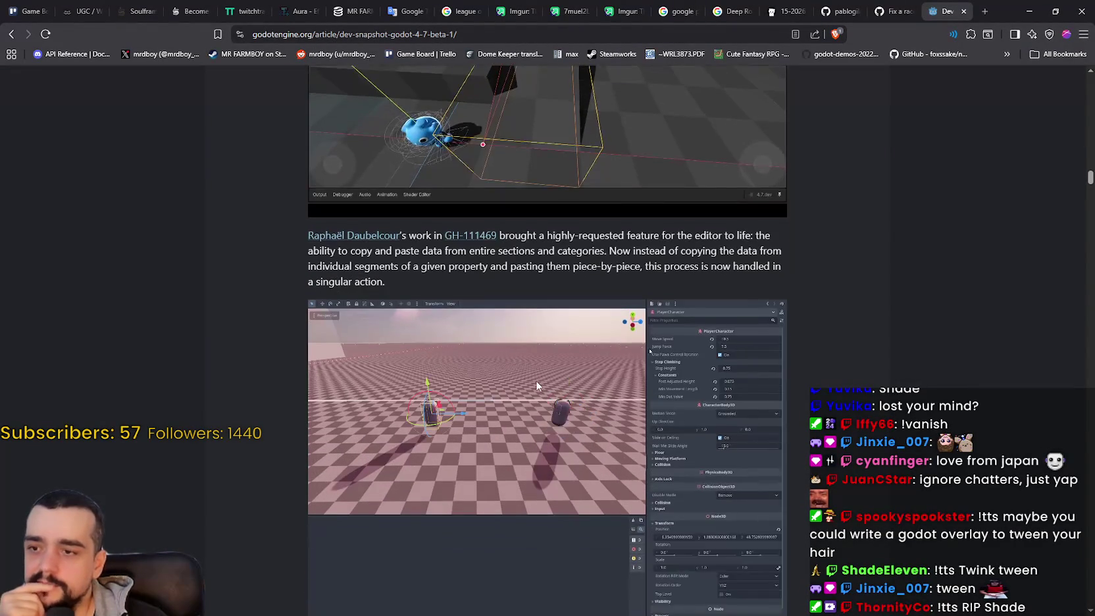
pyautogui.scroll(-4, 537, 383)
pyautogui.scroll(3, 530, 378)
pyautogui.scroll(-4, 525, 375)
pyautogui.scroll(-14, 524, 374)
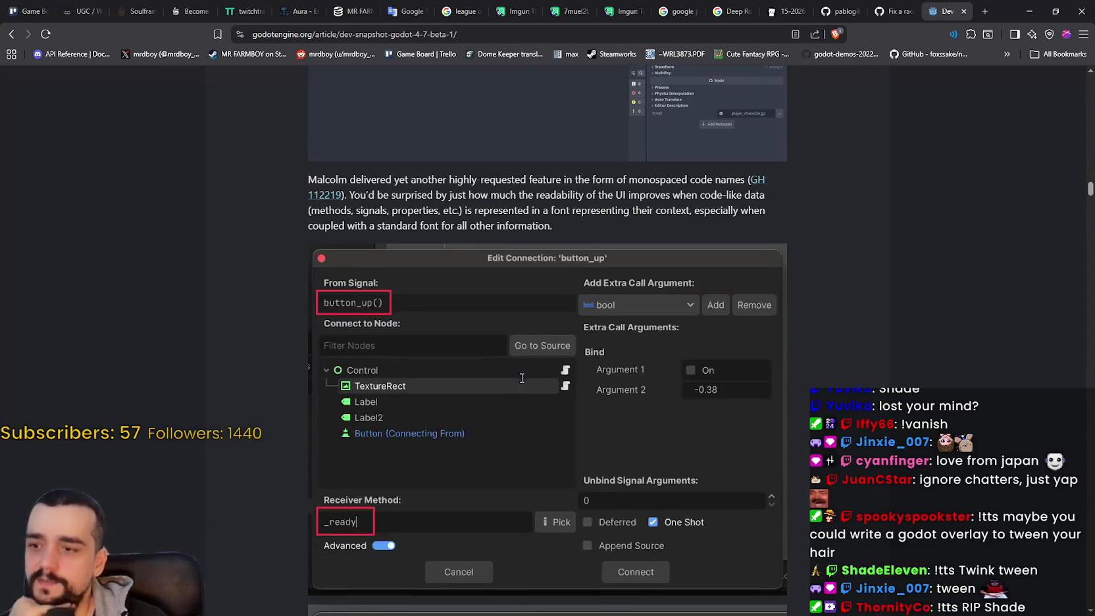
pyautogui.scroll(-5, 517, 387)
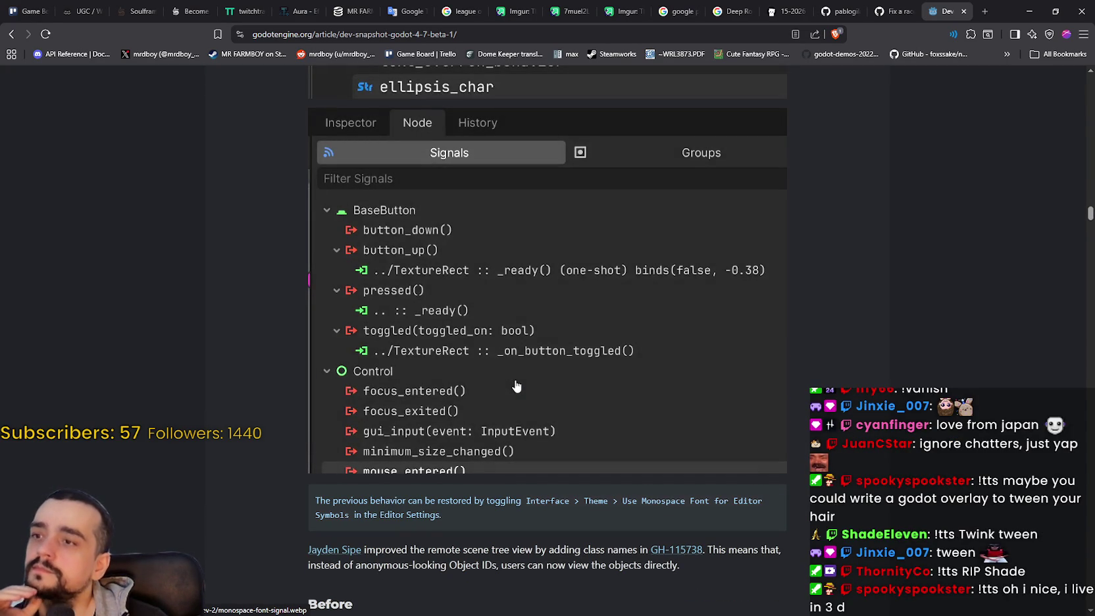
pyautogui.scroll(13, 516, 386)
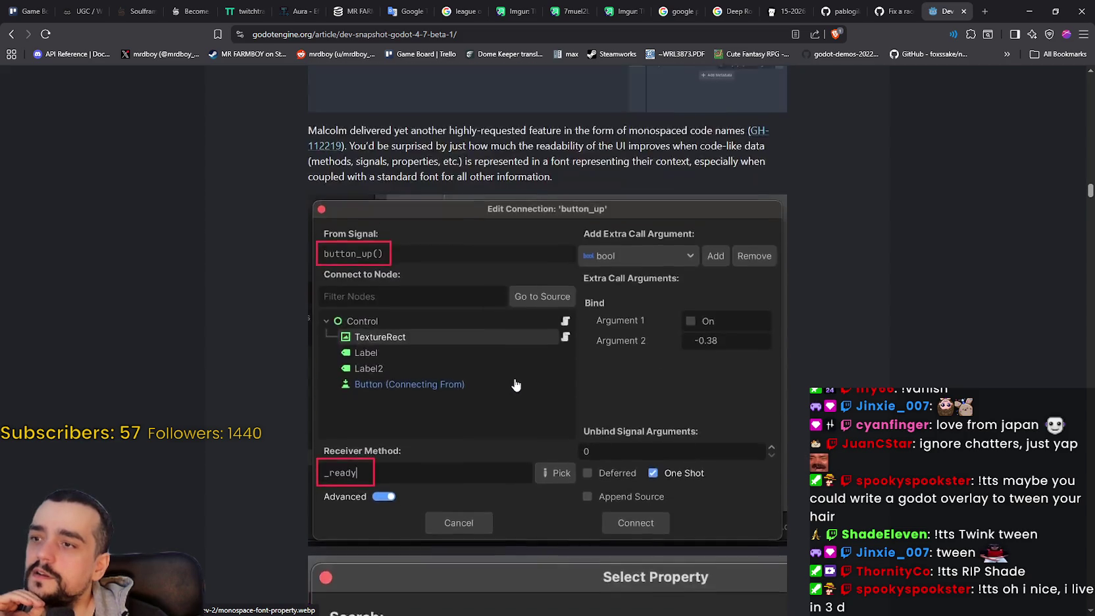
pyautogui.scroll(2, 516, 385)
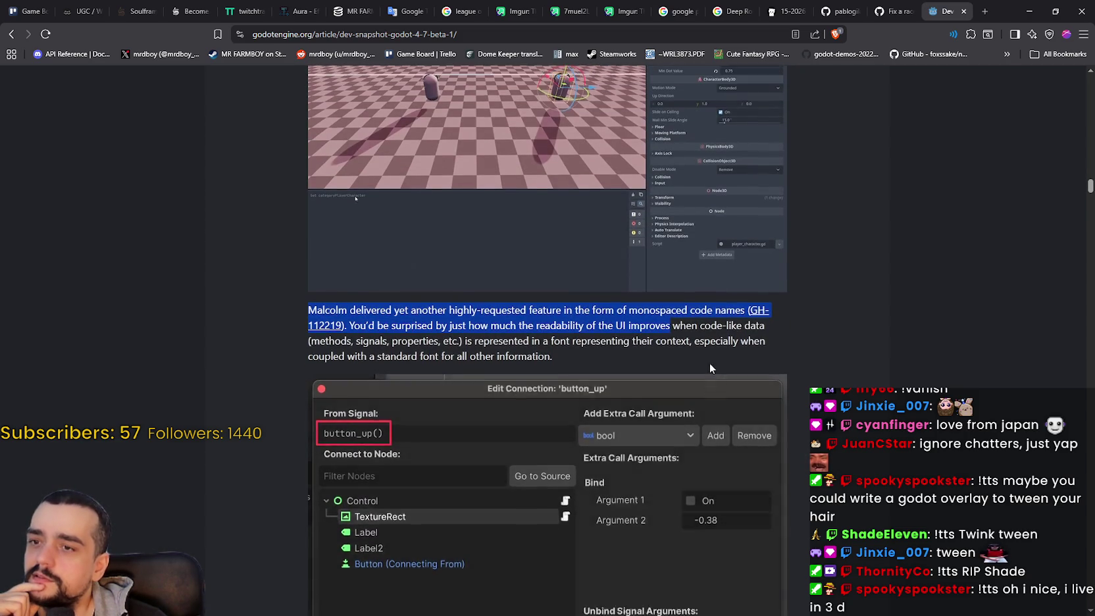
pyautogui.click(726, 389)
pyautogui.scroll(-4, 716, 392)
pyautogui.scroll(-14, 716, 393)
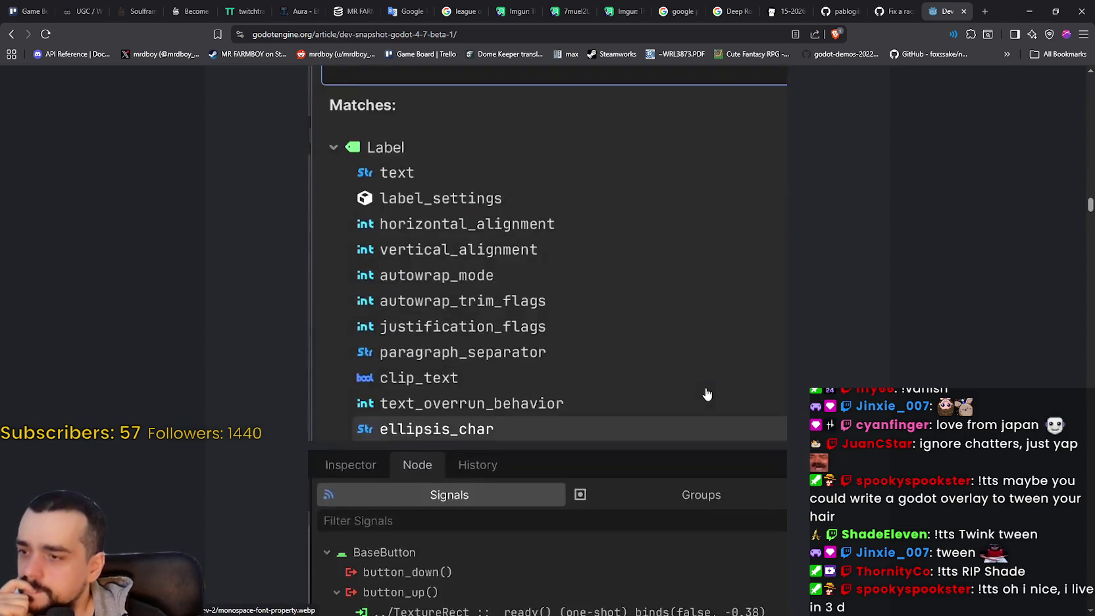
# Step: Scroll past the Revolver export table to the GH-112992 asset store screenshot
pyautogui.scroll(-4, 699, 392)
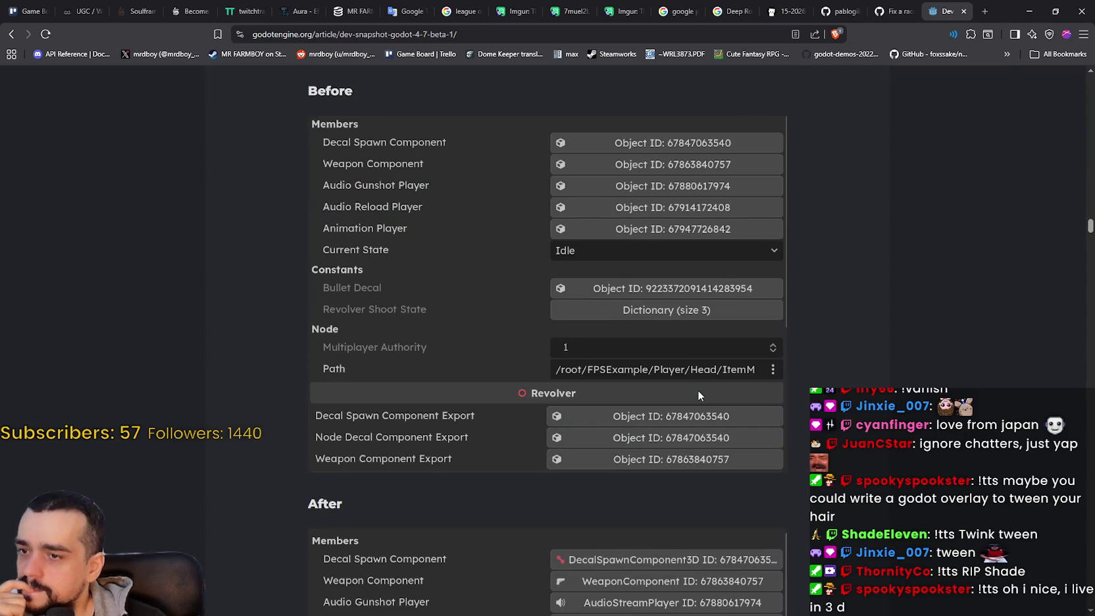
pyautogui.scroll(-4, 698, 396)
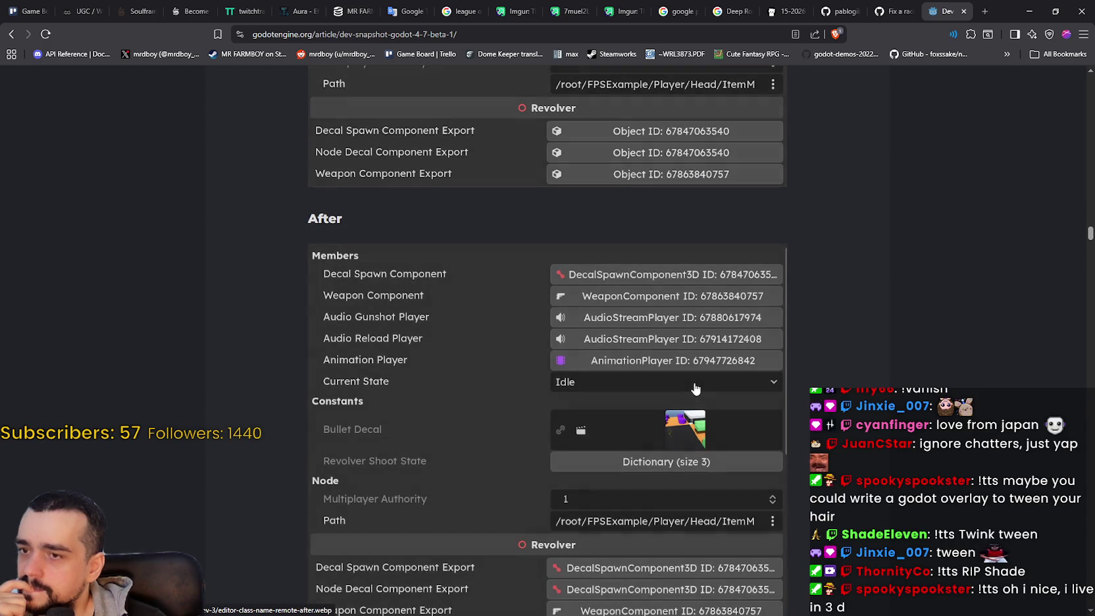
pyautogui.scroll(4, 691, 391)
pyautogui.scroll(-3, 689, 387)
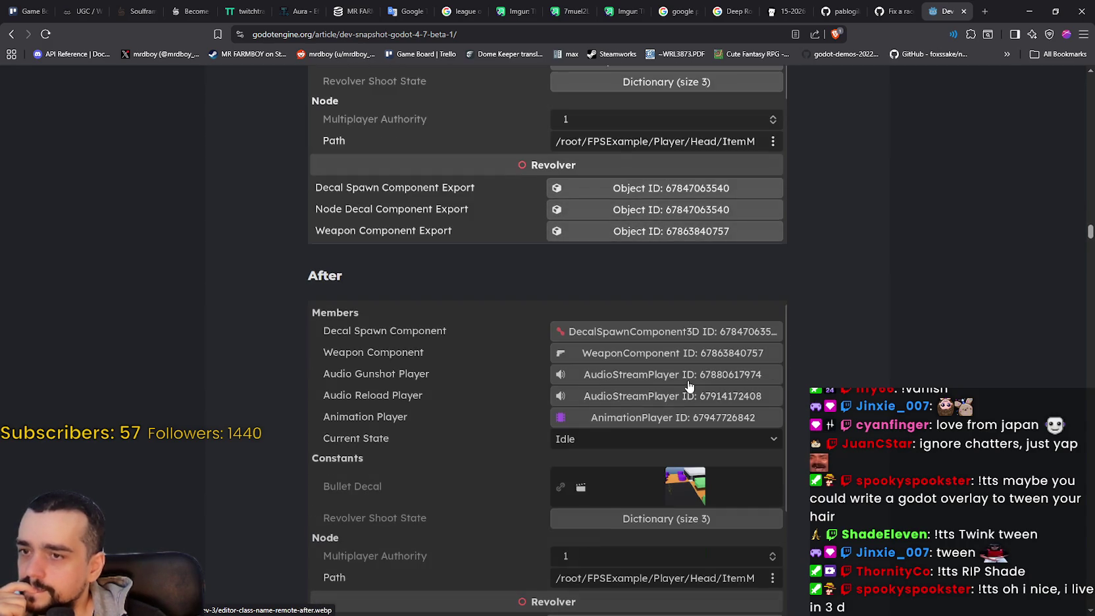
pyautogui.scroll(3, 689, 386)
pyautogui.scroll(-5, 690, 385)
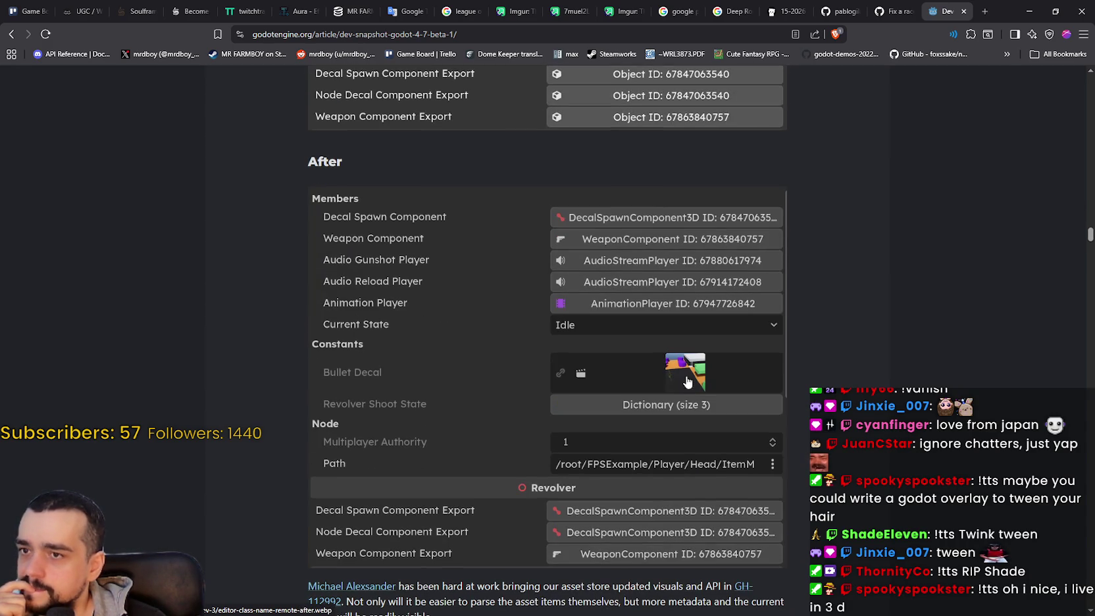
pyautogui.scroll(7, 637, 234)
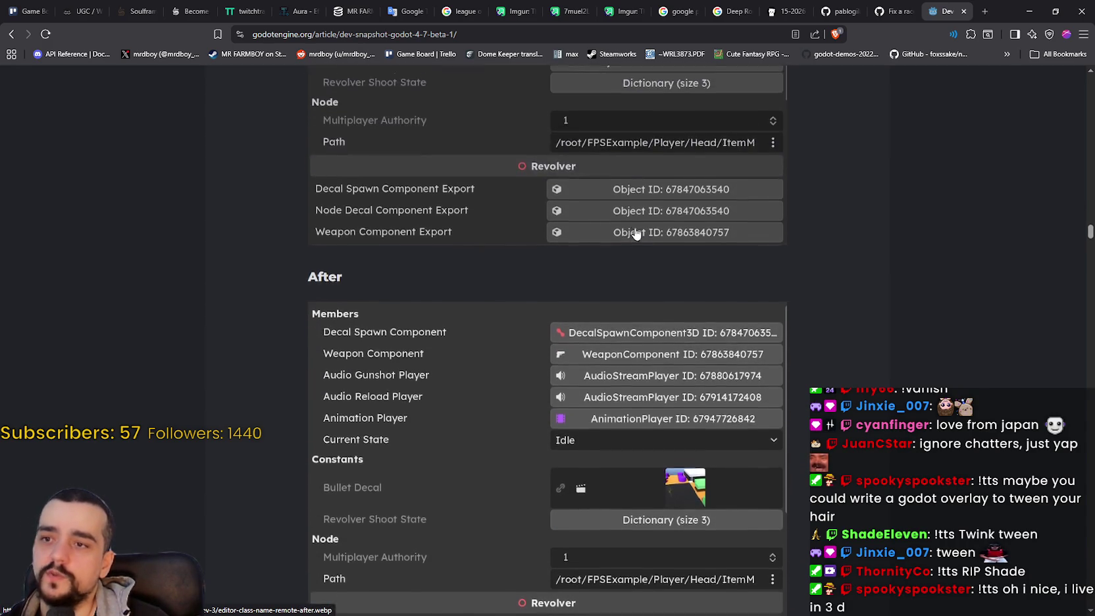
pyautogui.scroll(-4, 628, 238)
pyautogui.scroll(-2, 629, 237)
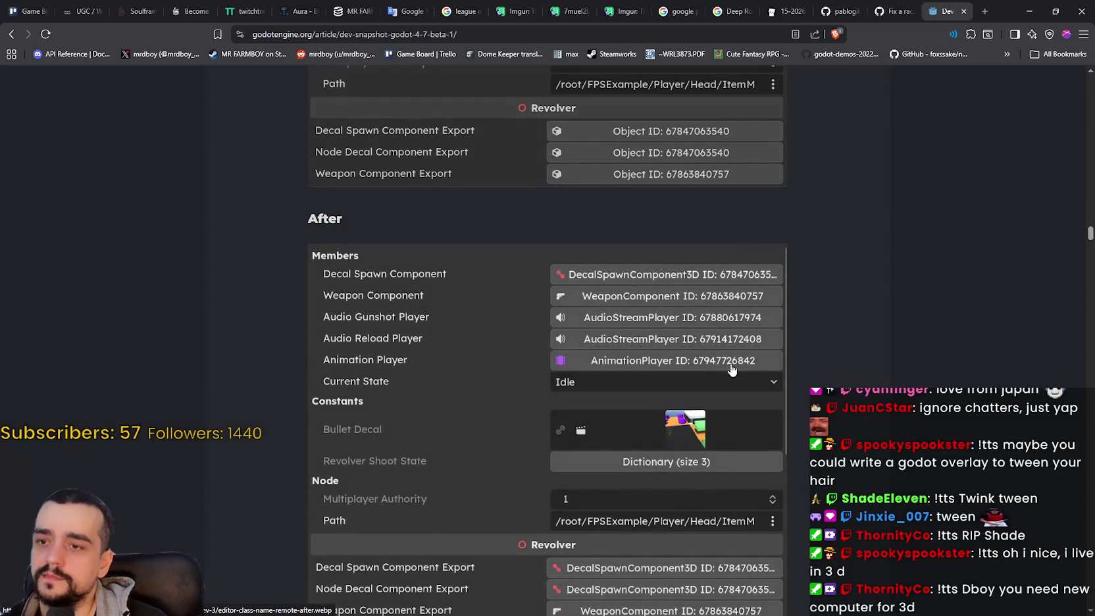
pyautogui.scroll(6, 757, 355)
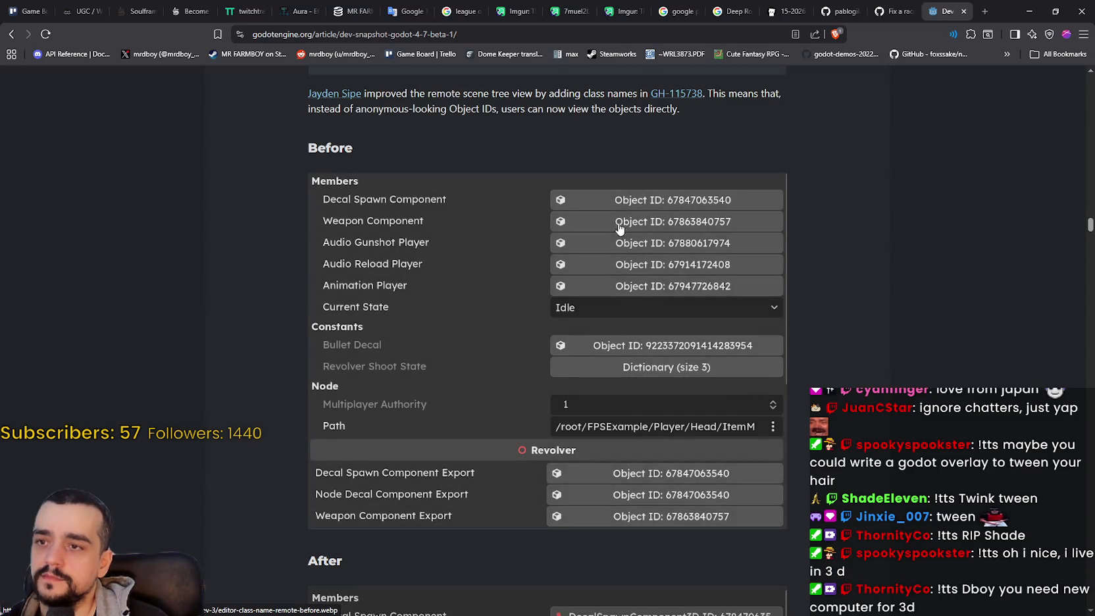
pyautogui.scroll(-5, 625, 243)
pyautogui.scroll(6, 618, 270)
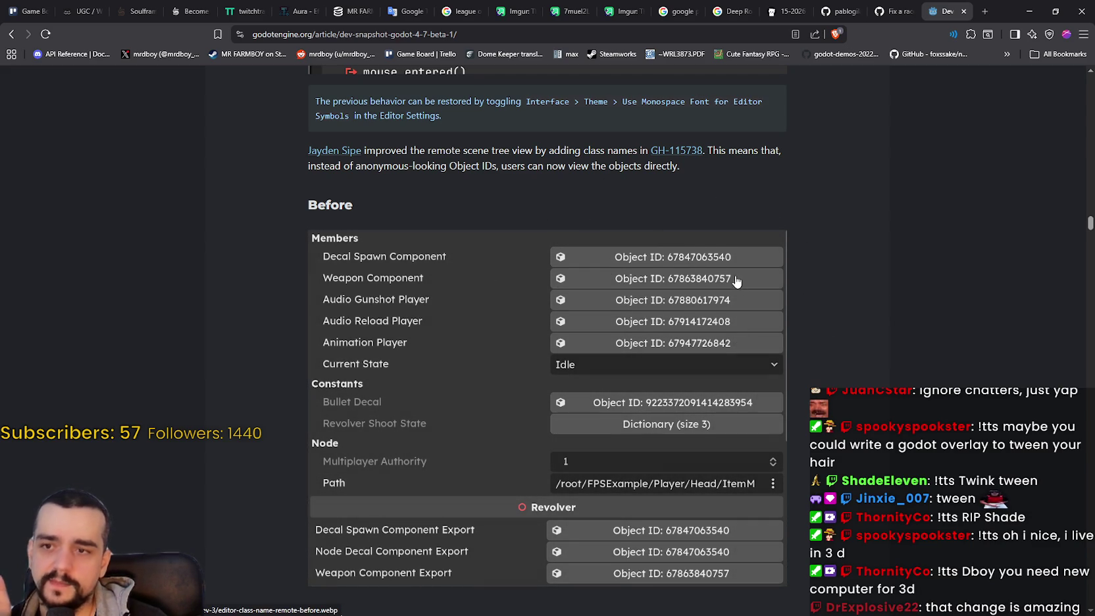
pyautogui.scroll(-6, 737, 282)
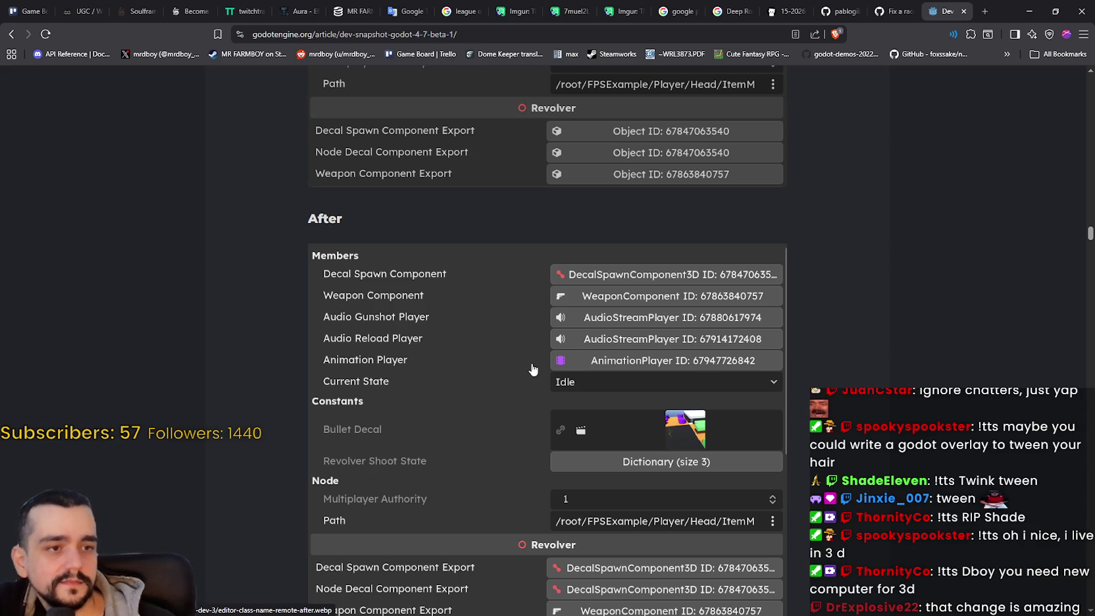
pyautogui.scroll(-10, 532, 369)
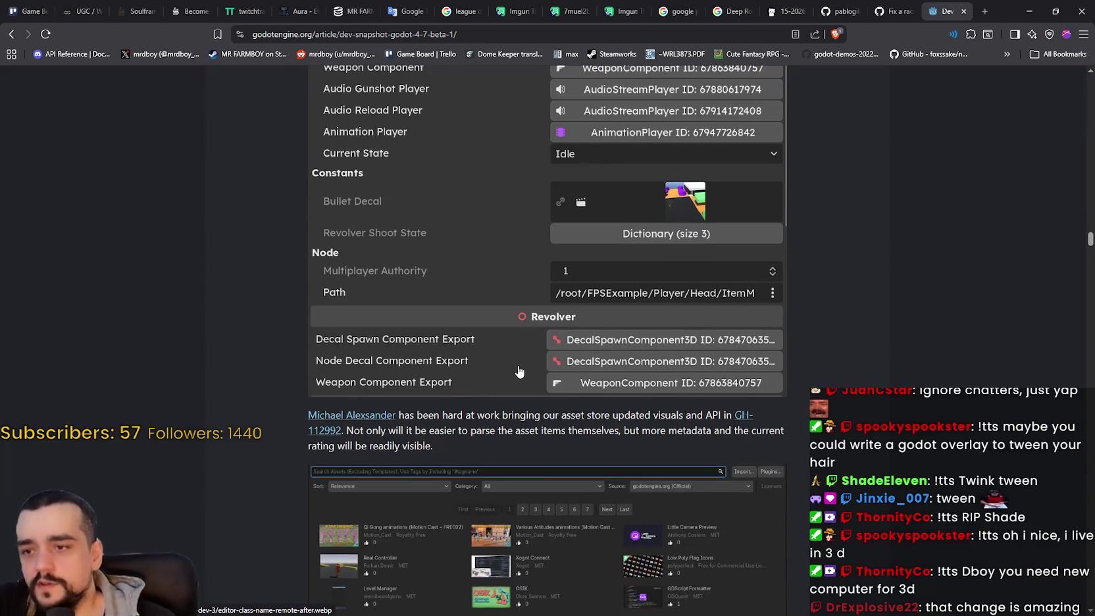
pyautogui.scroll(3, 490, 353)
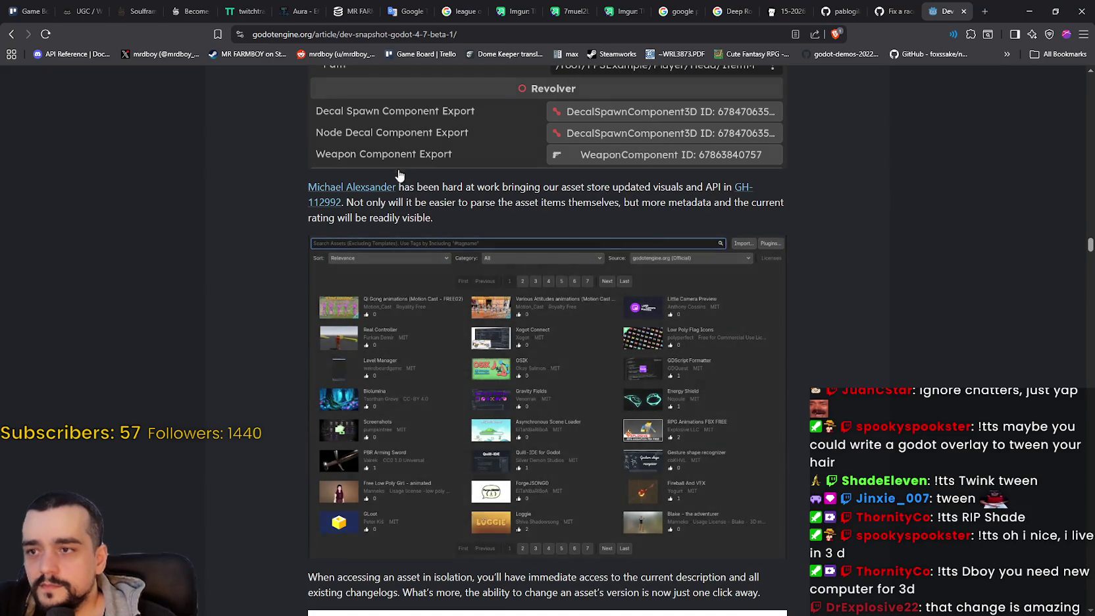
# Step: Highlight the paragraph about viewing asset changelogs
pyautogui.scroll(-2, 535, 432)
pyautogui.scroll(-2, 535, 433)
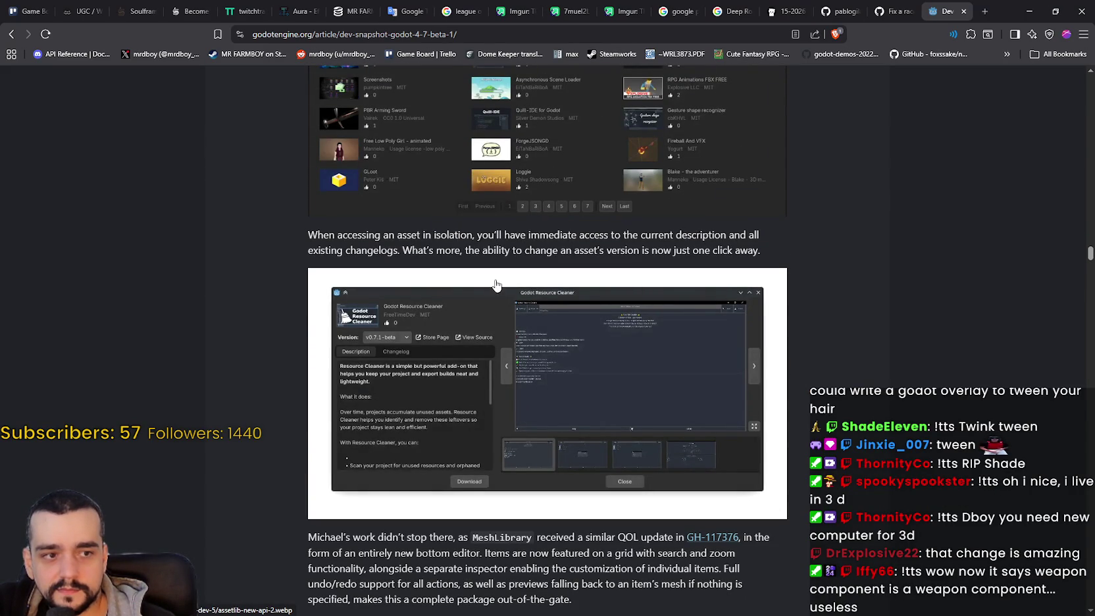
pyautogui.scroll(3, 496, 284)
pyautogui.scroll(-3, 662, 364)
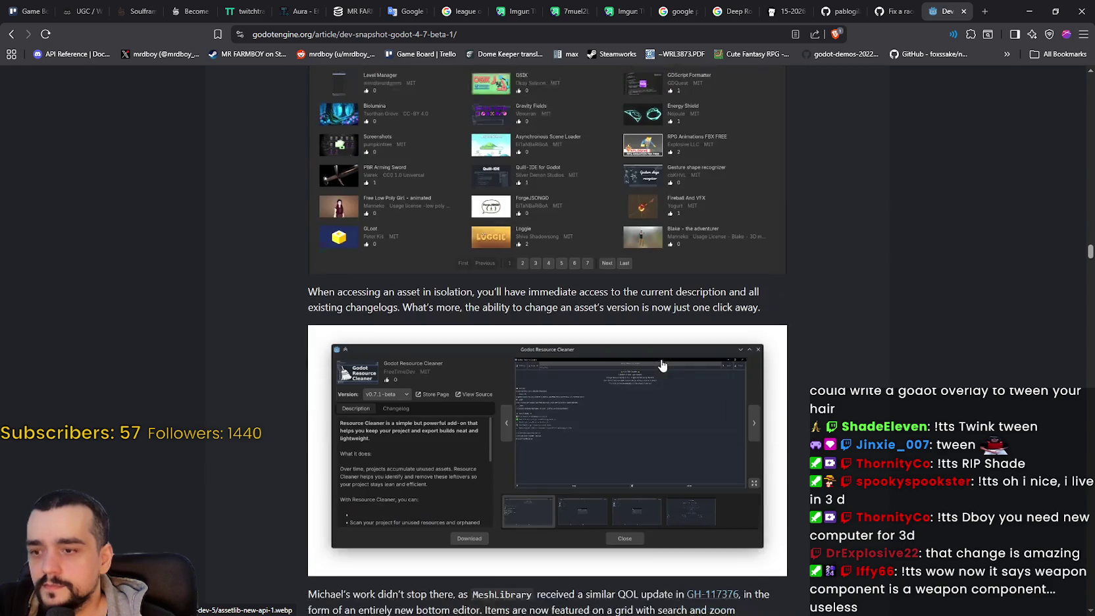
pyautogui.moveTo(312, 287); pyautogui.dragTo(798, 314)
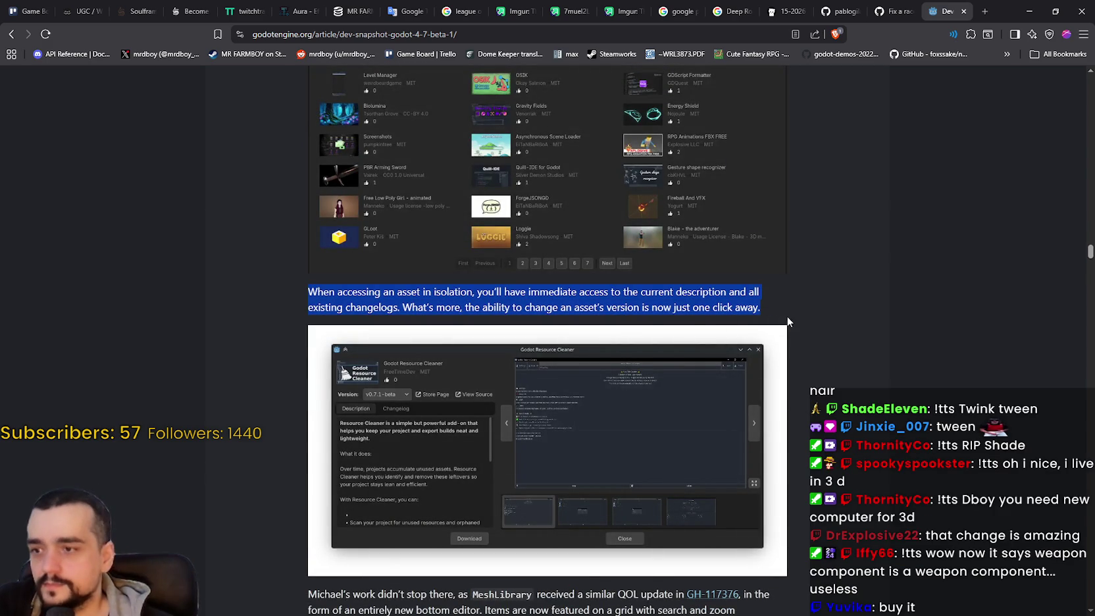
# Step: Scroll past the MeshLibrary image to the GH-109360 Scene Paint tool section
pyautogui.scroll(-5, 749, 335)
pyautogui.scroll(-2, 600, 272)
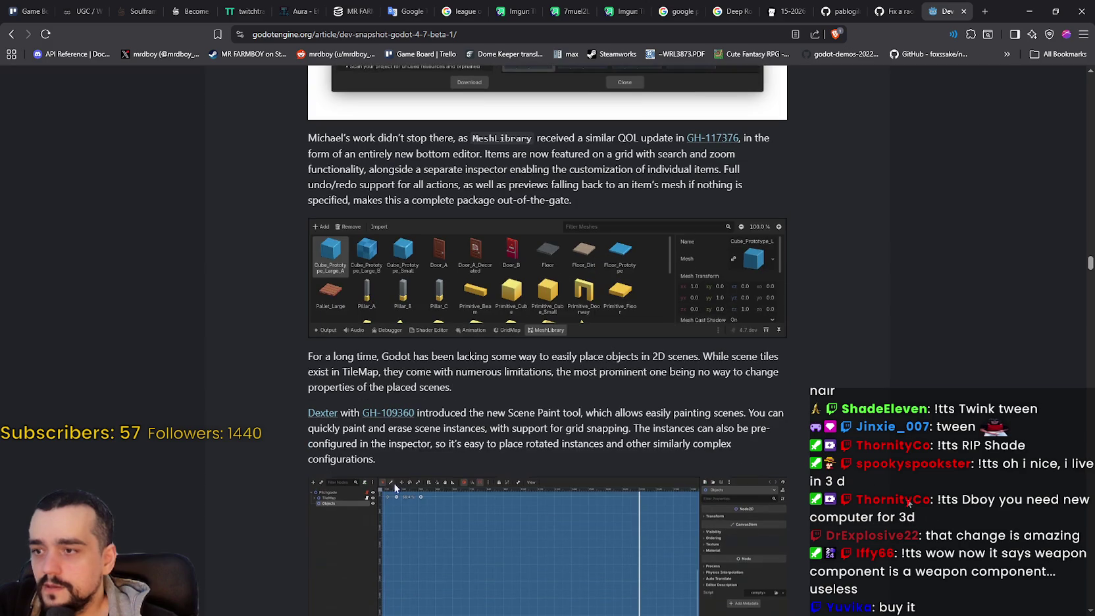
pyautogui.scroll(3, 270, 410)
pyautogui.scroll(-1, 270, 410)
pyautogui.scroll(-4, 268, 403)
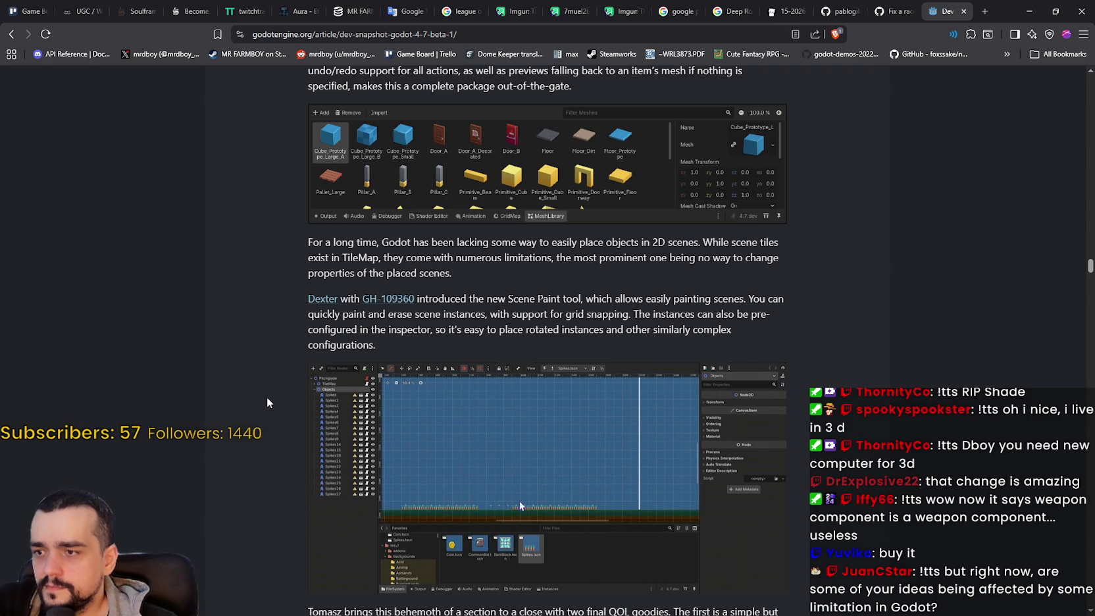
pyautogui.scroll(-4, 267, 397)
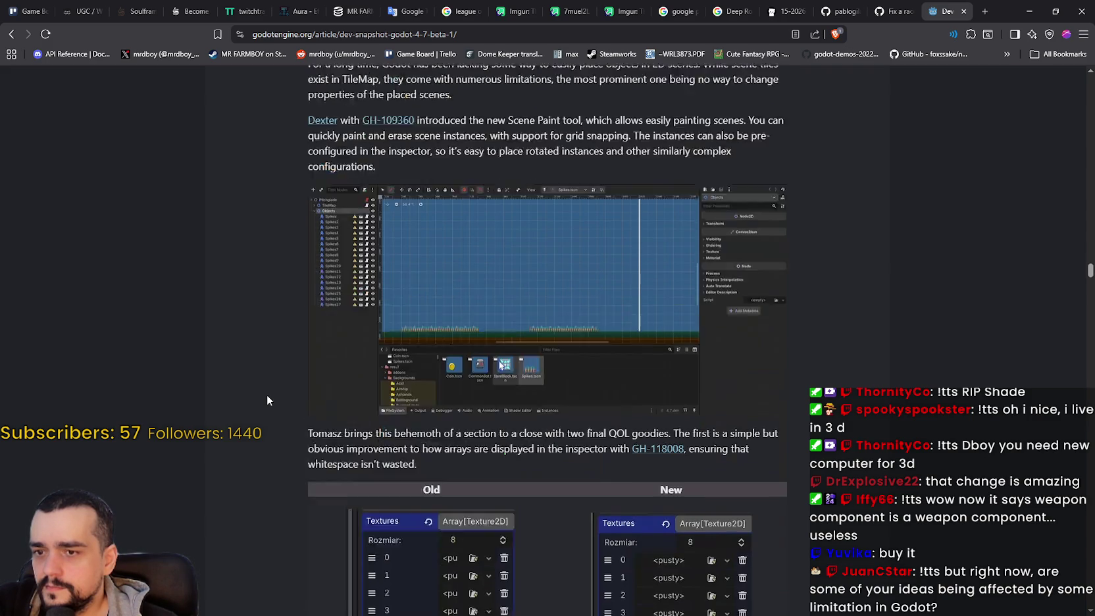
# Step: Highlight and clear the inspector array paragraph, then scroll to the Old/New Textures array images
pyautogui.moveTo(323, 382); pyautogui.dragTo(776, 404)
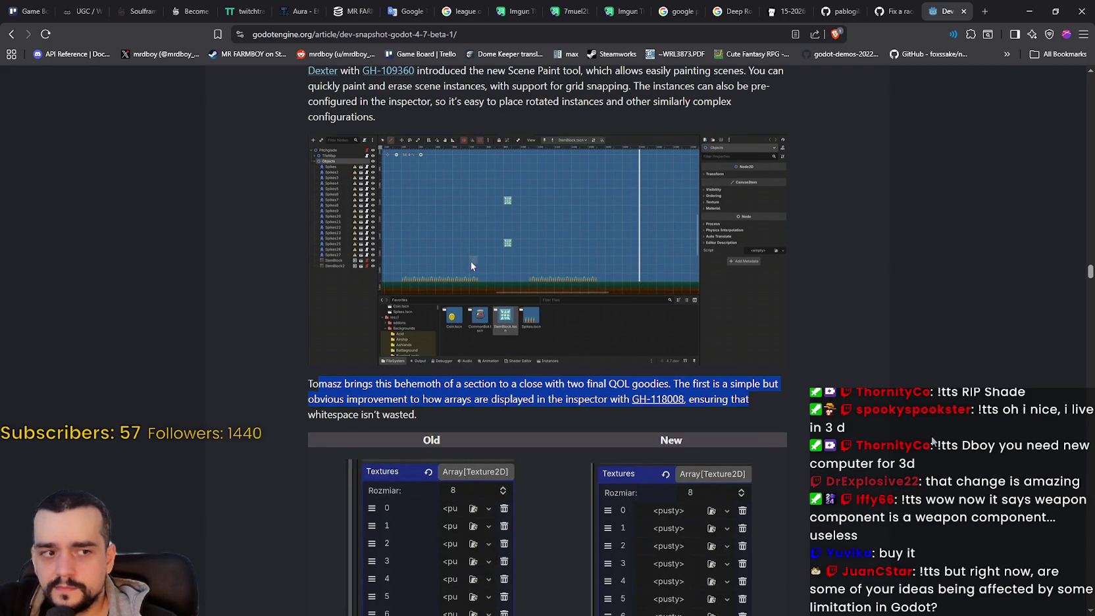
pyautogui.click(260, 403)
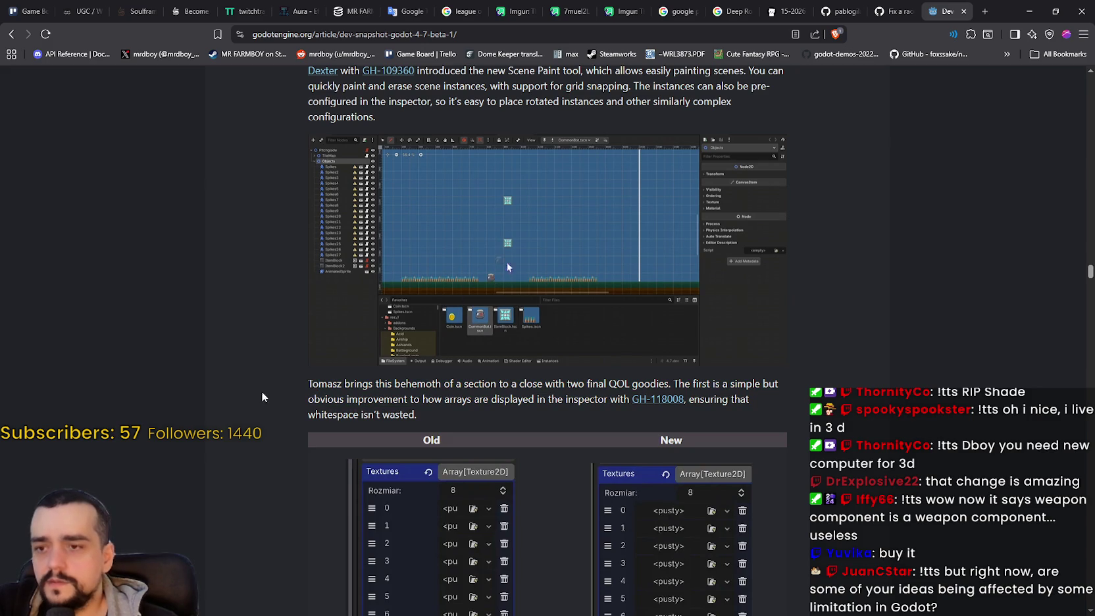
pyautogui.moveTo(330, 384); pyautogui.dragTo(464, 411)
pyautogui.click(471, 429)
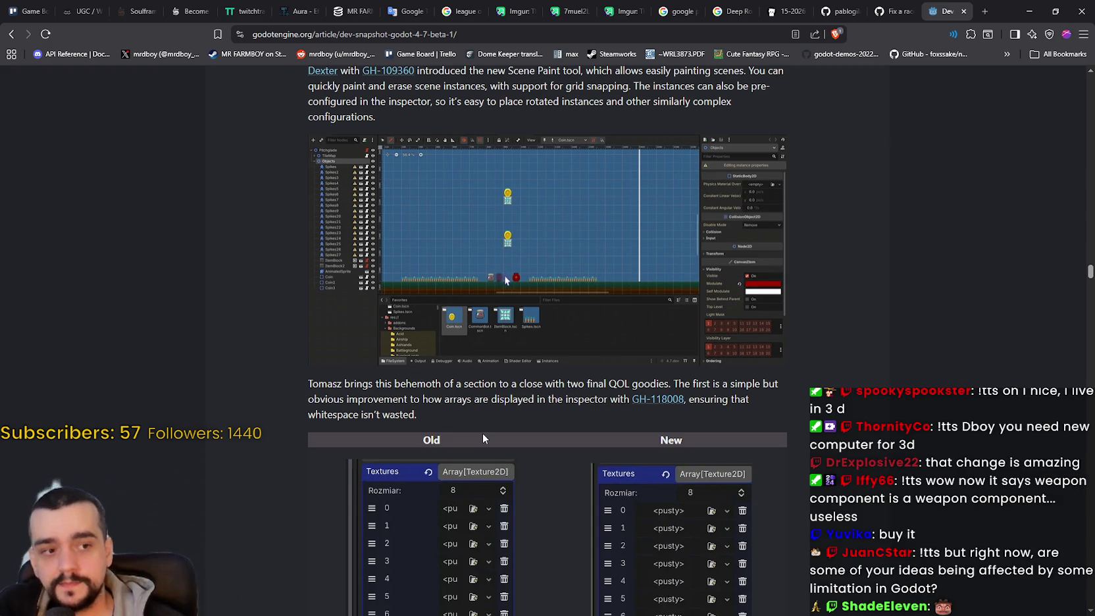
pyautogui.scroll(-1, 483, 433)
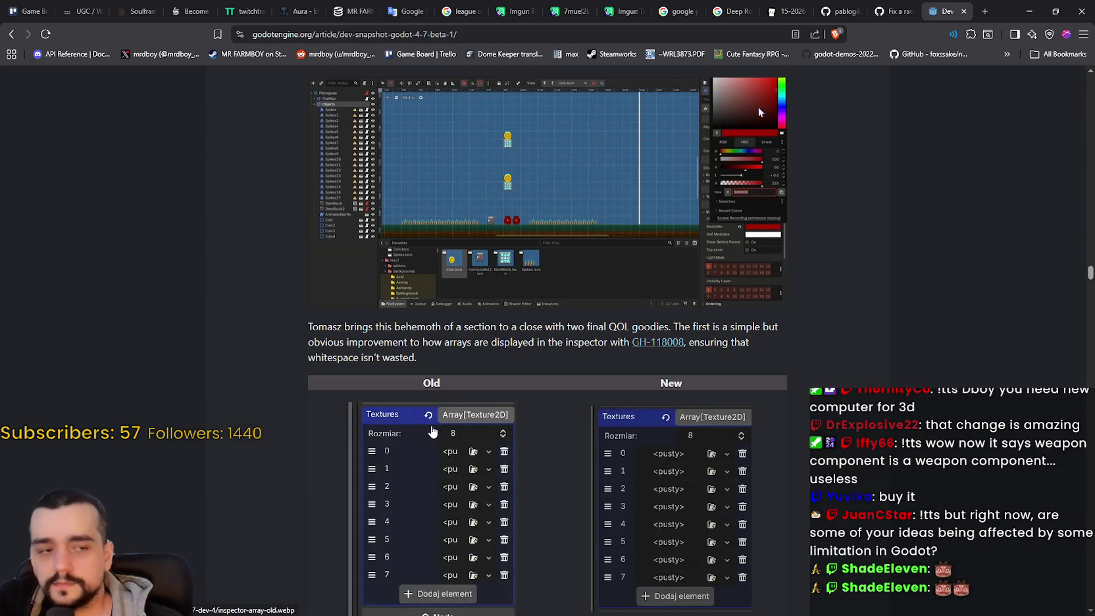
pyautogui.scroll(-3, 432, 431)
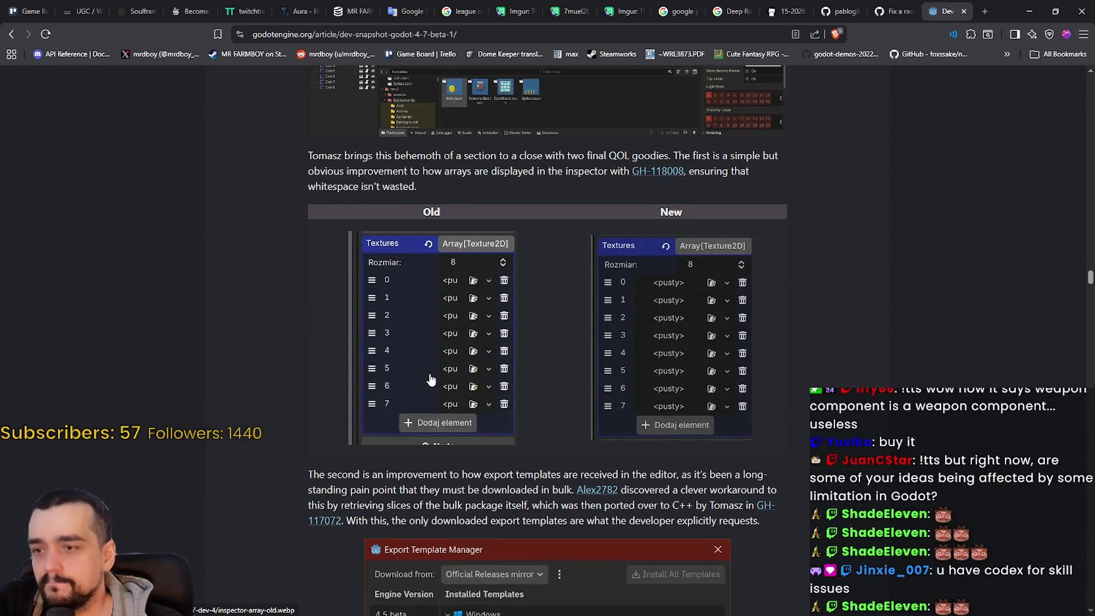
# Step: Scroll back and forth through the Export Template Manager animation in the article
pyautogui.scroll(-3, 429, 380)
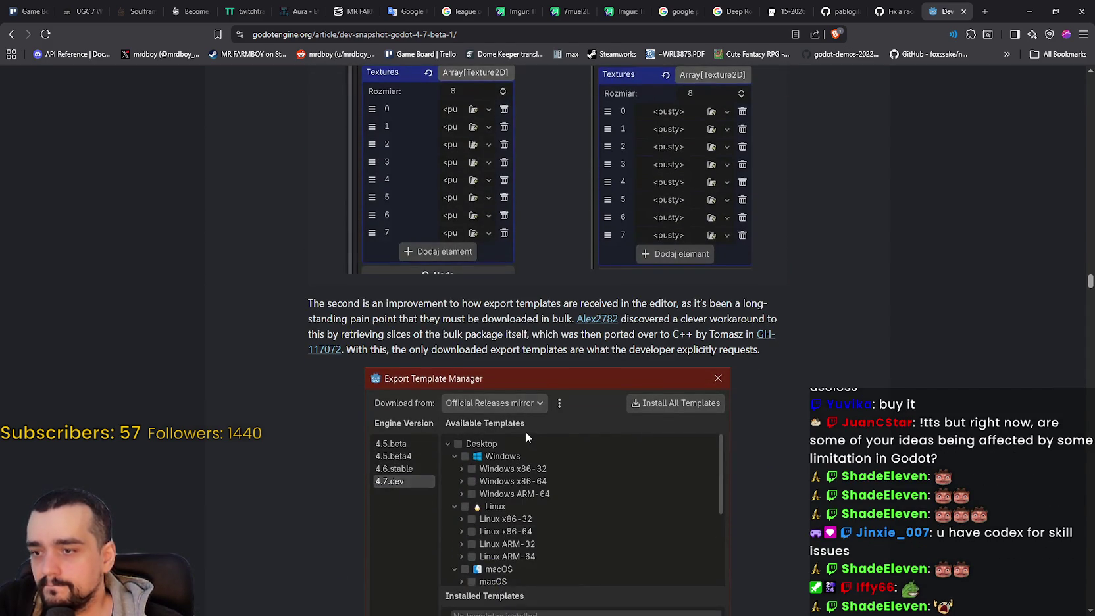
pyautogui.scroll(-2, 527, 435)
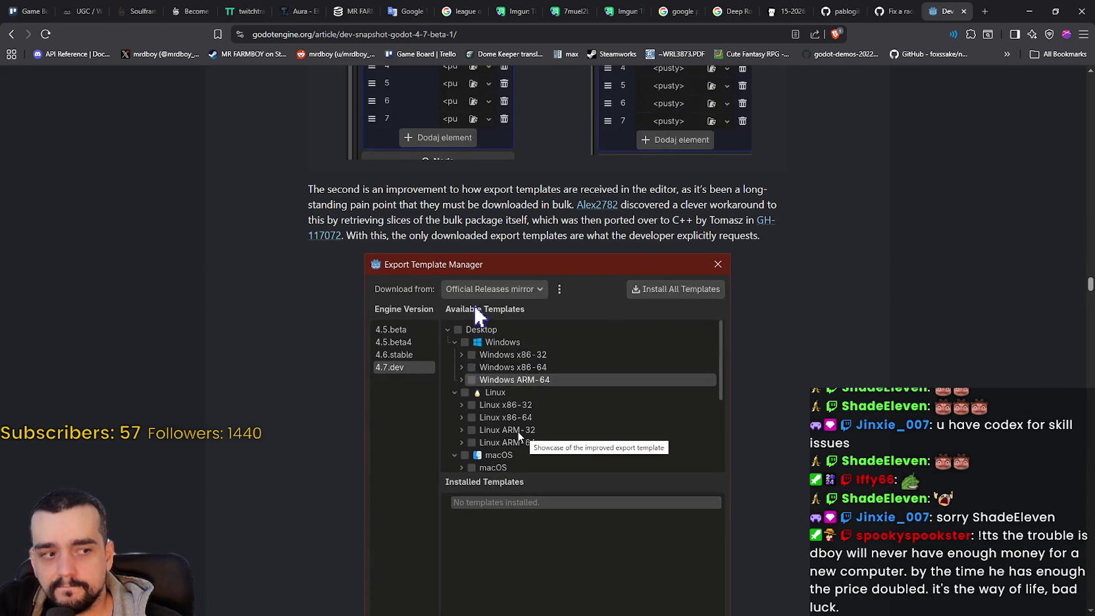
pyautogui.scroll(-2, 517, 432)
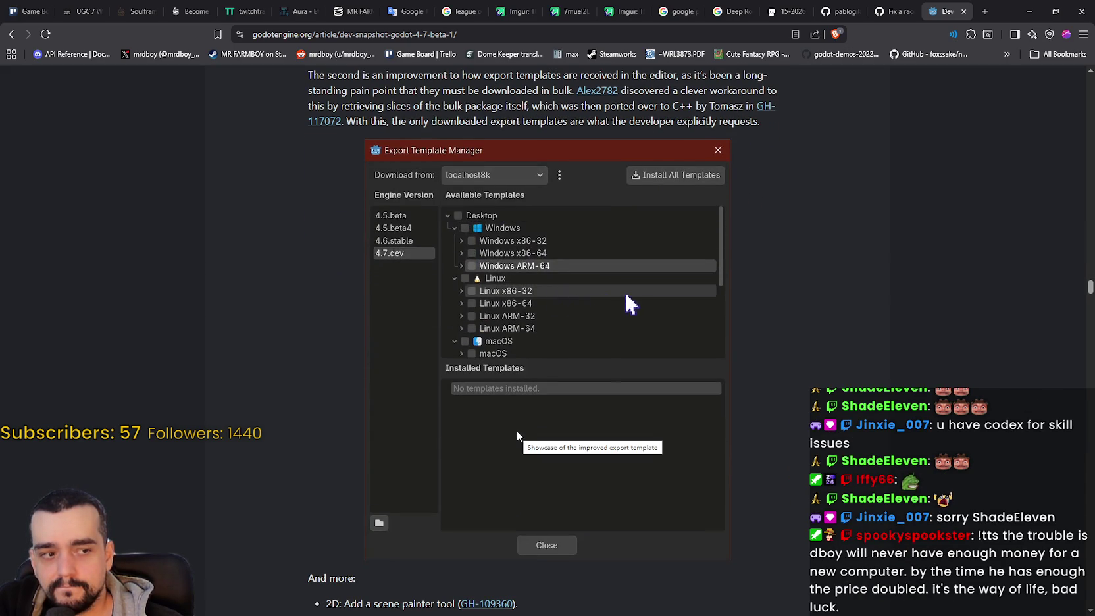
pyautogui.scroll(-2, 517, 431)
pyautogui.scroll(3, 513, 431)
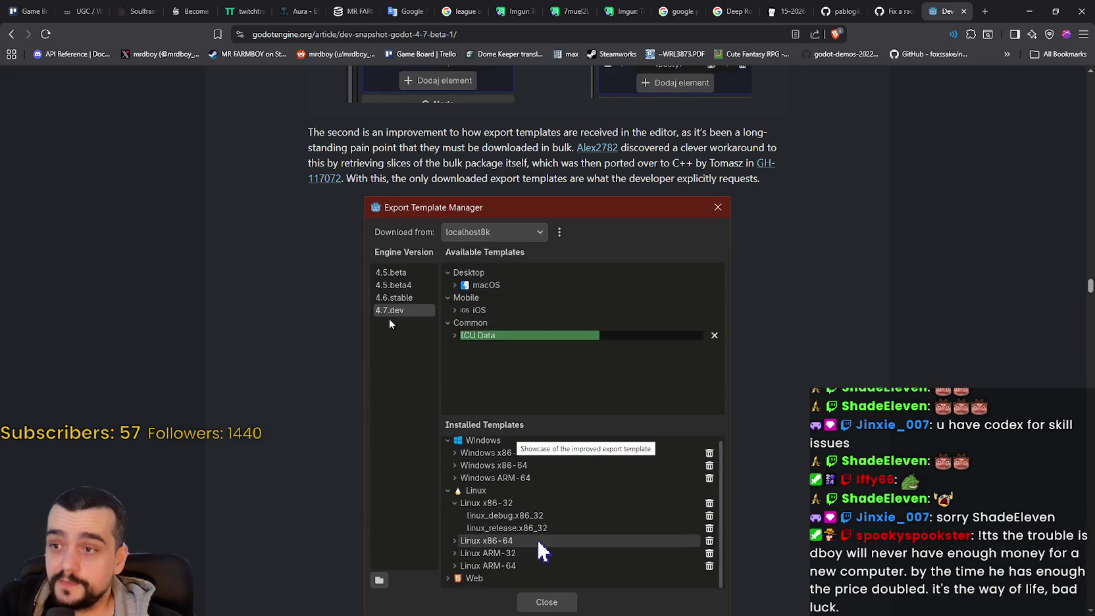
pyautogui.scroll(1, 368, 316)
pyautogui.scroll(-3, 370, 319)
pyautogui.scroll(-2, 370, 318)
pyautogui.scroll(4, 529, 445)
pyautogui.scroll(-2, 808, 343)
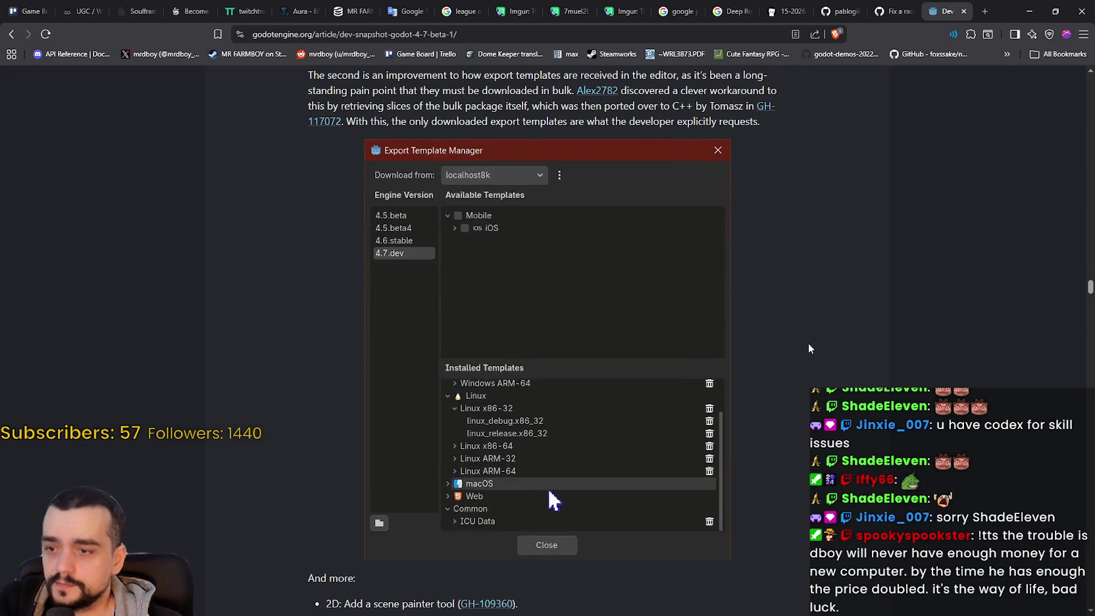
pyautogui.scroll(2, 795, 353)
# Step: Highlight the export template downloads paragraph, read past the GH-117072 showcase, then bring up the Godot editor
pyautogui.moveTo(317, 185)
pyautogui.mouseDown()
pyautogui.moveTo(815, 216)
pyautogui.moveTo(814, 242)
pyautogui.mouseUp()
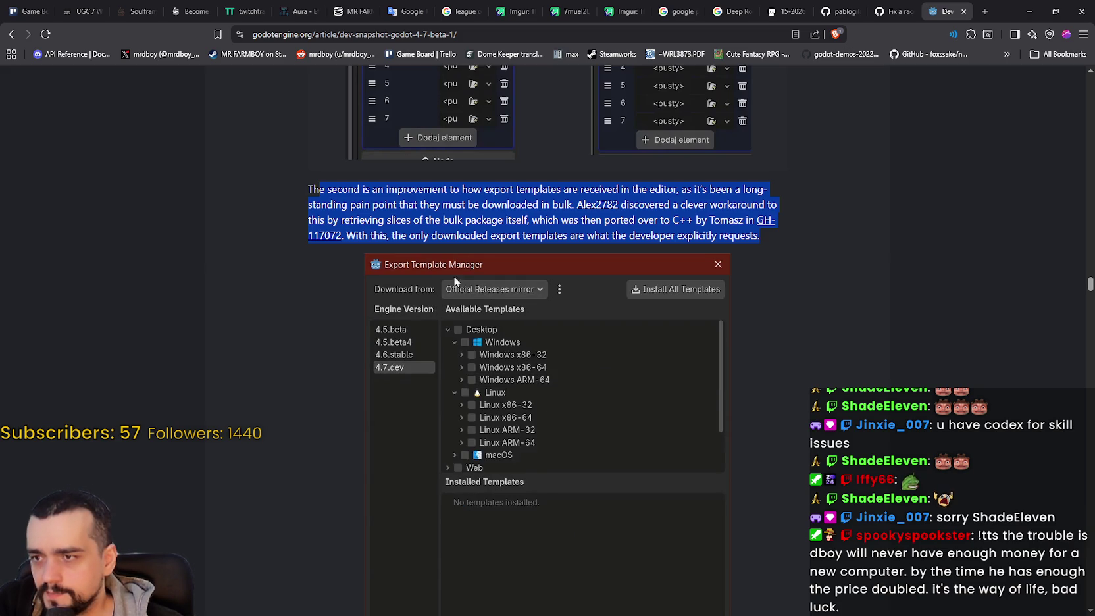
pyautogui.scroll(-2, 355, 368)
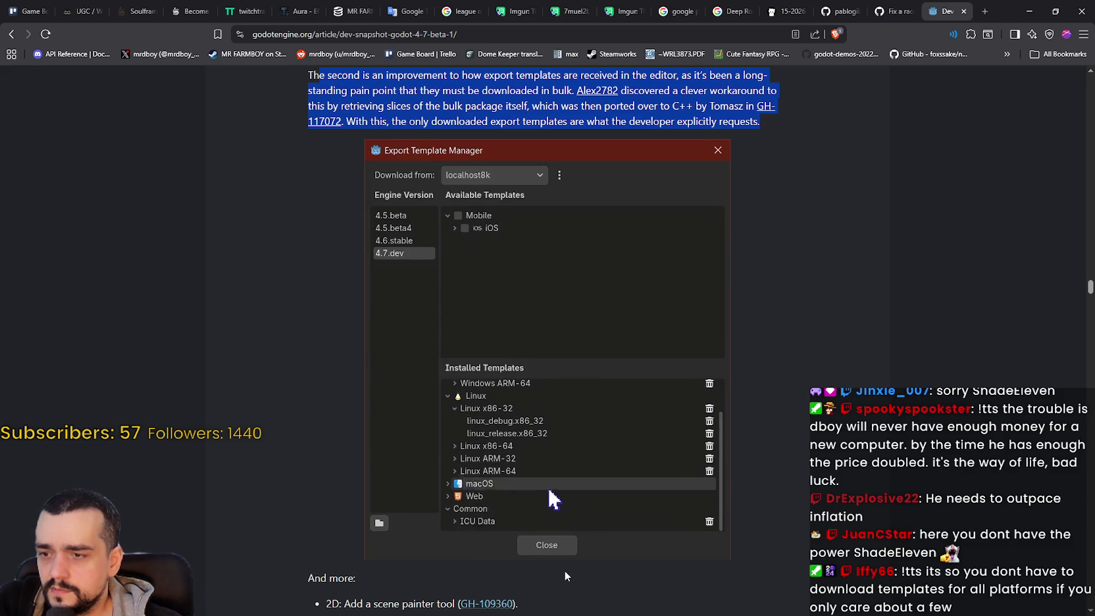
pyautogui.scroll(-1, 439, 436)
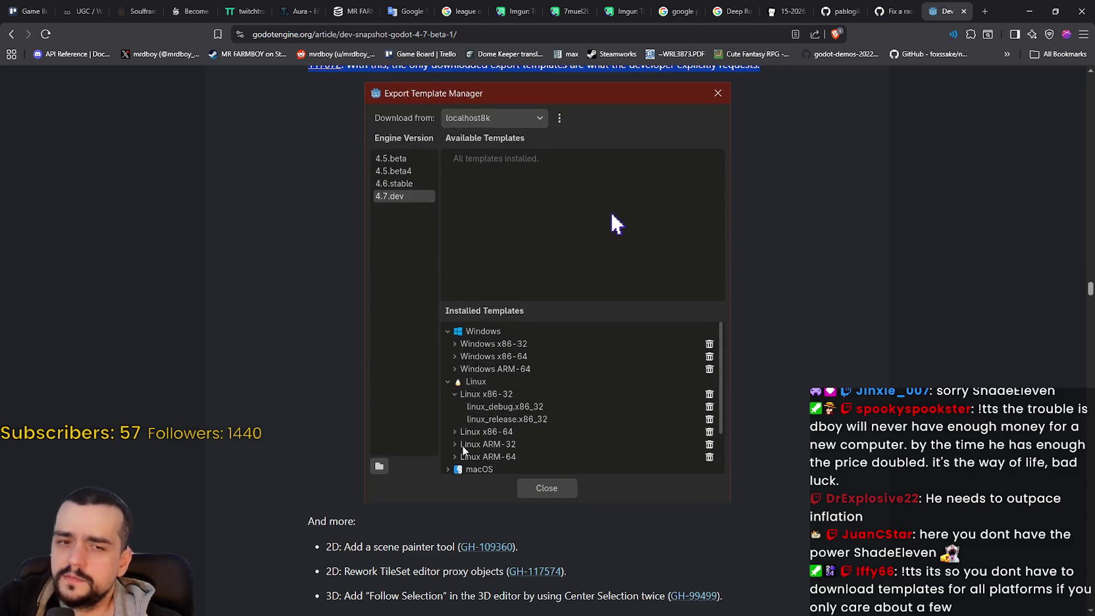
pyautogui.scroll(-5, 615, 224)
pyautogui.scroll(6, 501, 433)
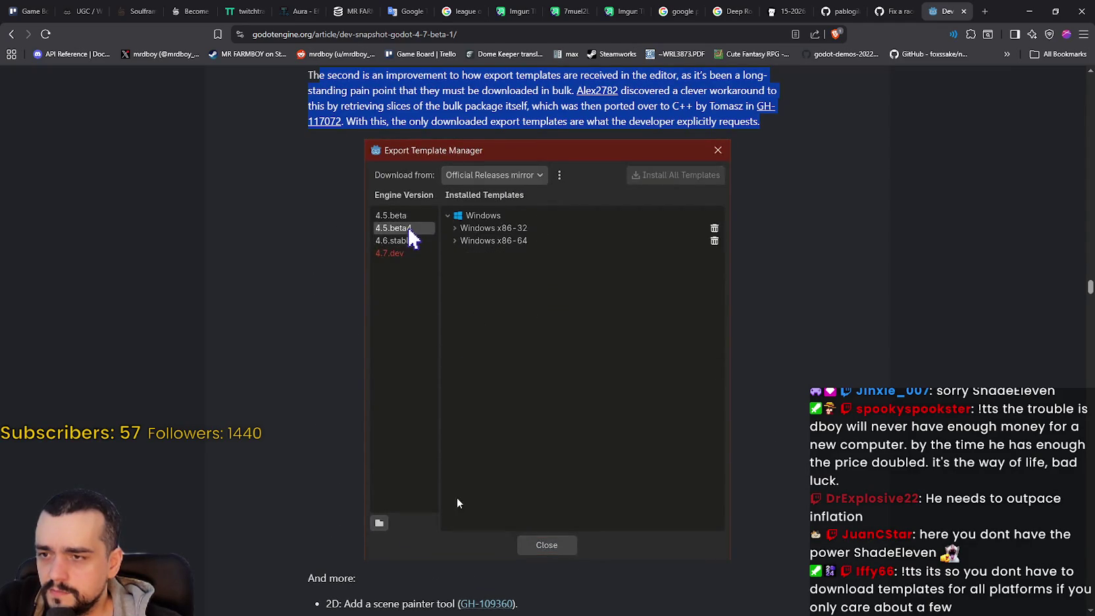
pyautogui.scroll(-4, 461, 454)
pyautogui.scroll(4, 440, 454)
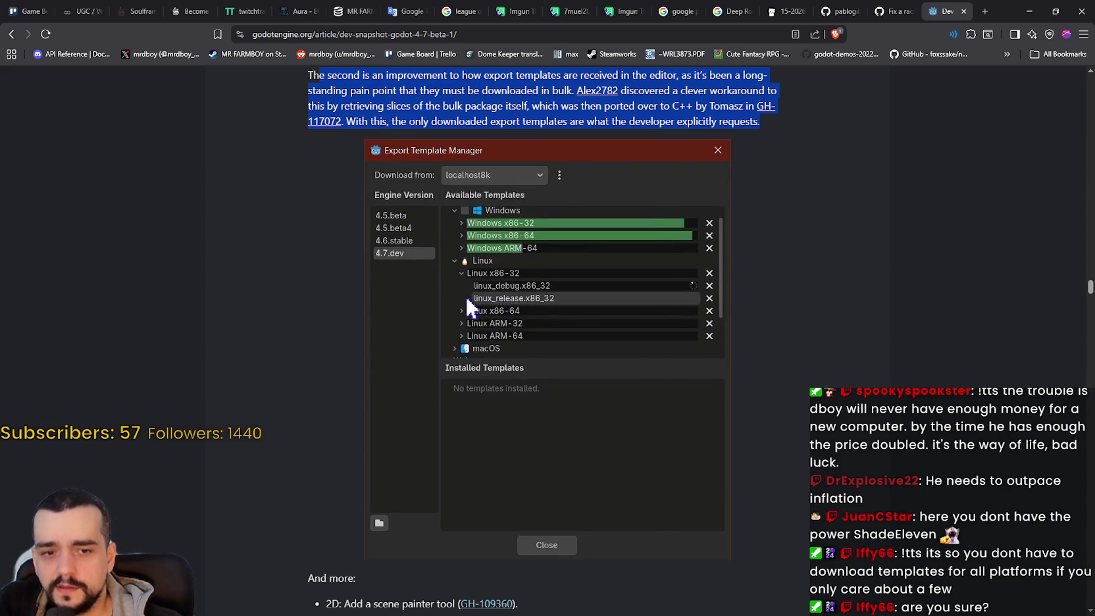
pyautogui.hotkey('alt', 'Tab')
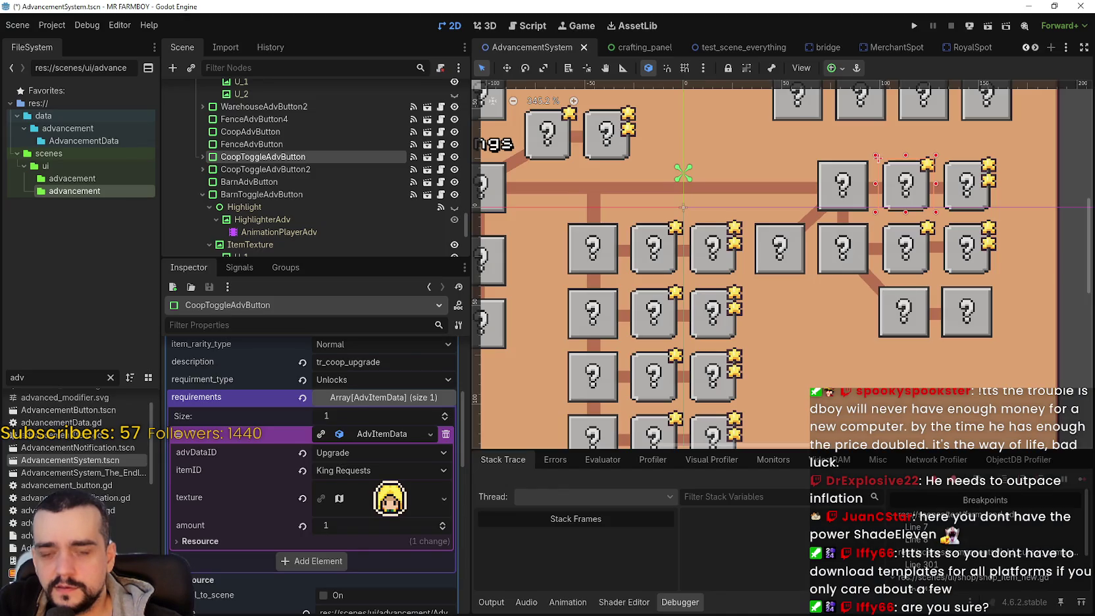
pyautogui.click(59, 27)
pyautogui.click(71, 90)
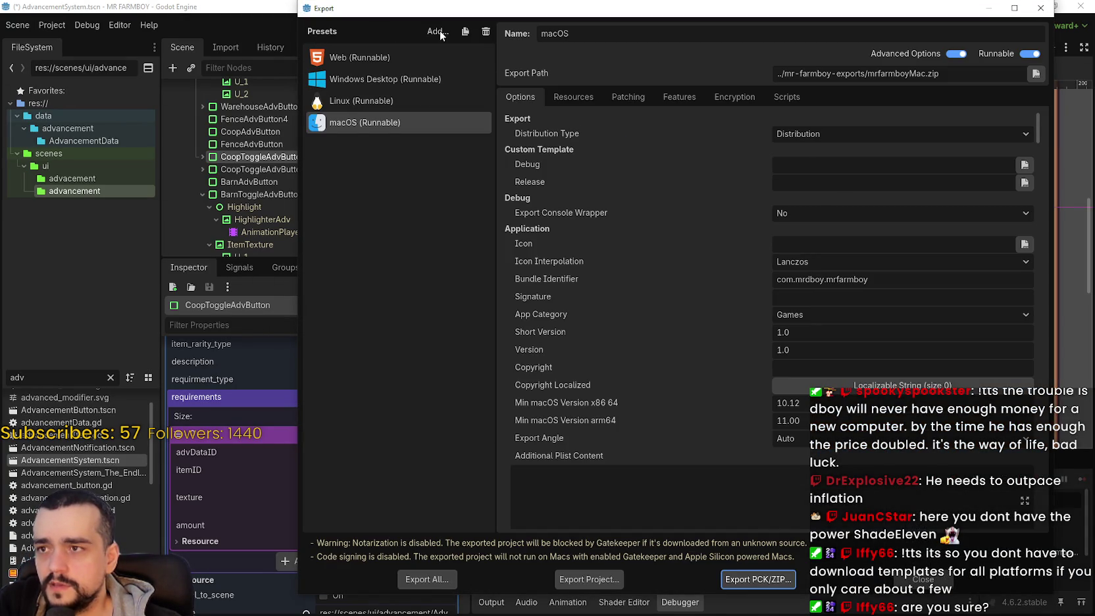
pyautogui.click(431, 32)
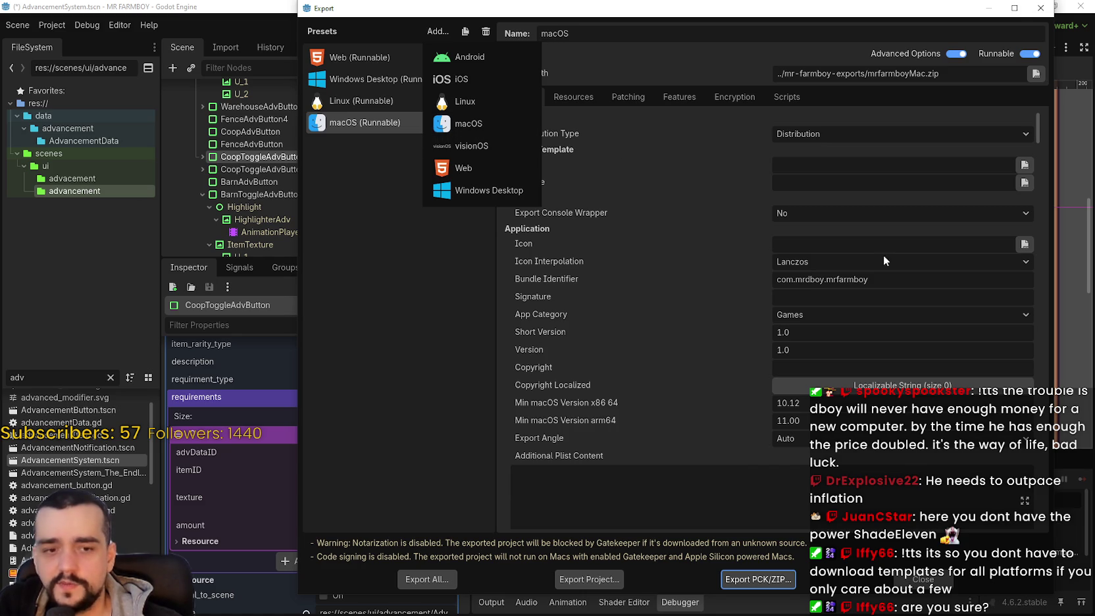
pyautogui.click(673, 358)
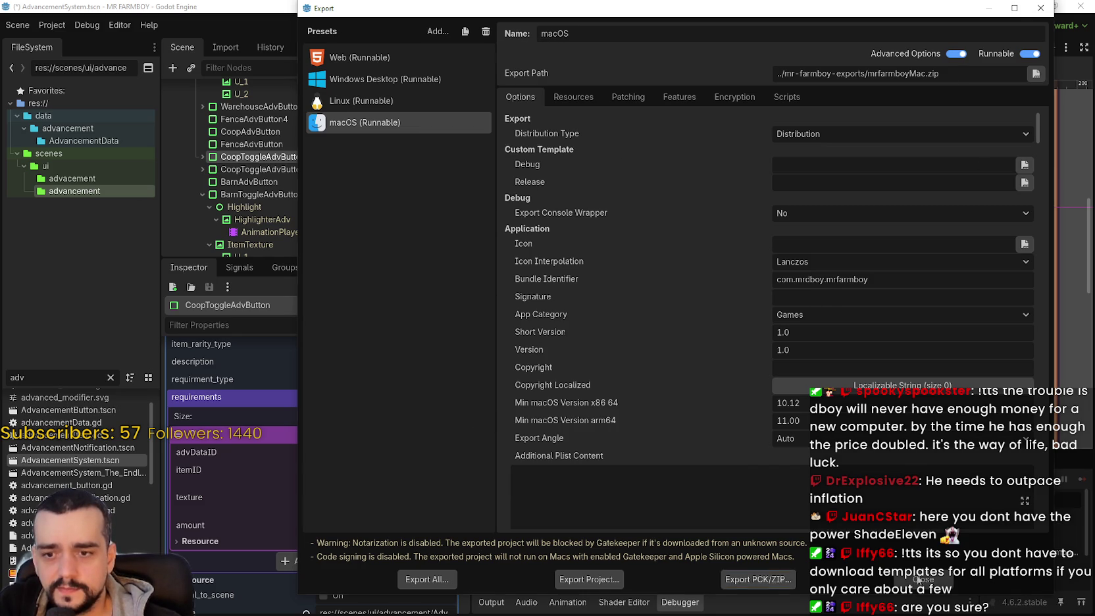
pyautogui.click(921, 579)
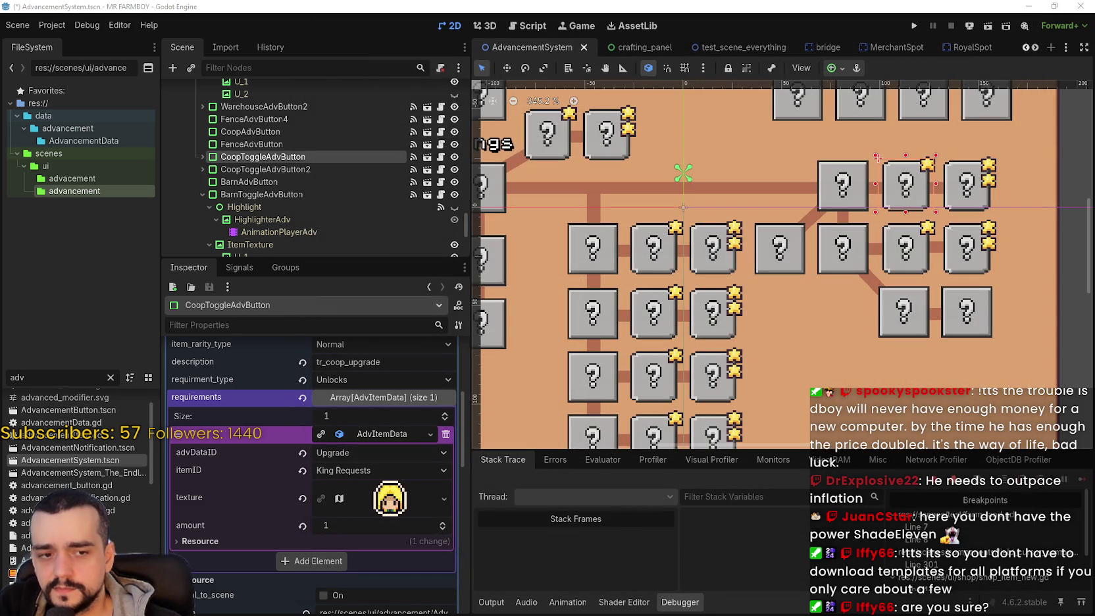
# Step: Return to the 4.7 beta 1 article and scroll down toward the 'And more:' list
pyautogui.hotkey('alt', 'Tab')
pyautogui.scroll(-3, 480, 385)
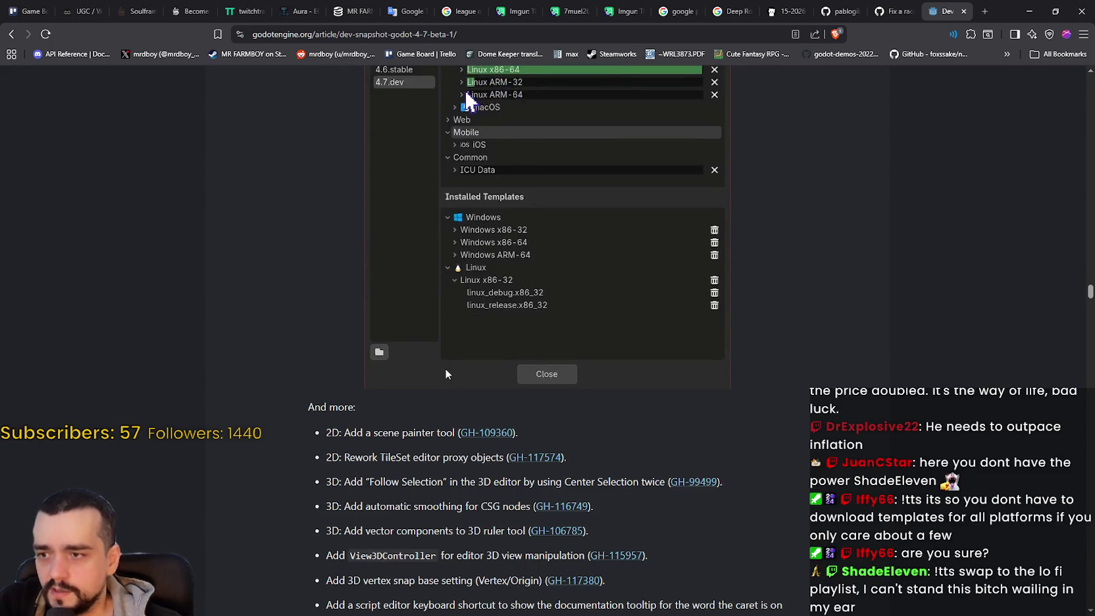
pyautogui.scroll(-2, 445, 373)
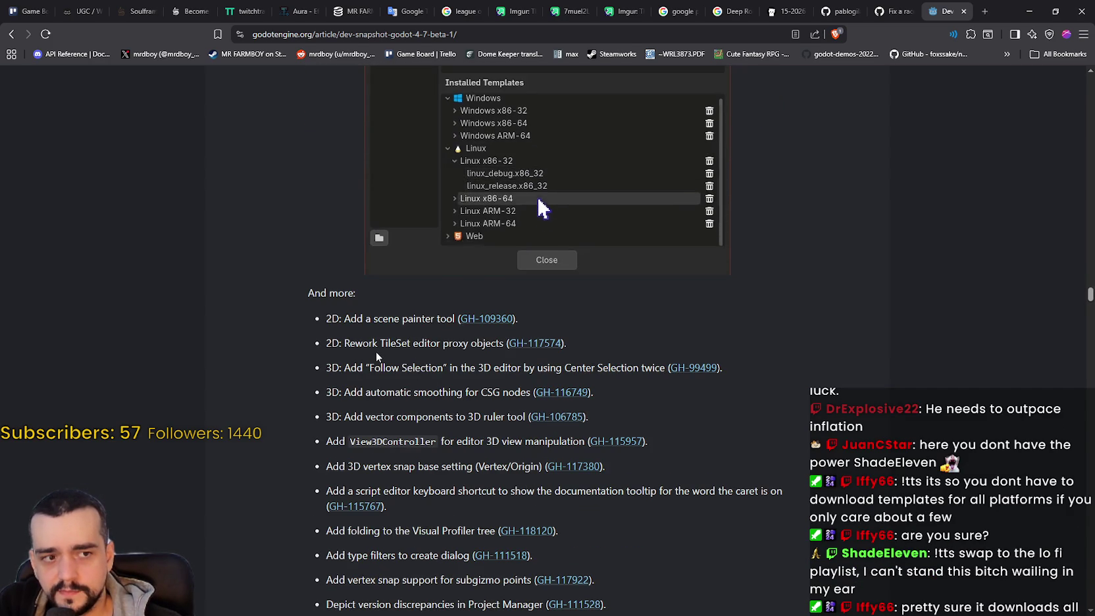
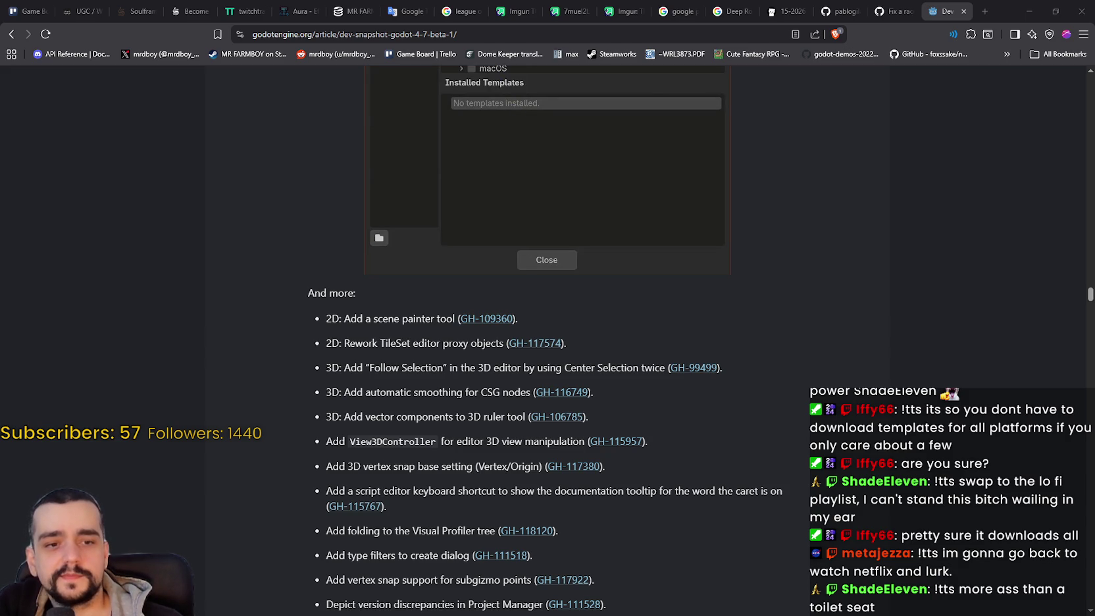
# Step: Bring the Chrome window playing YouTube Music in front of the Godot 4.7 beta article
pyautogui.hotkey('alt', 'Tab')
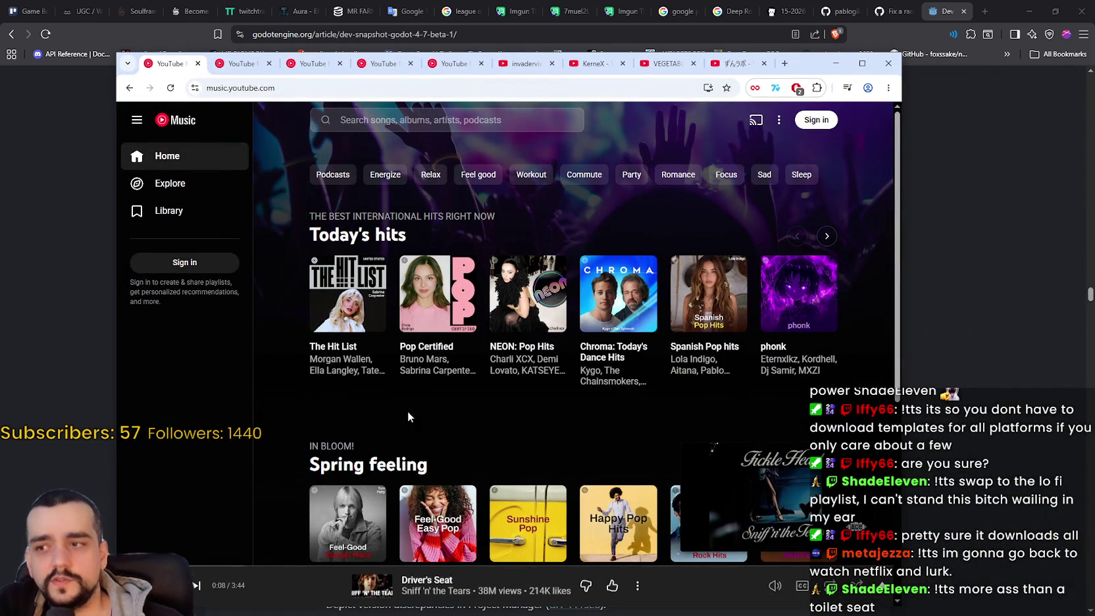
pyautogui.moveTo(425, 387); pyautogui.dragTo(546, 372)
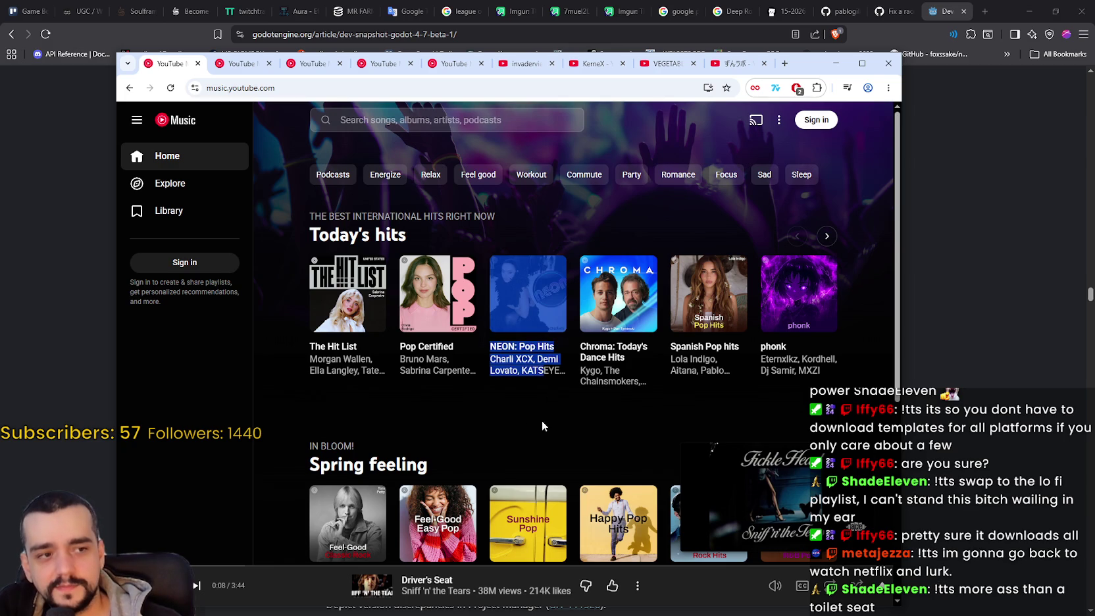
pyautogui.moveTo(477, 388)
pyautogui.mouseDown()
pyautogui.moveTo(748, 383)
pyautogui.moveTo(297, 376)
pyautogui.mouseUp()
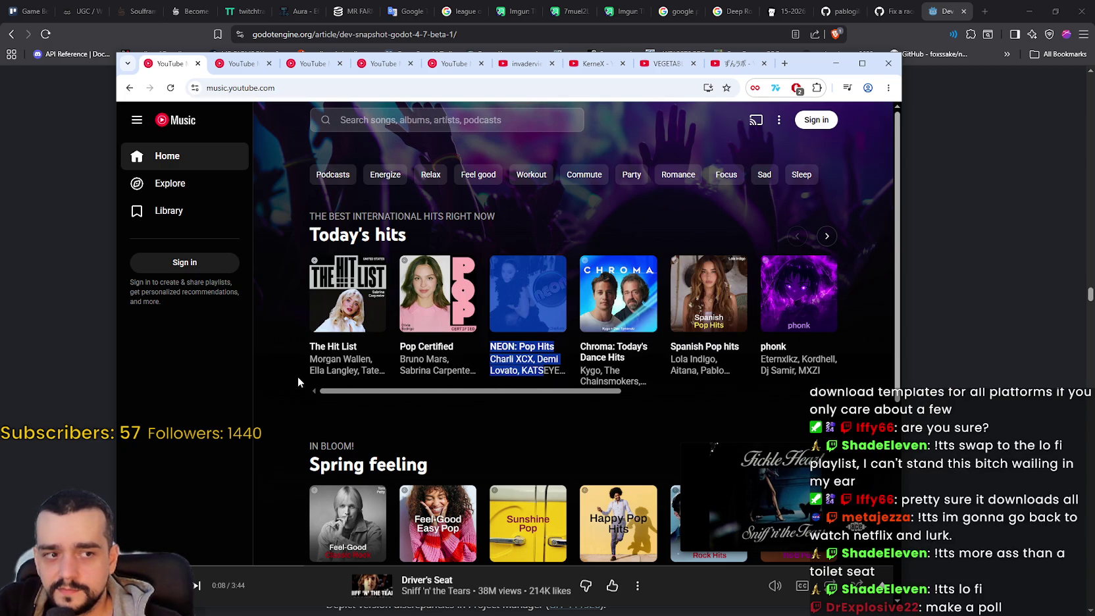
pyautogui.scroll(-2, 359, 447)
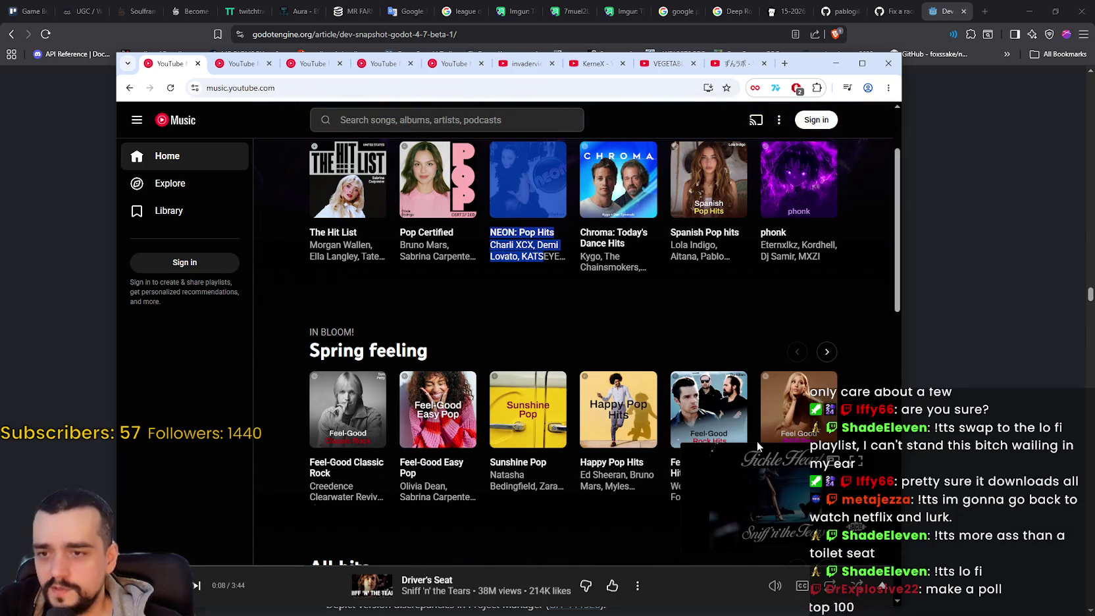
pyautogui.scroll(2, 583, 338)
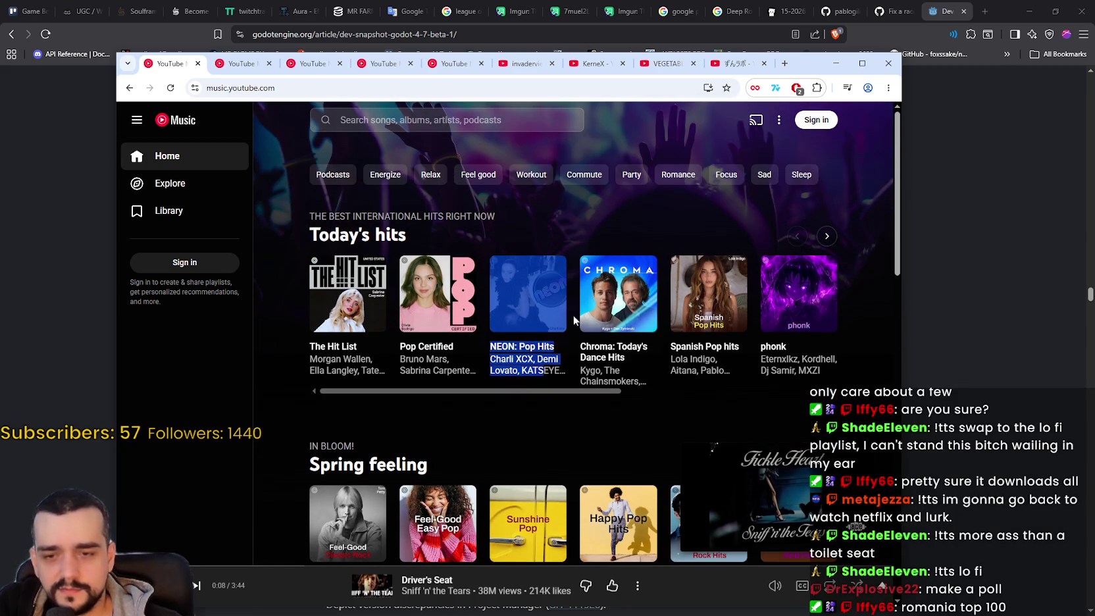
pyautogui.scroll(-2, 567, 318)
pyautogui.scroll(-1, 566, 315)
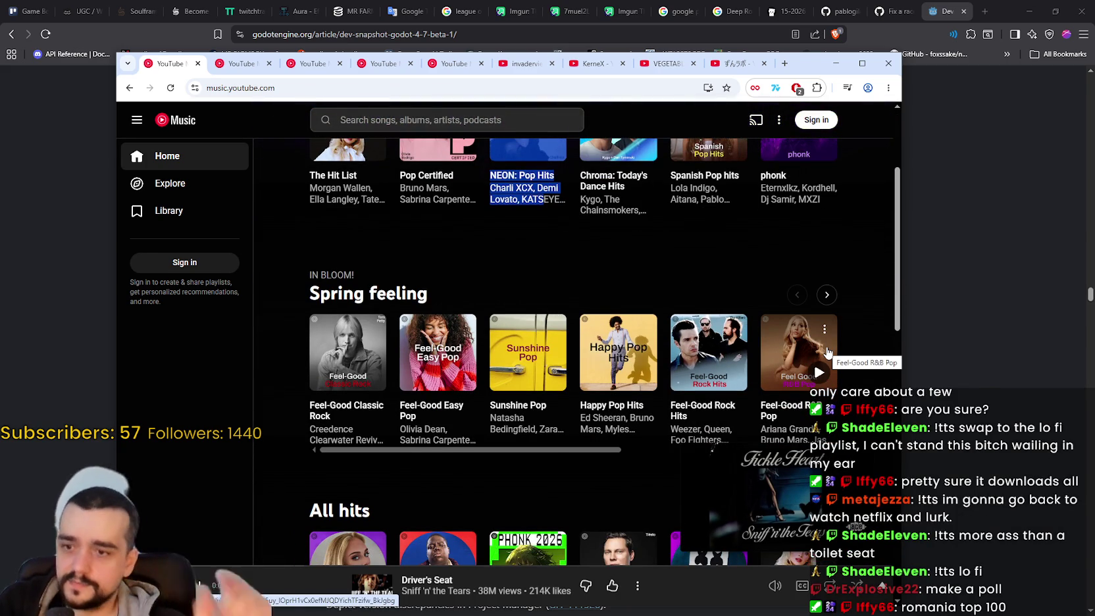
pyautogui.scroll(-3, 652, 355)
pyautogui.scroll(6, 632, 356)
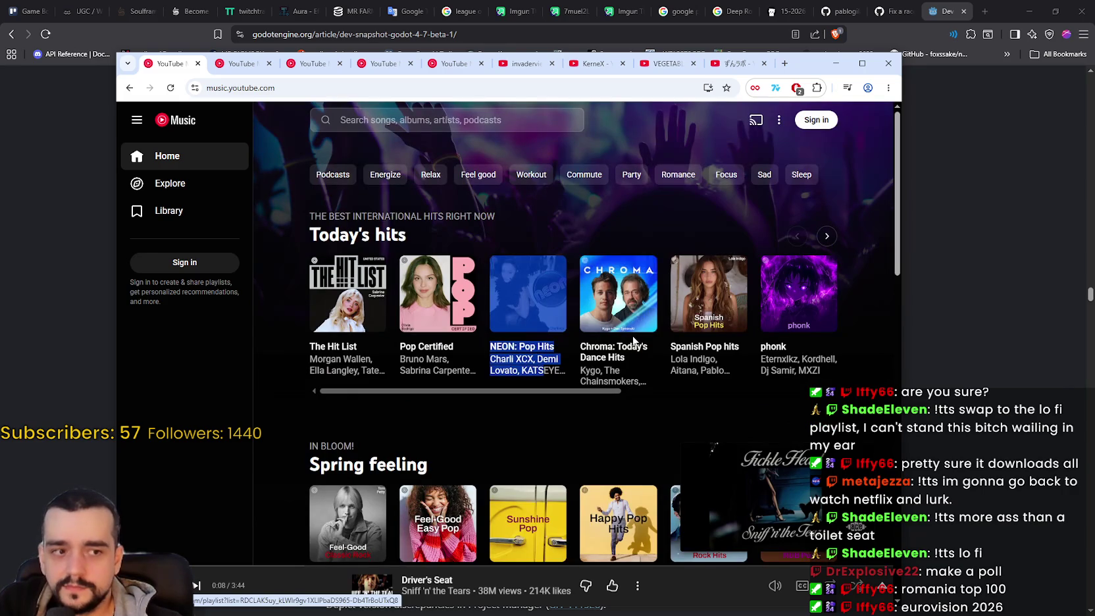
pyautogui.moveTo(545, 370); pyautogui.dragTo(475, 273)
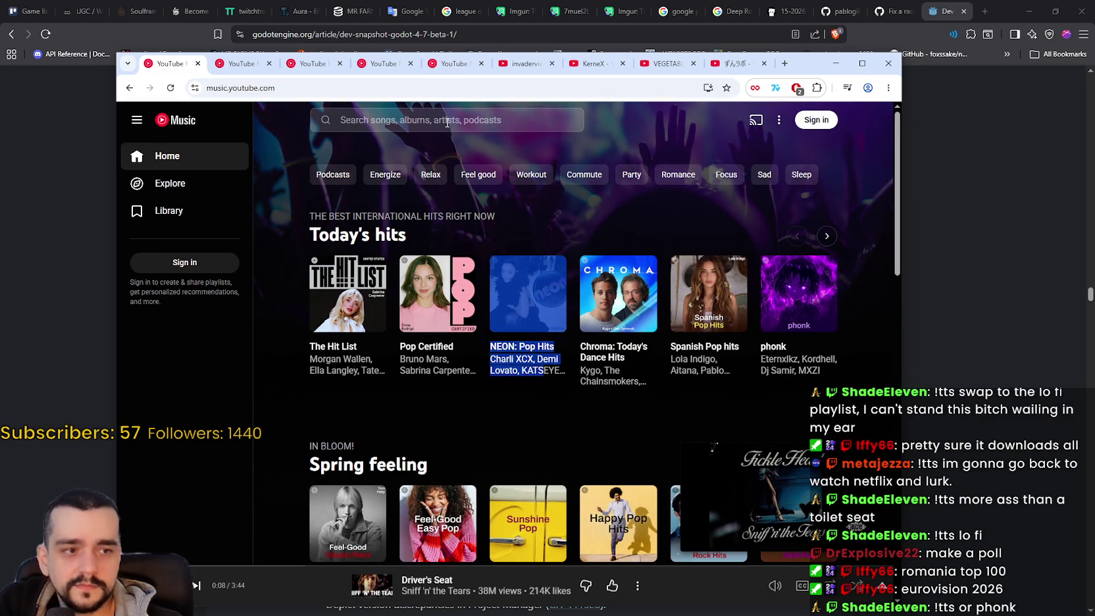
pyautogui.scroll(-5, 564, 281)
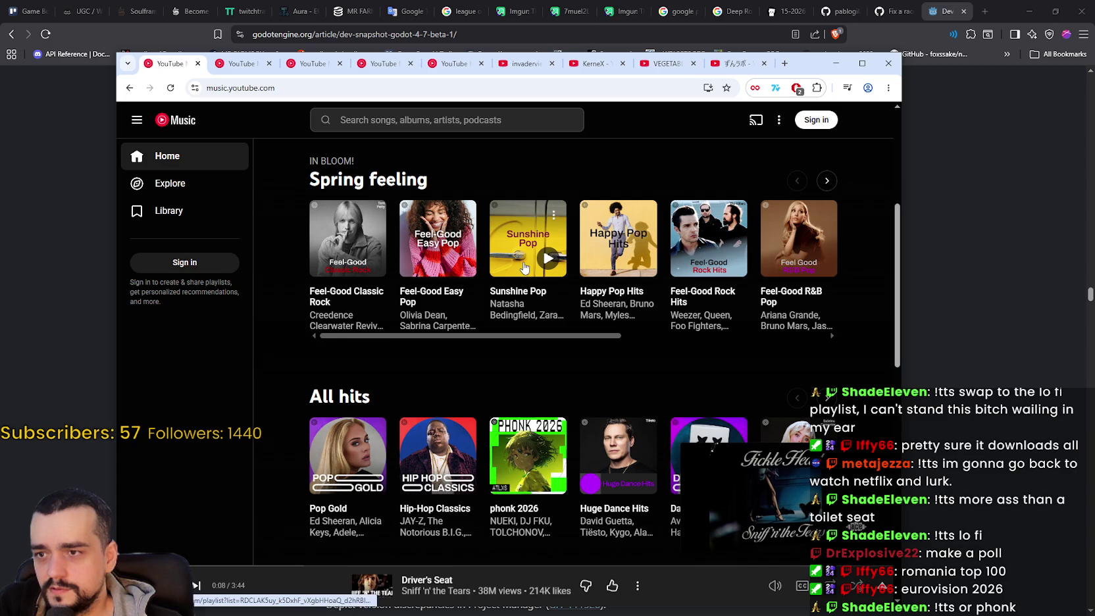
pyautogui.moveTo(581, 336); pyautogui.dragTo(584, 339)
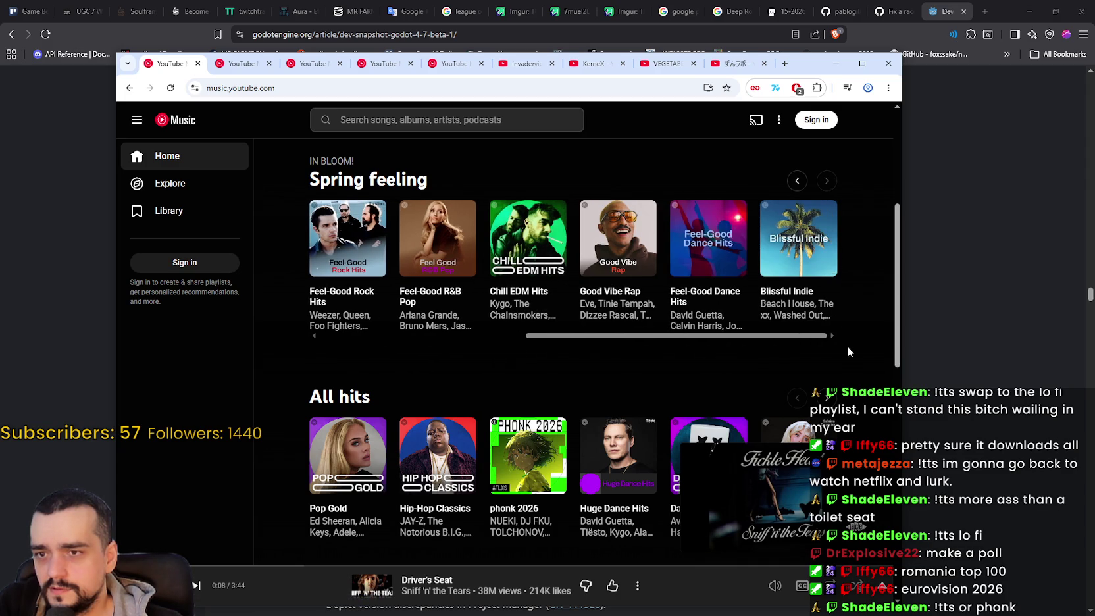
pyautogui.hscroll(-5, 840, 345)
pyautogui.scroll(3, 498, 367)
pyautogui.scroll(2, 498, 367)
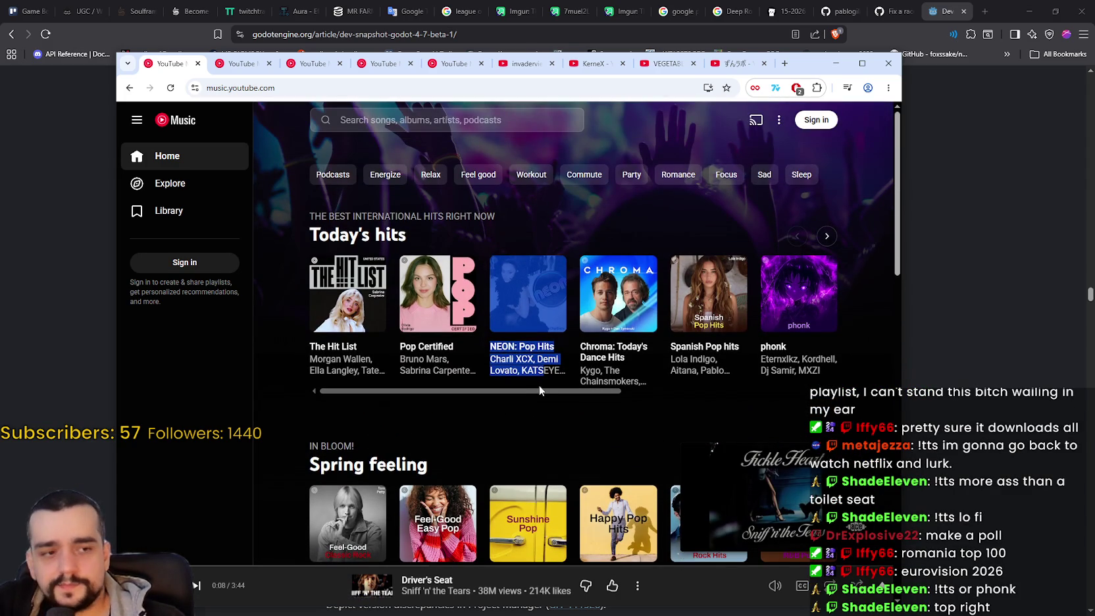
pyautogui.moveTo(540, 386); pyautogui.dragTo(853, 428)
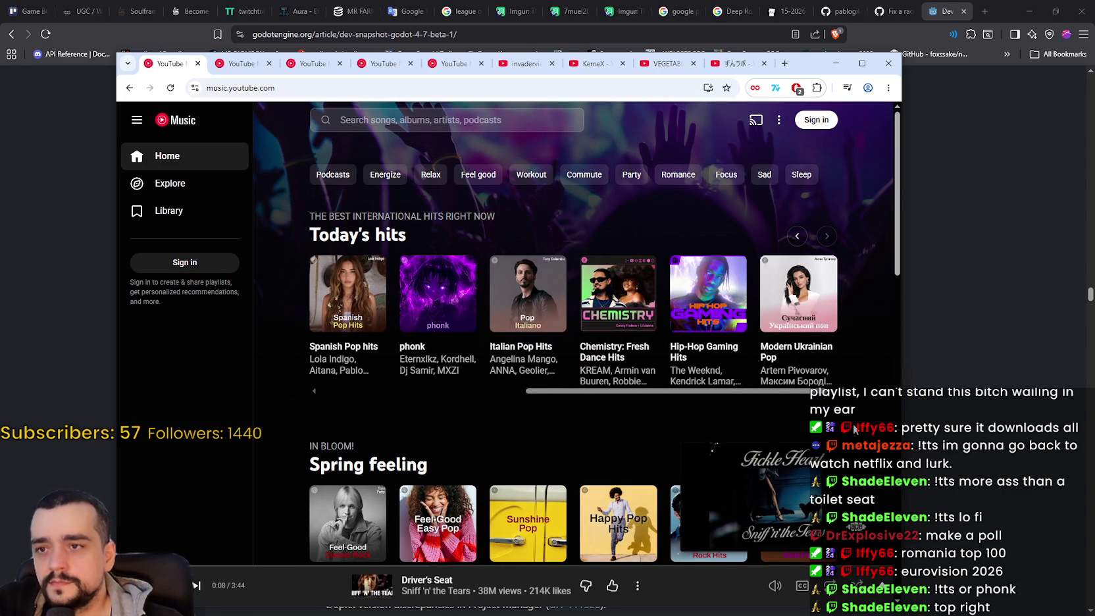
pyautogui.scroll(-4, 853, 421)
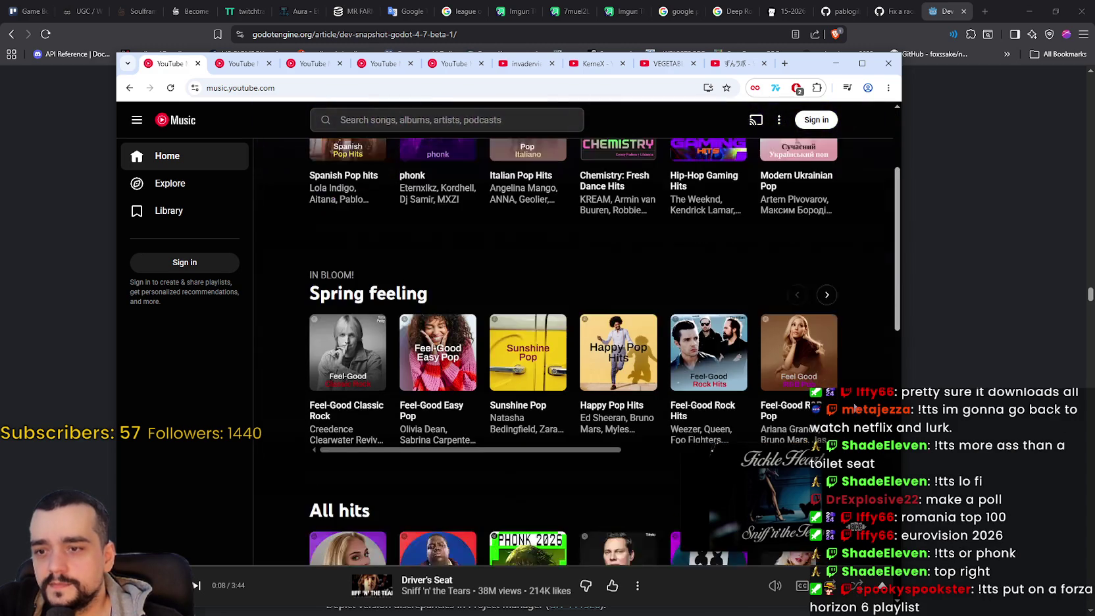
pyautogui.scroll(2, 855, 393)
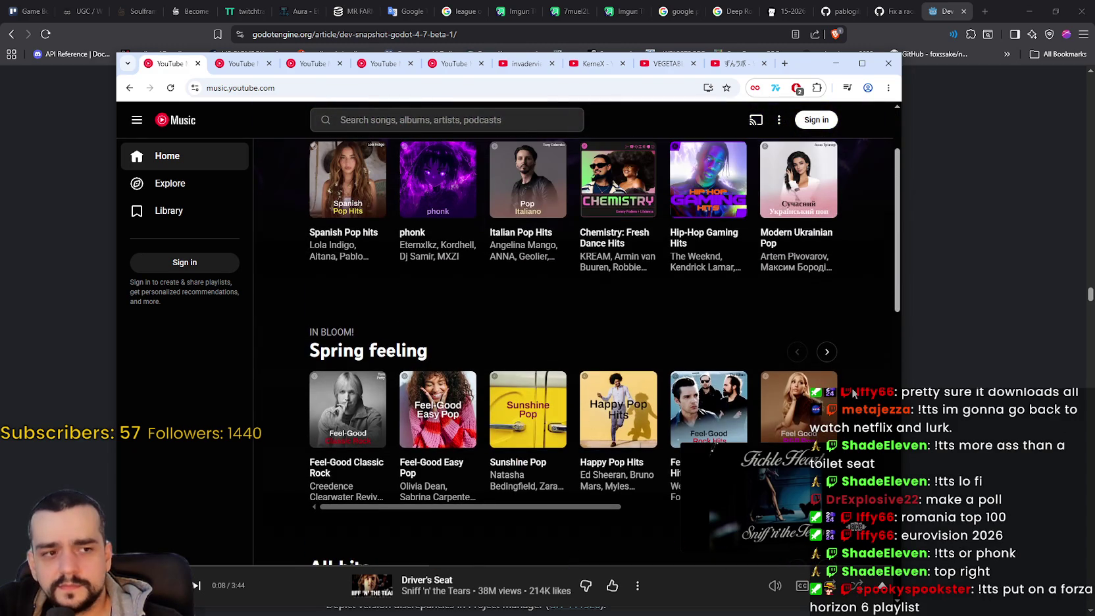
pyautogui.scroll(2, 853, 393)
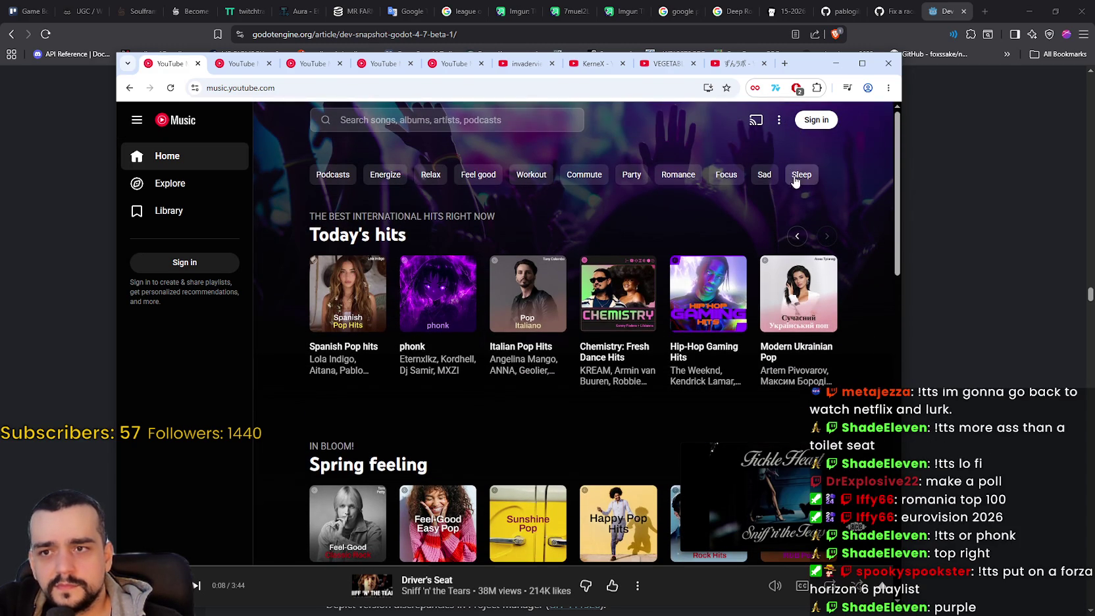
pyautogui.scroll(-4, 532, 191)
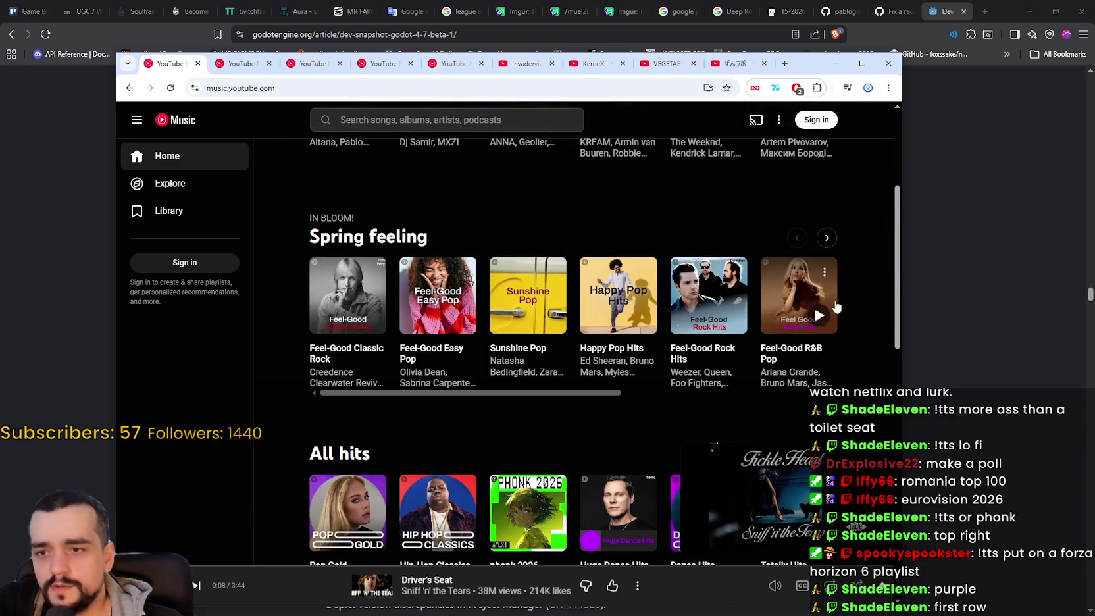
pyautogui.scroll(-3, 634, 404)
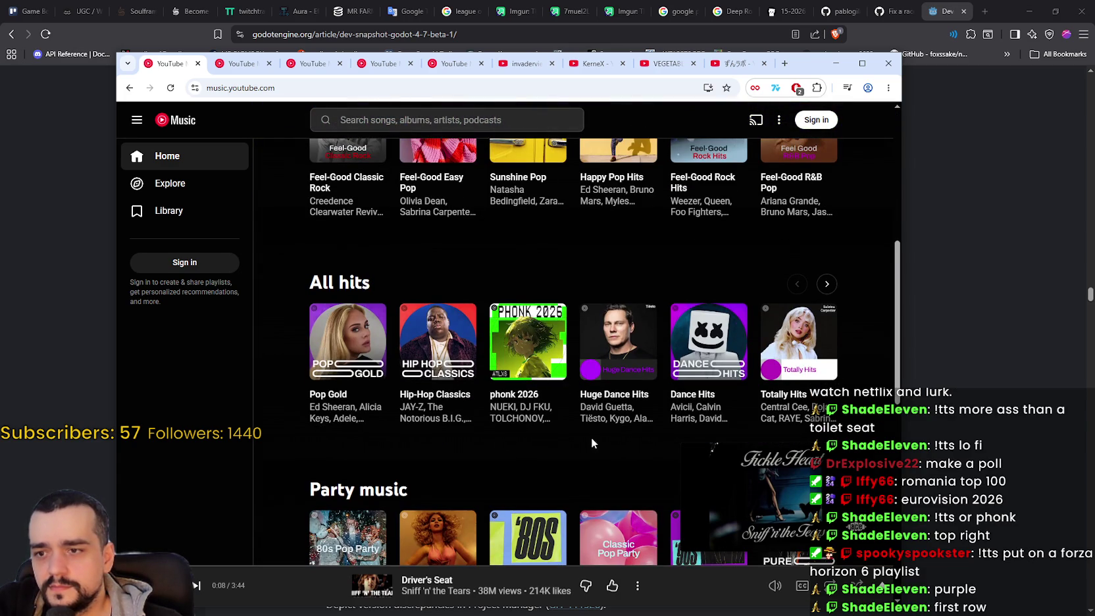
pyautogui.scroll(-2, 619, 445)
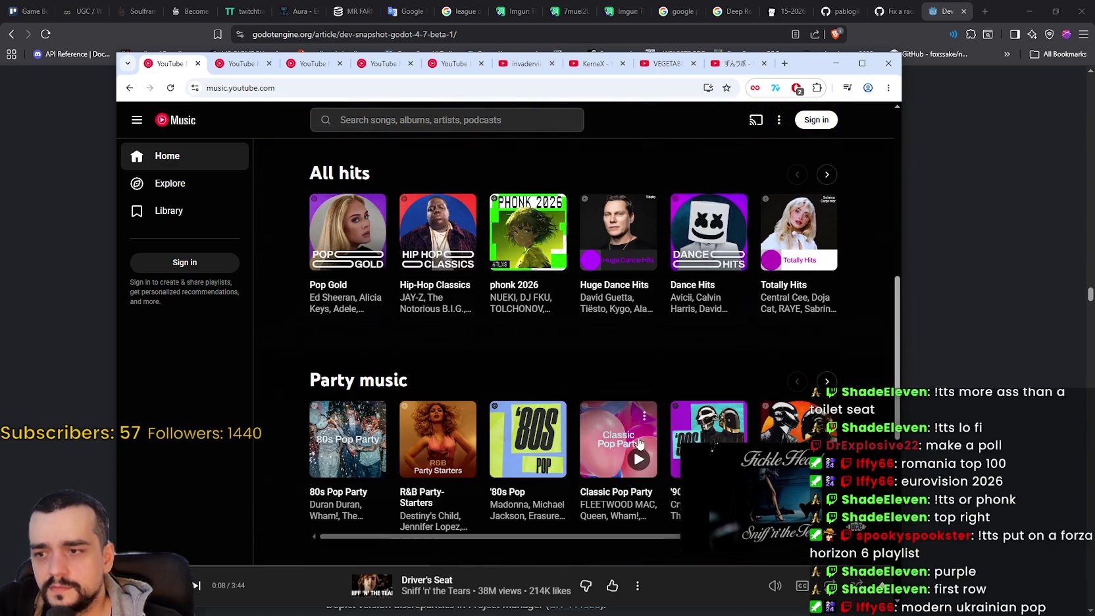
pyautogui.scroll(8, 647, 355)
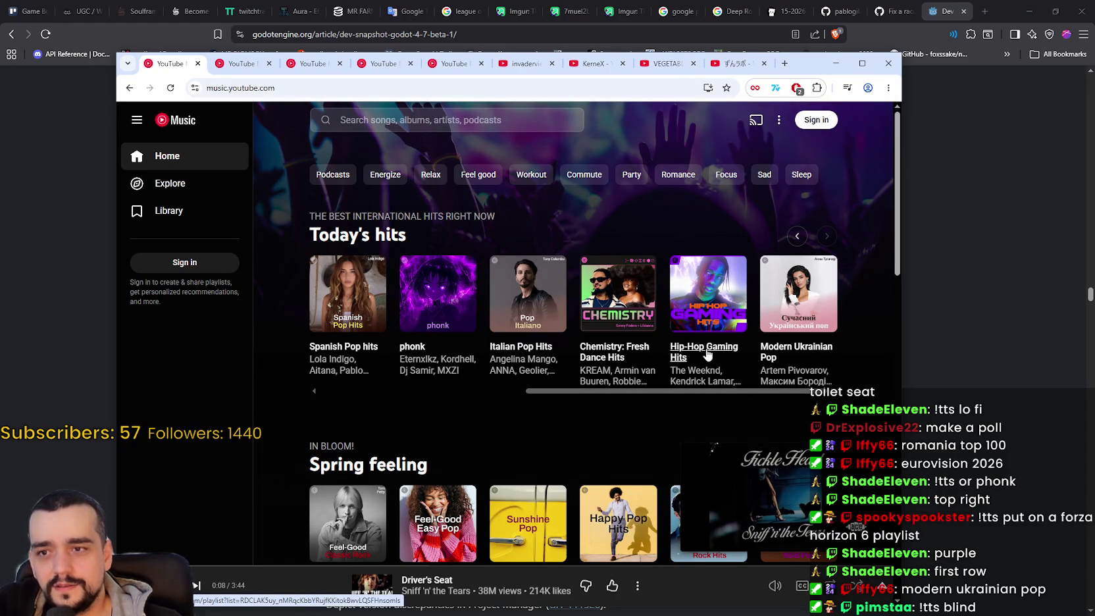
pyautogui.moveTo(701, 350)
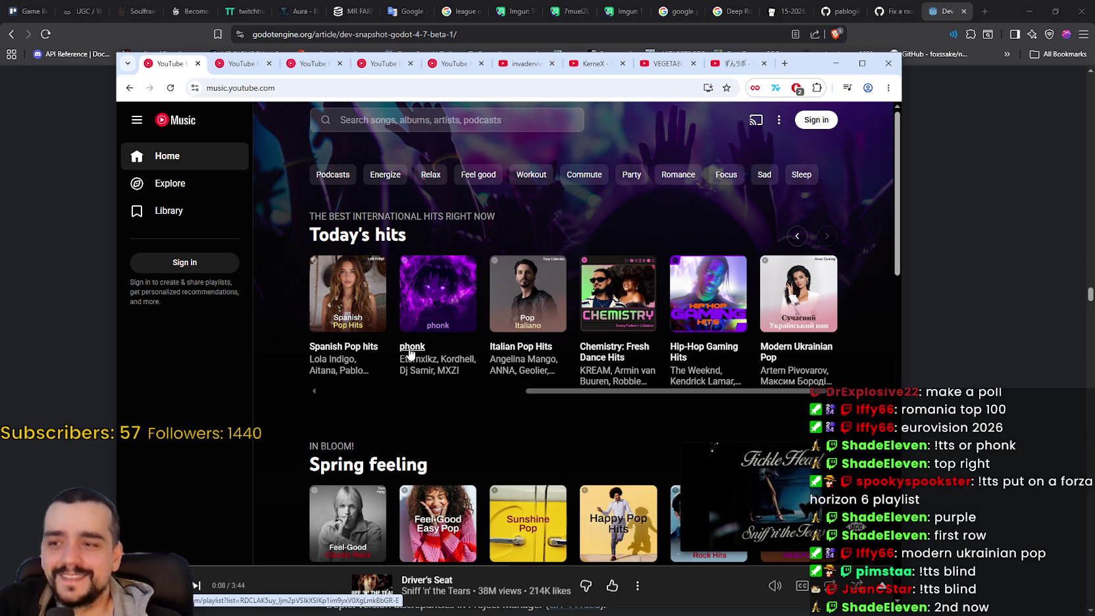
pyautogui.click(419, 322)
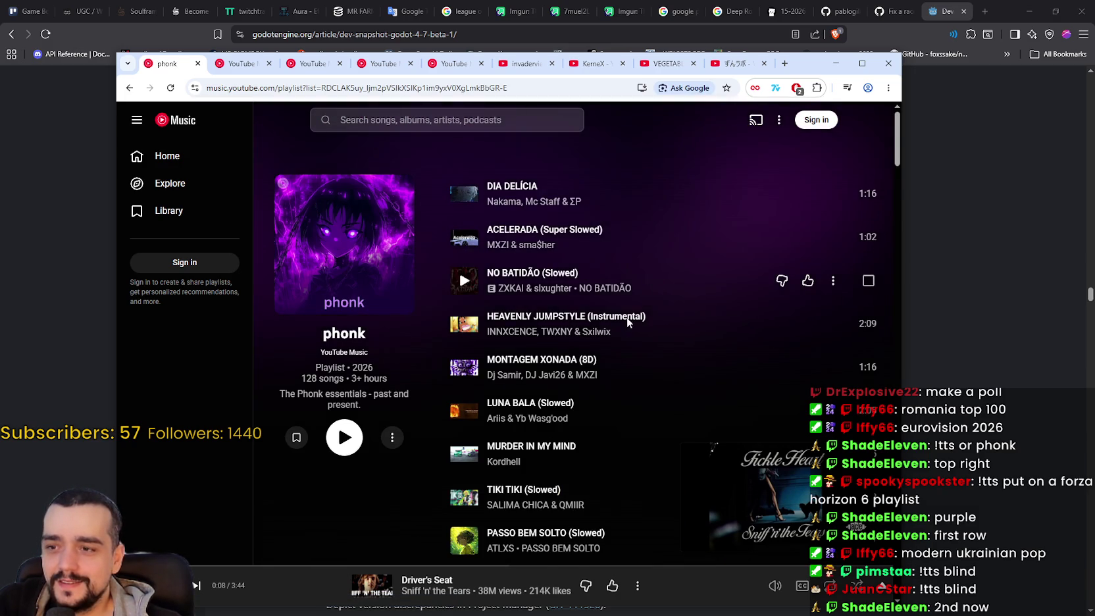
pyautogui.scroll(-3, 624, 321)
pyautogui.scroll(-5, 627, 318)
pyautogui.scroll(-5, 629, 315)
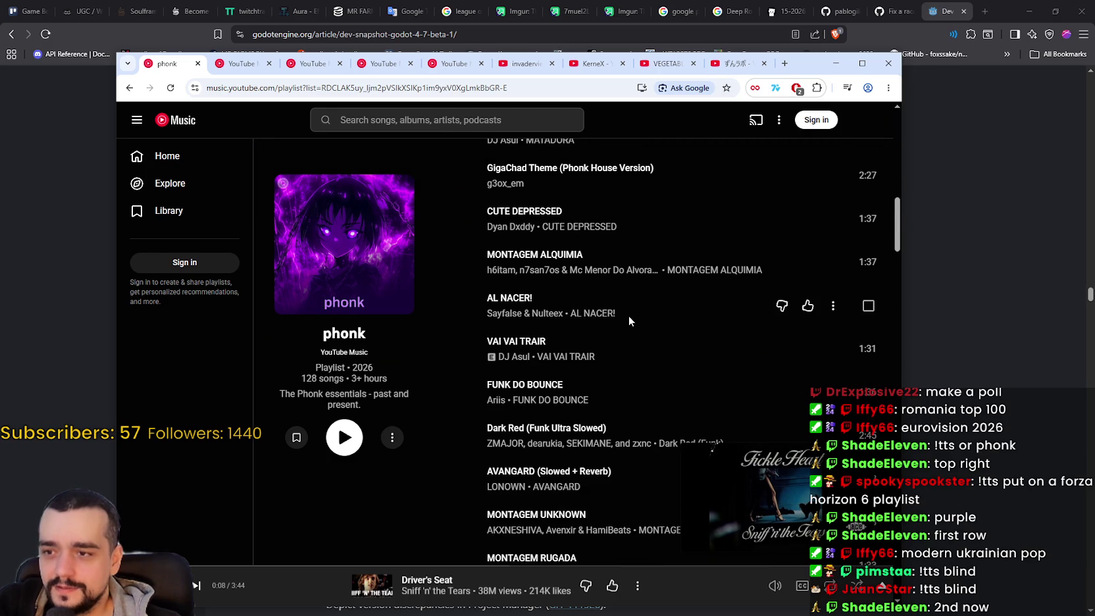
pyautogui.scroll(-8, 629, 314)
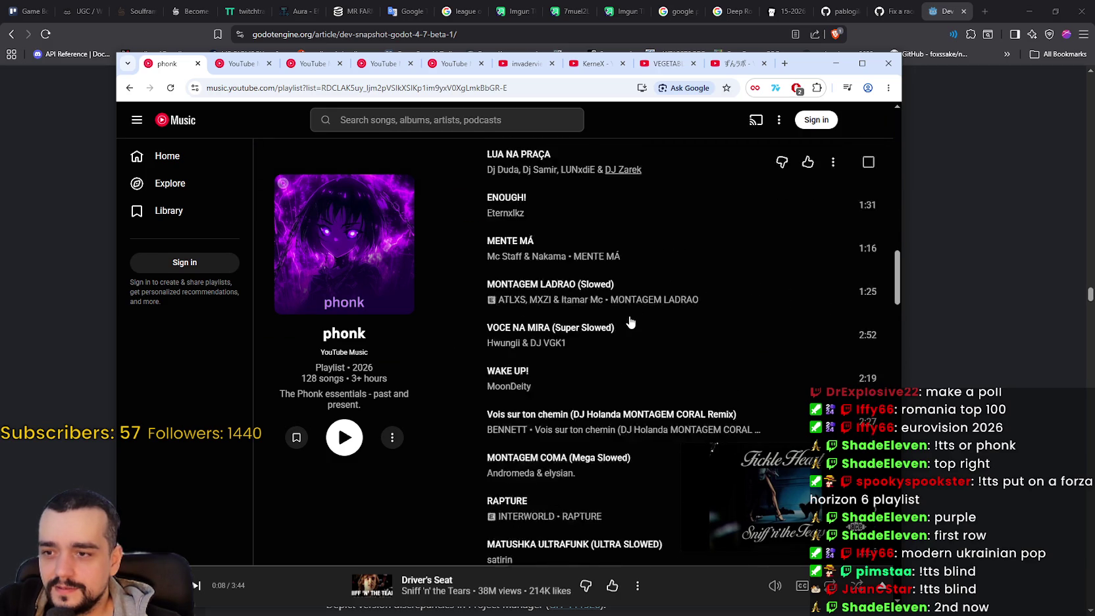
pyautogui.scroll(-3, 629, 314)
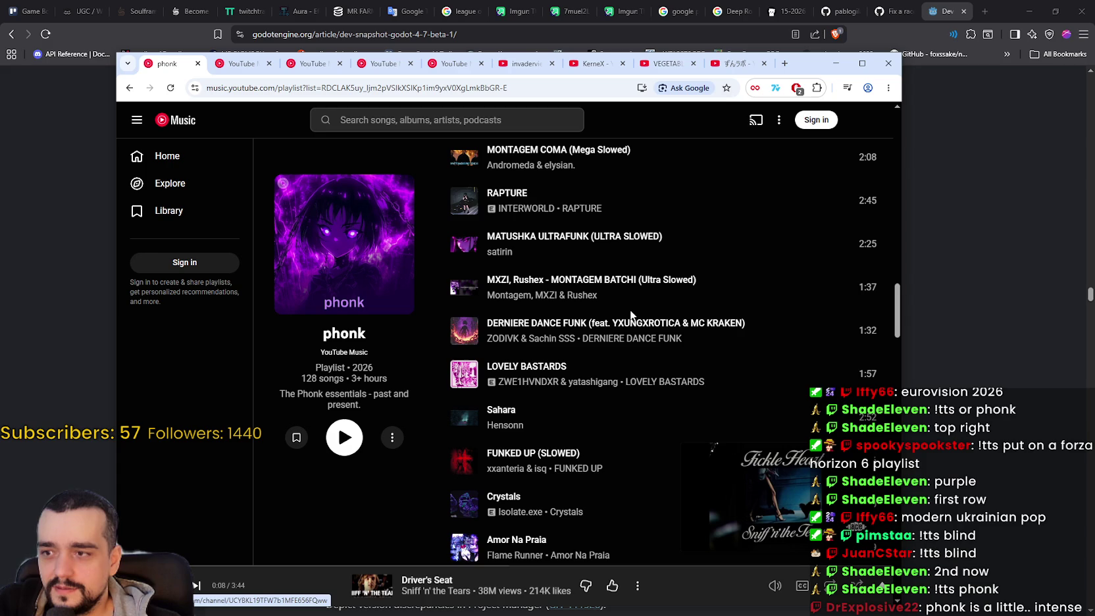
pyautogui.scroll(-13, 630, 310)
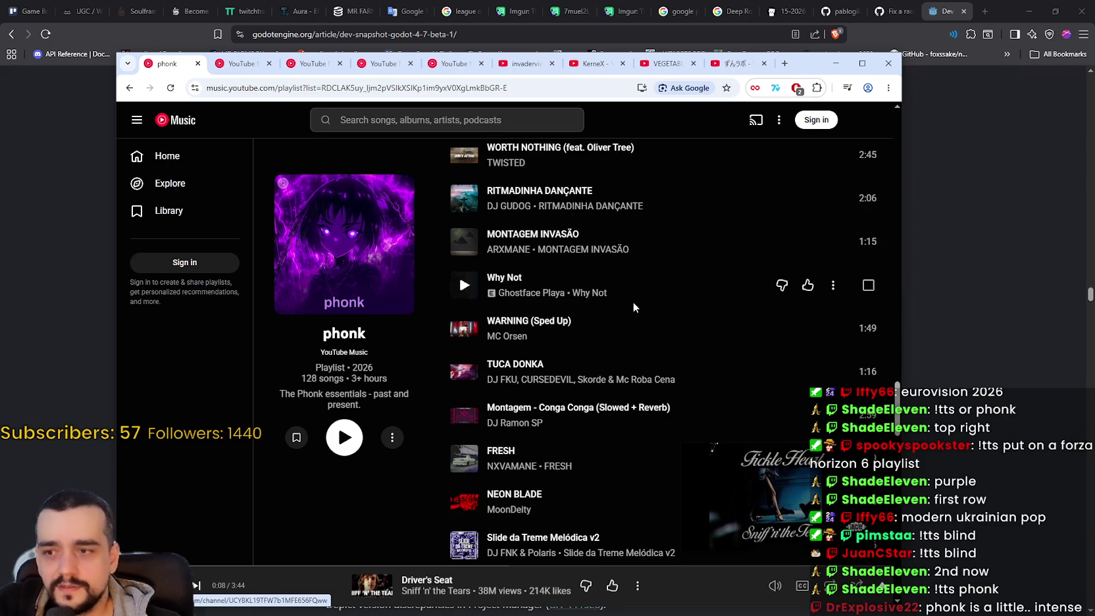
pyautogui.scroll(-13, 633, 300)
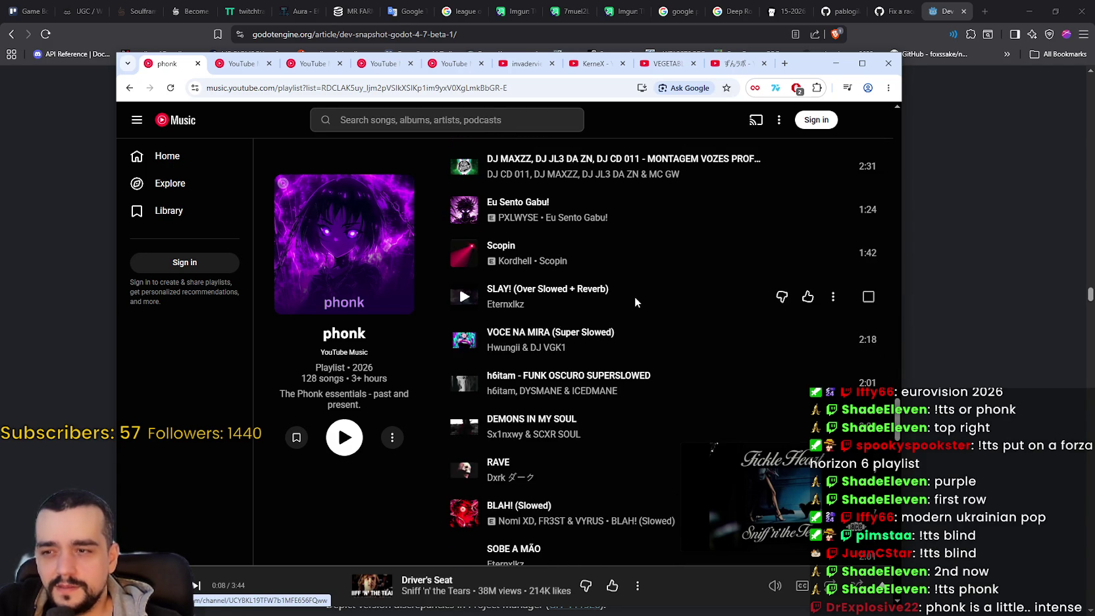
pyautogui.scroll(-15, 633, 298)
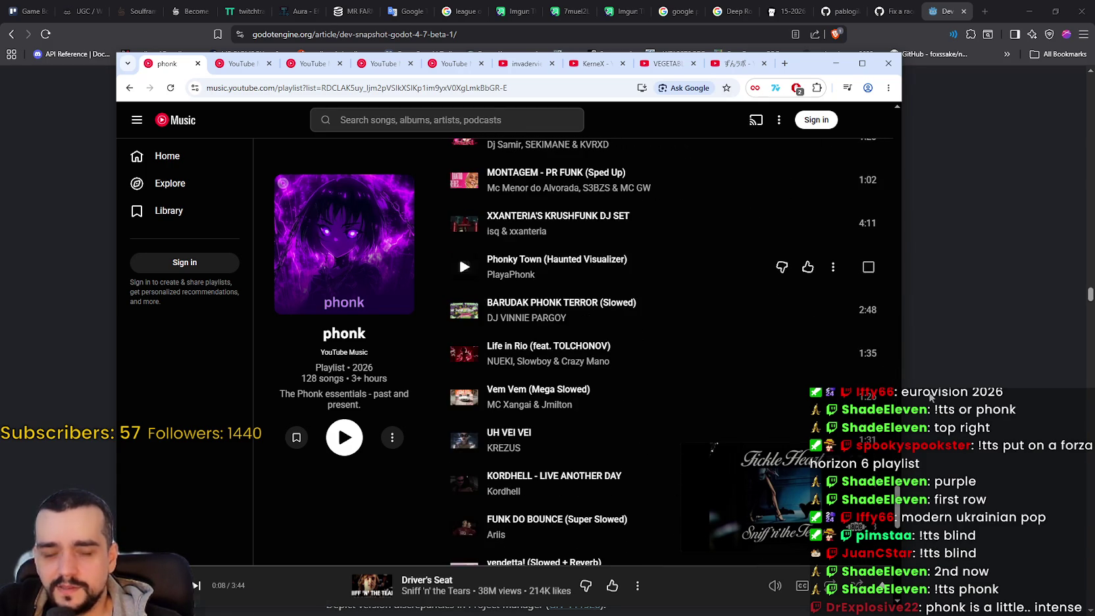
pyautogui.scroll(-8, 742, 301)
pyautogui.click(893, 150)
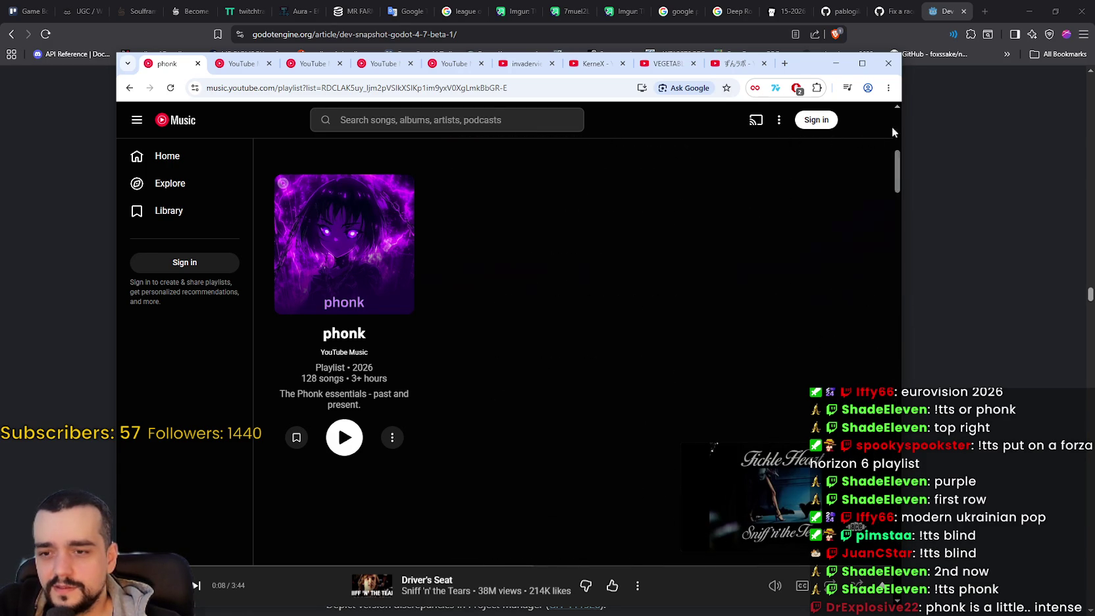
pyautogui.click(458, 190)
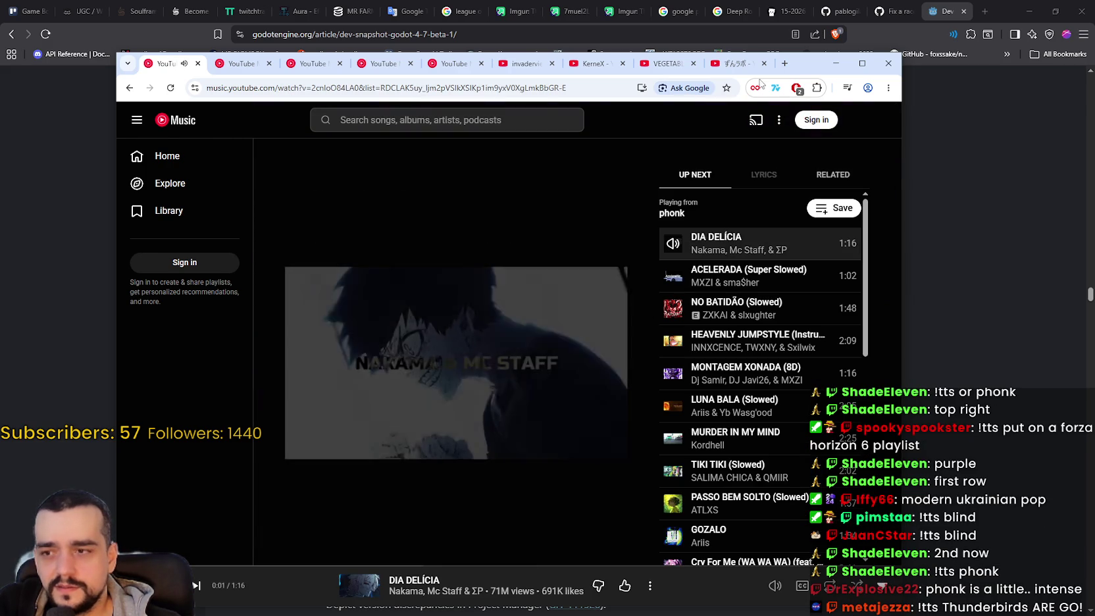
# Step: Hide the YouTube Music window to return to the Godot 4.7 beta 1 article's changelog
pyautogui.hotkey('alt', 'Tab')
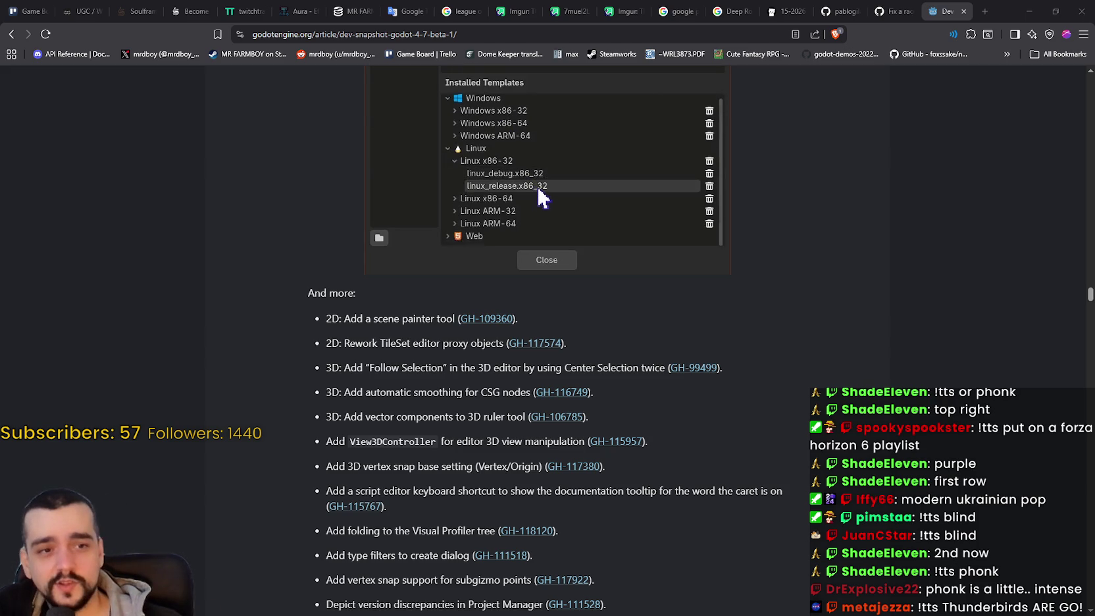
# Step: Read the Godot 4.7 beta 1 changelog down to one-way collisions, then minimize Chrome
pyautogui.scroll(-4, 397, 386)
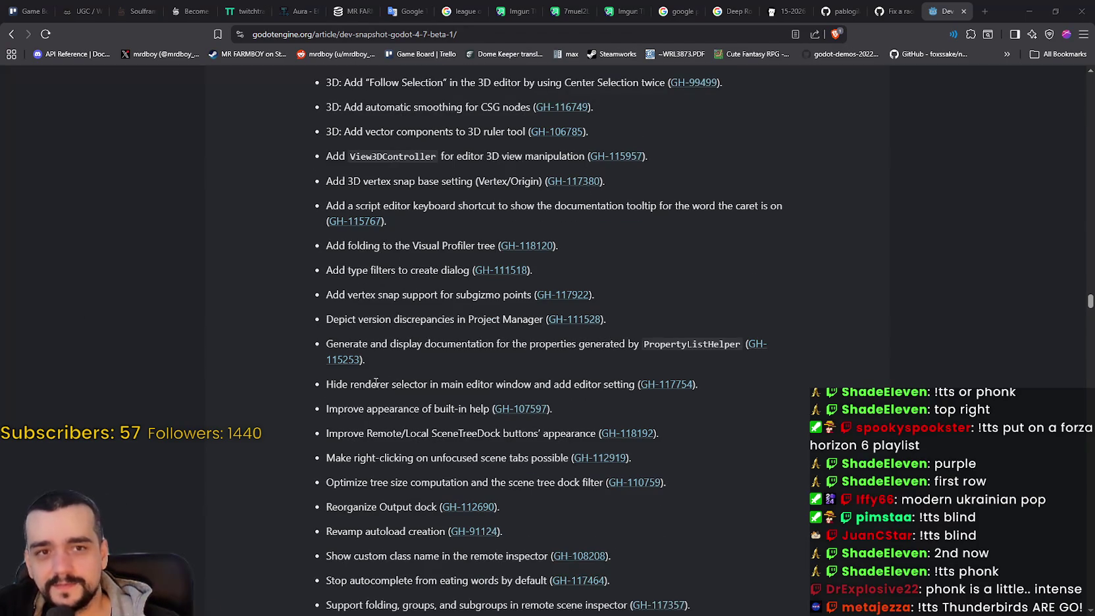
pyautogui.scroll(-4, 387, 382)
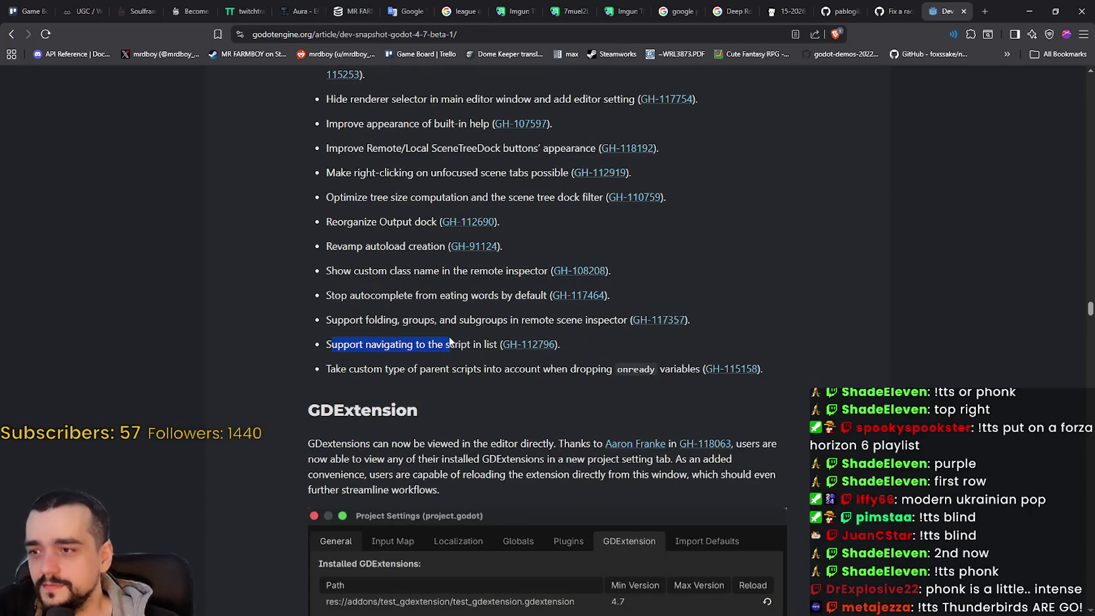
pyautogui.click(453, 341)
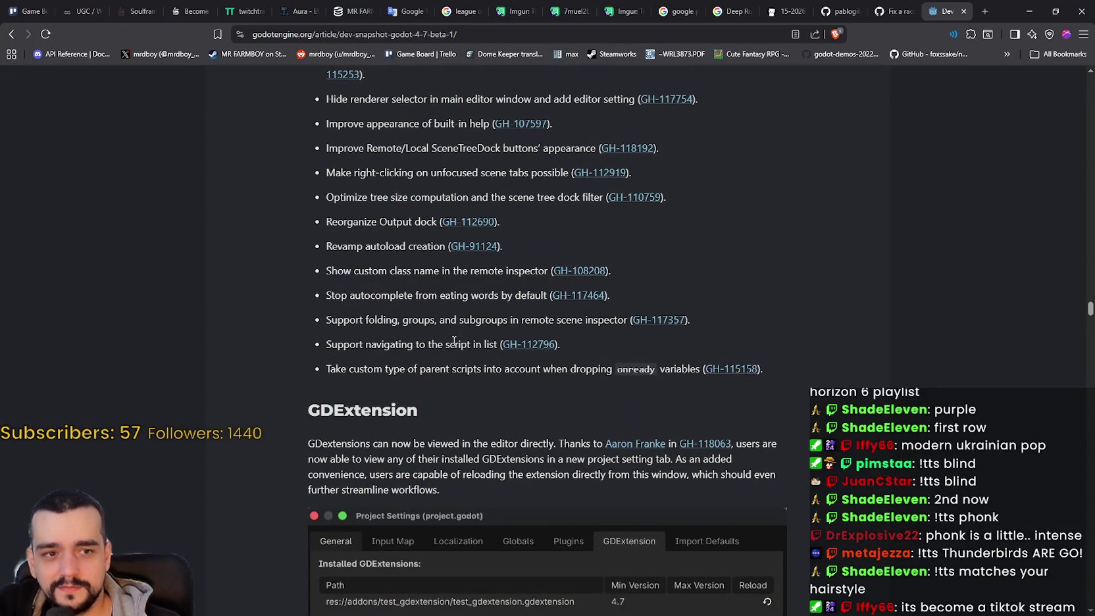
pyautogui.scroll(-12, 461, 349)
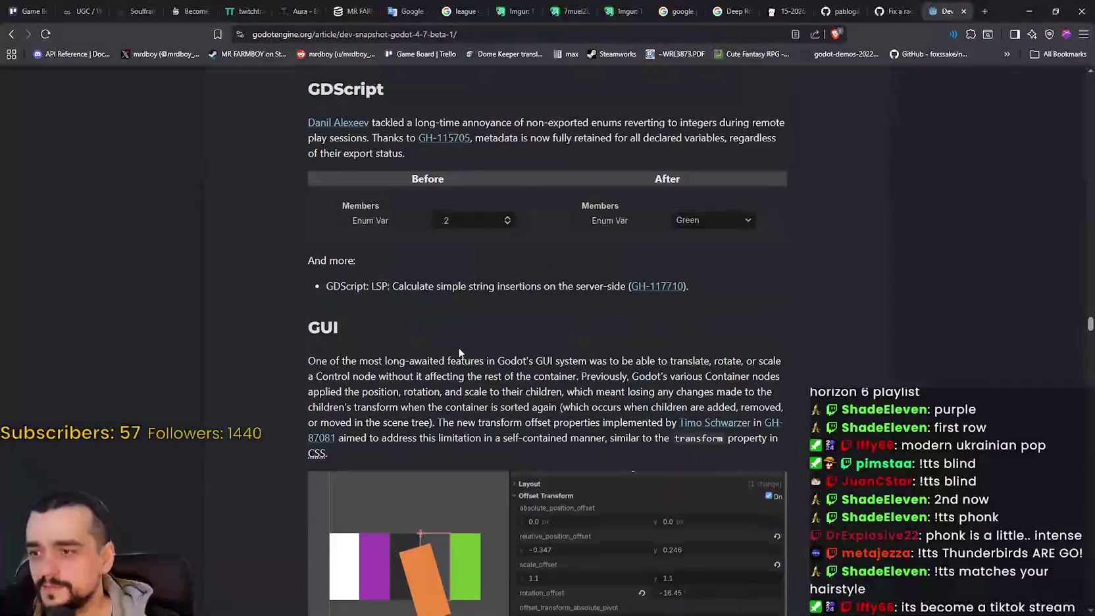
pyautogui.scroll(-15, 457, 347)
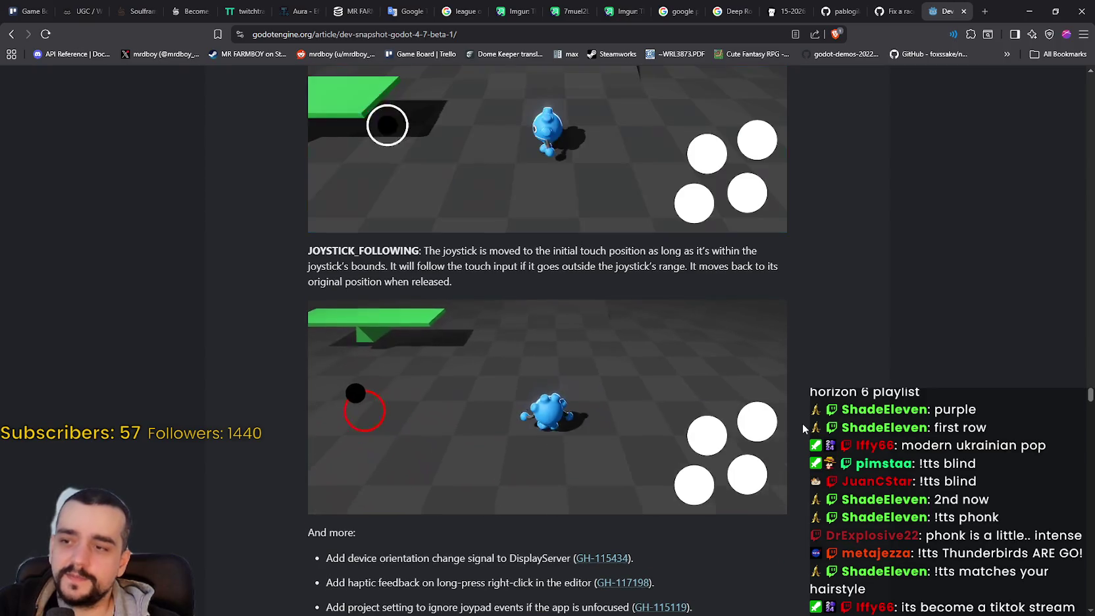
pyautogui.scroll(2, 789, 434)
pyautogui.scroll(-15, 791, 418)
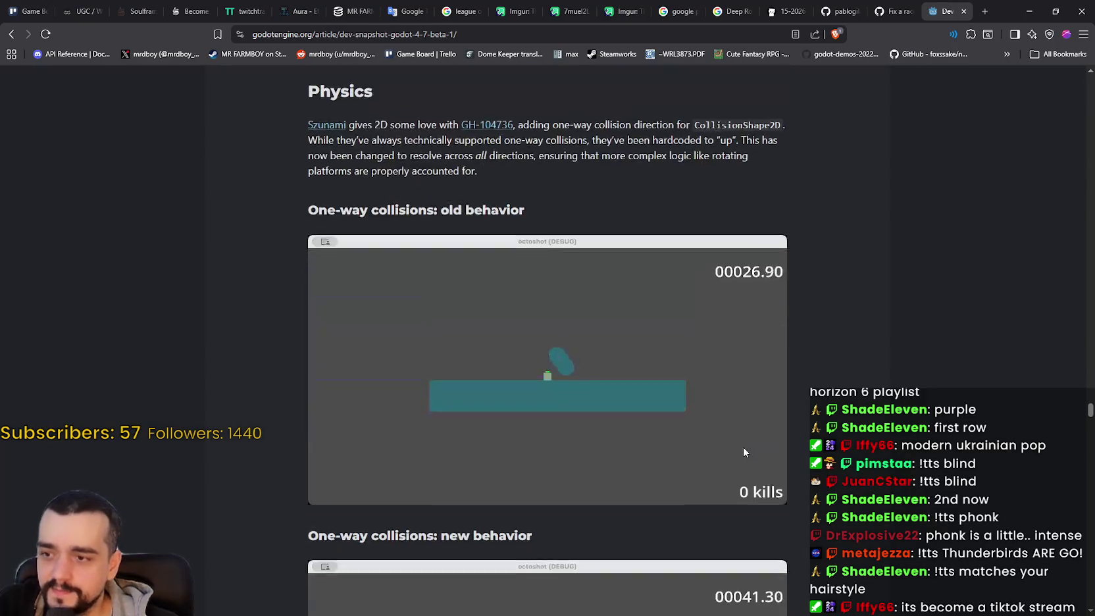
pyautogui.click(1025, 11)
# Step: Zoom out the AdvancementSystem canvas and drag the MR FARMBOY playthrough window onto the screen
pyautogui.scroll(-3, 715, 316)
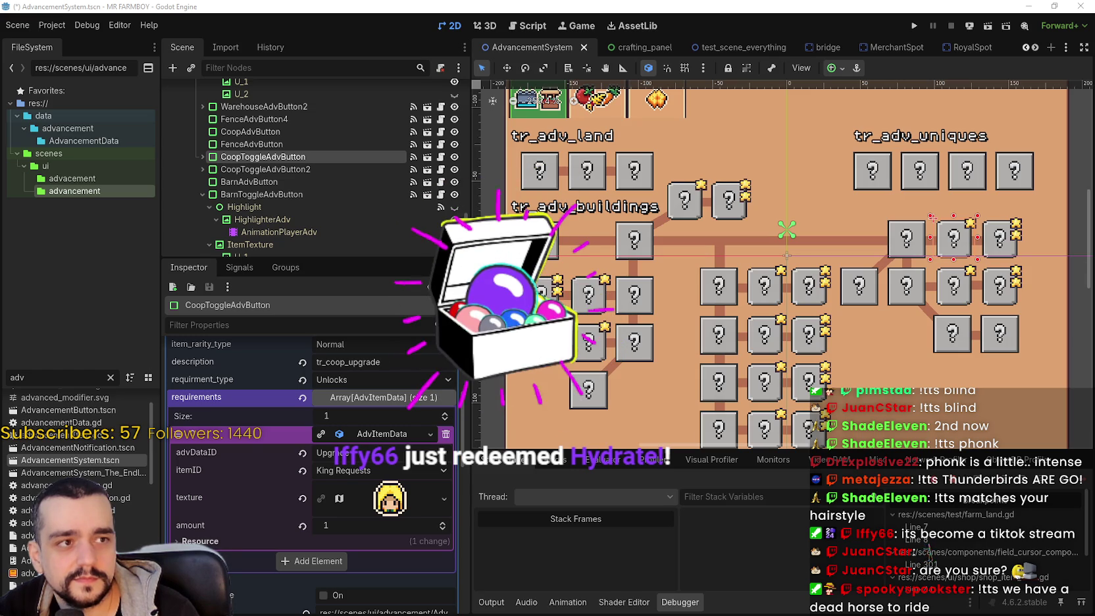
pyautogui.moveTo(1094, 40); pyautogui.dragTo(848, 33)
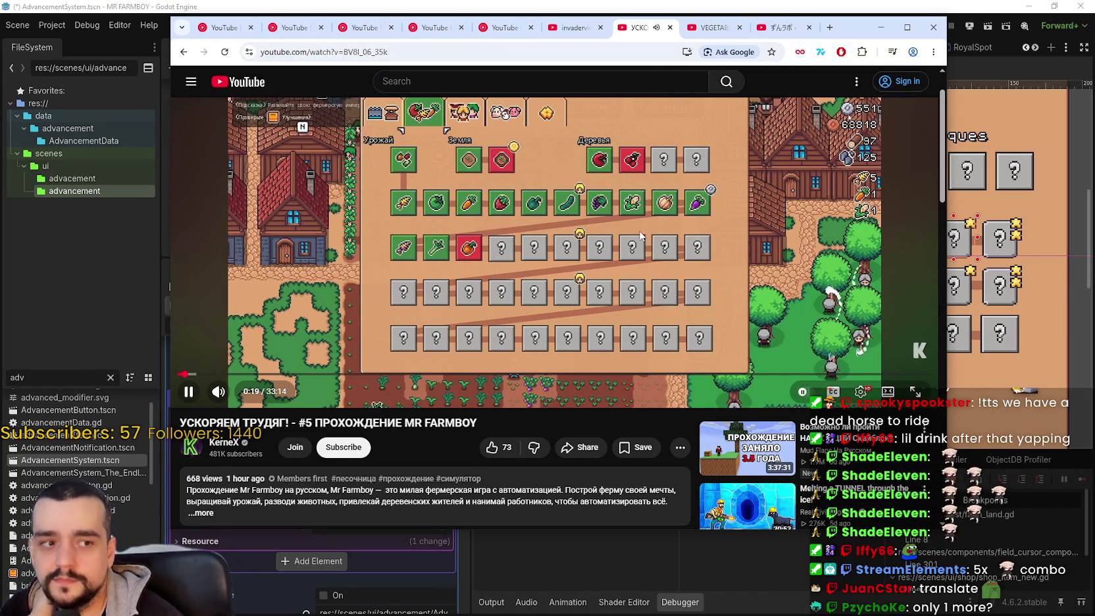
# Step: Turn on translated captions, skip the playthrough to 25:06 and pause, then close the Calculator
pyautogui.scroll(1, 504, 300)
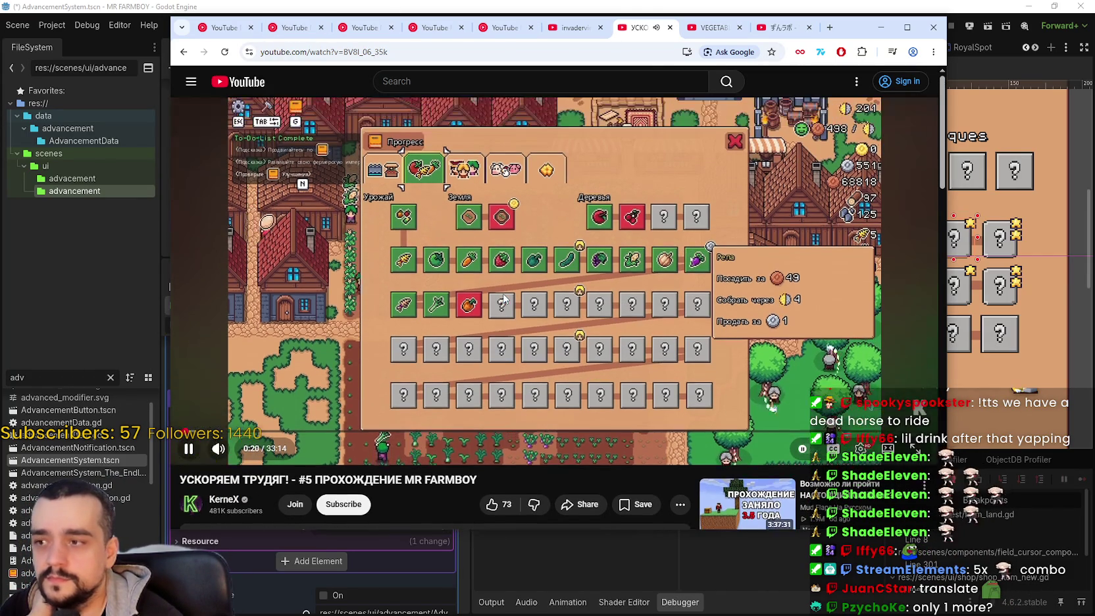
pyautogui.press('c')
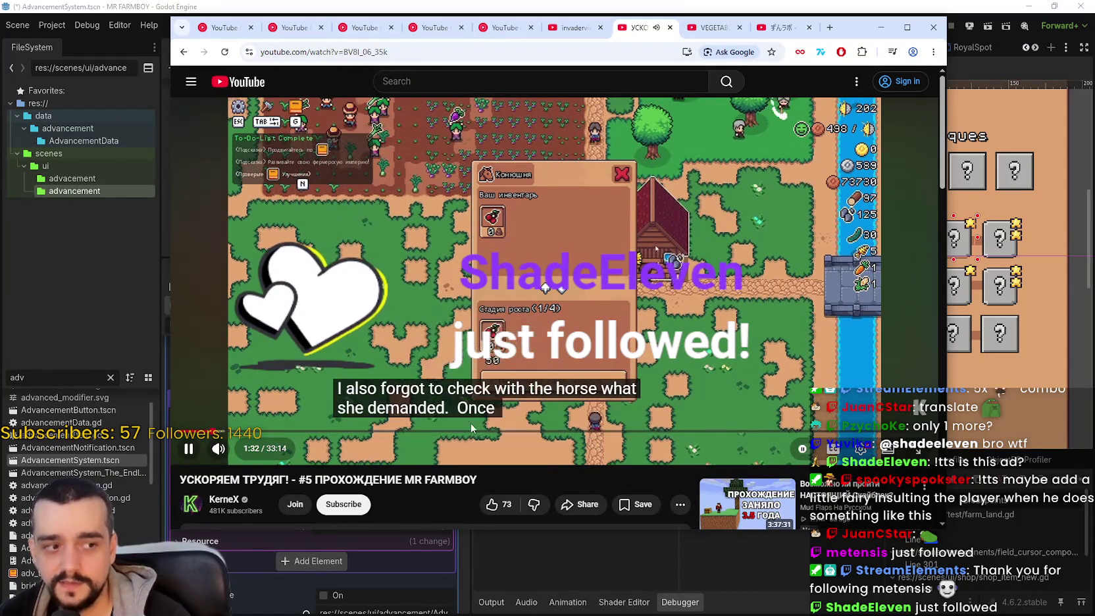
pyautogui.click(482, 432)
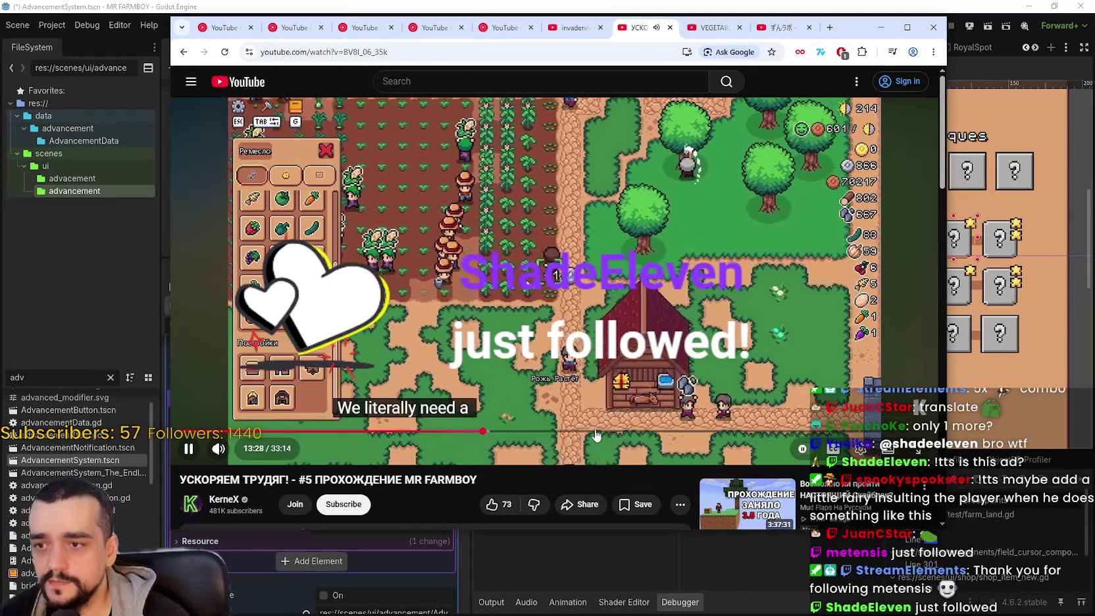
pyautogui.click(595, 431)
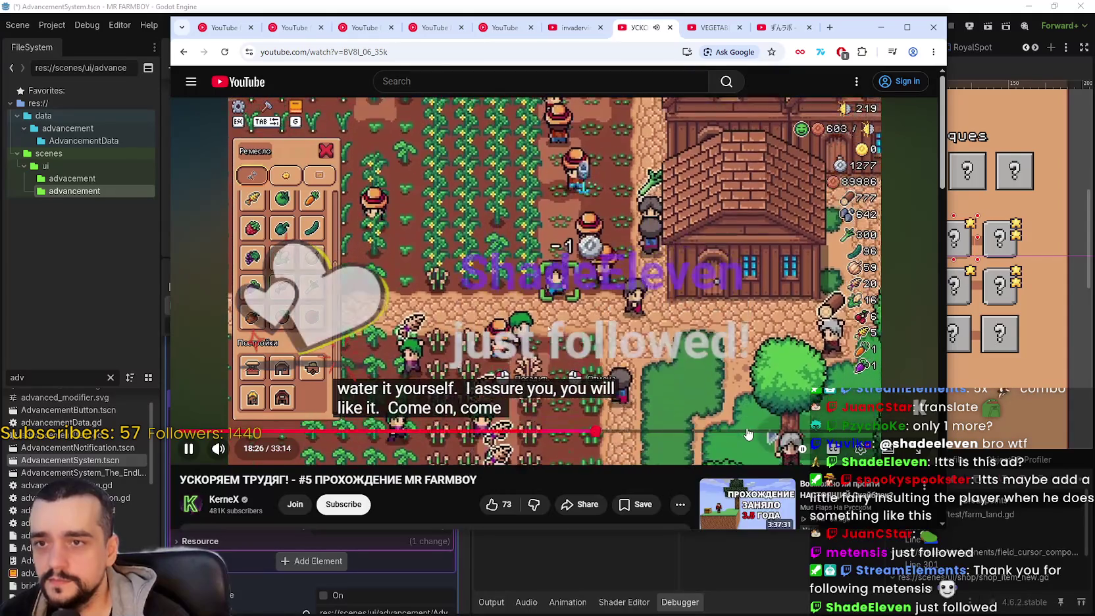
pyautogui.click(748, 431)
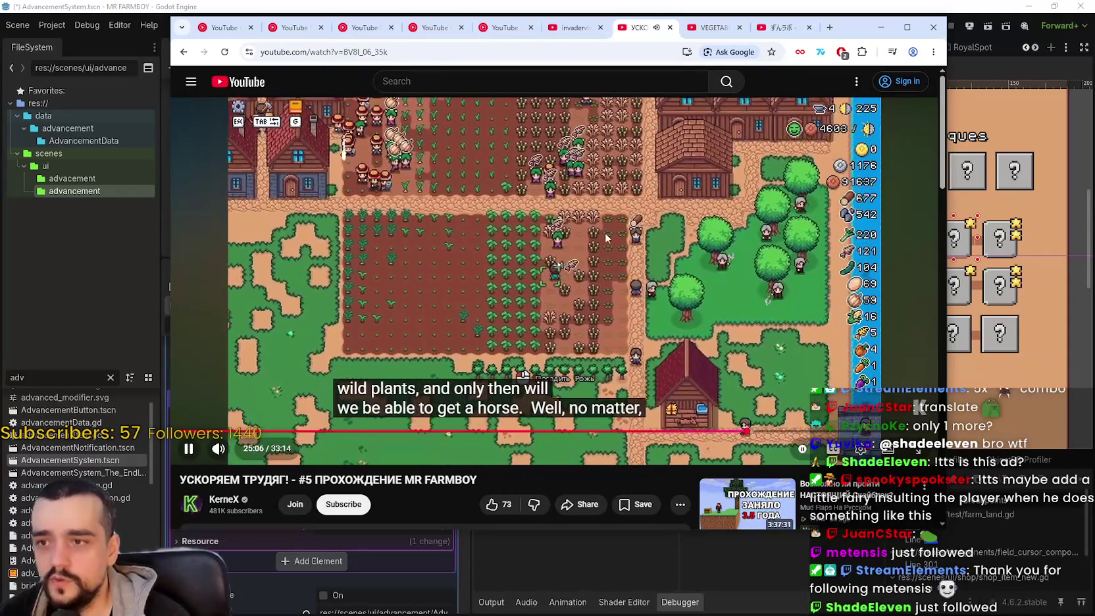
pyautogui.click(617, 246)
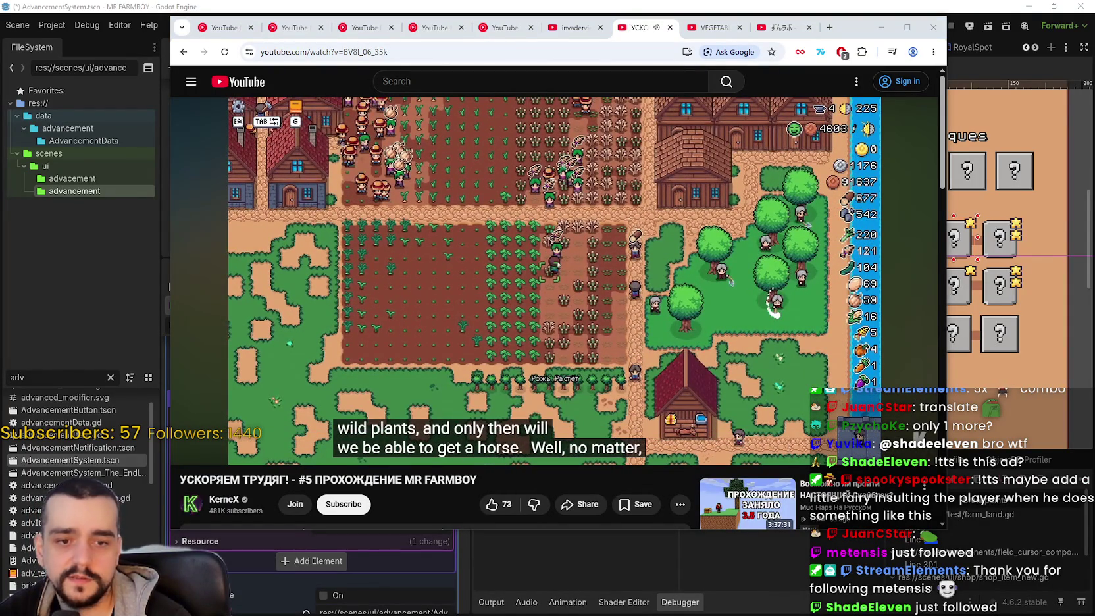
pyautogui.write('225 ÷ 60 =')
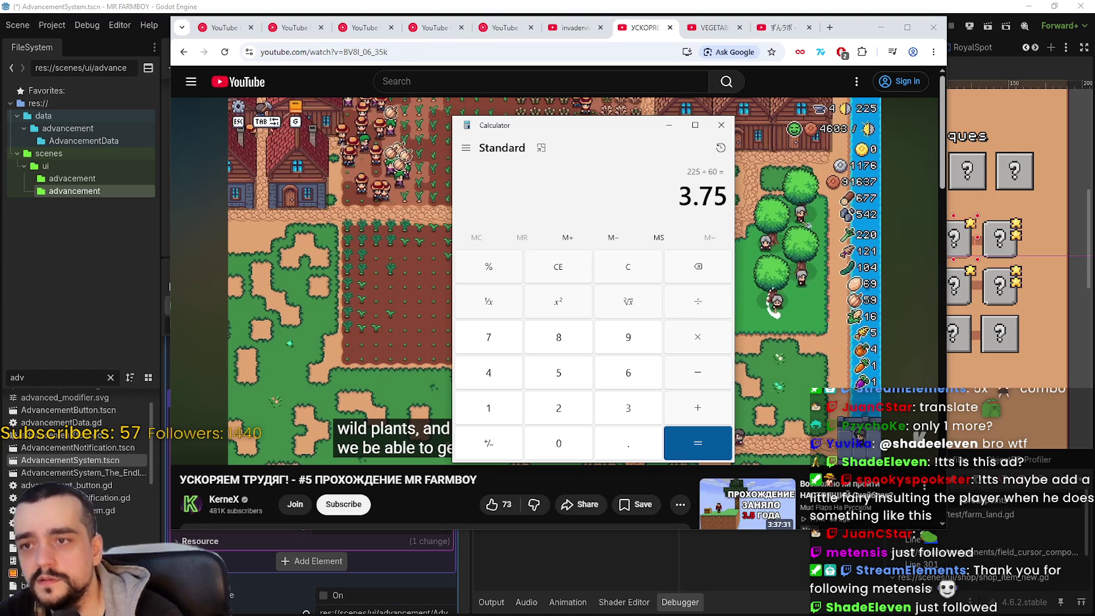
pyautogui.click(721, 124)
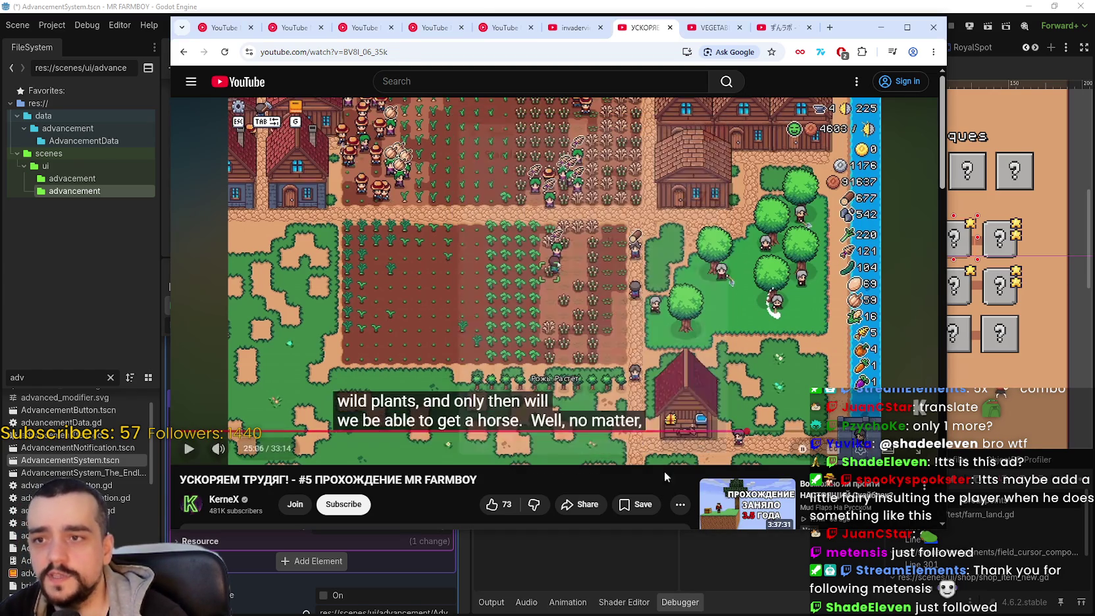
# Step: Skim the playthrough through 27:27, 29:15 and 30:35, pausing on the progress screen
pyautogui.click(800, 432)
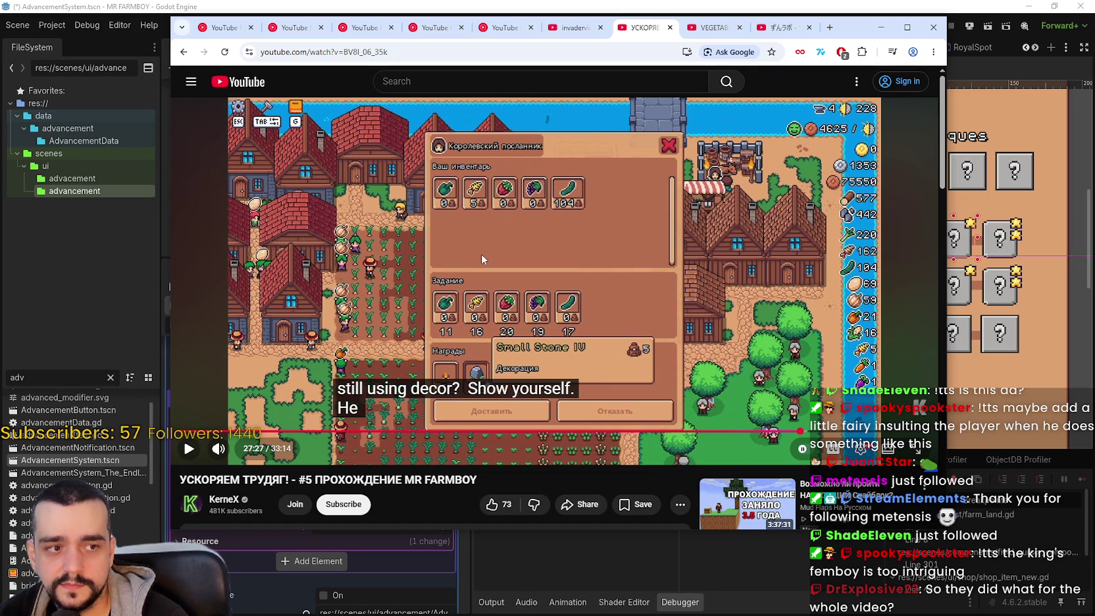
pyautogui.click(840, 432)
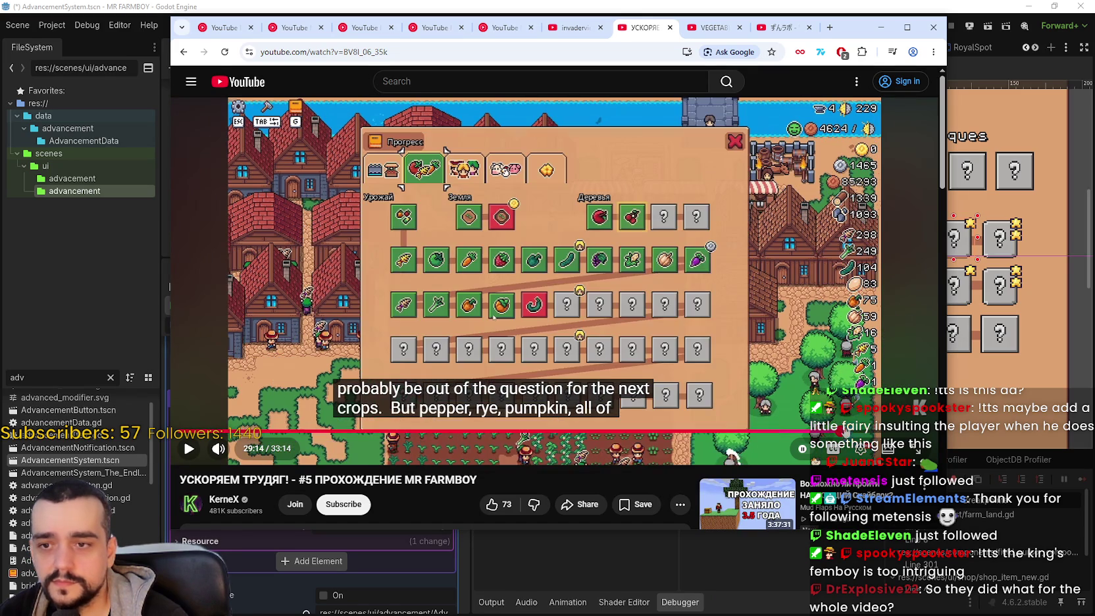
pyautogui.press('space')
pyautogui.click(867, 431)
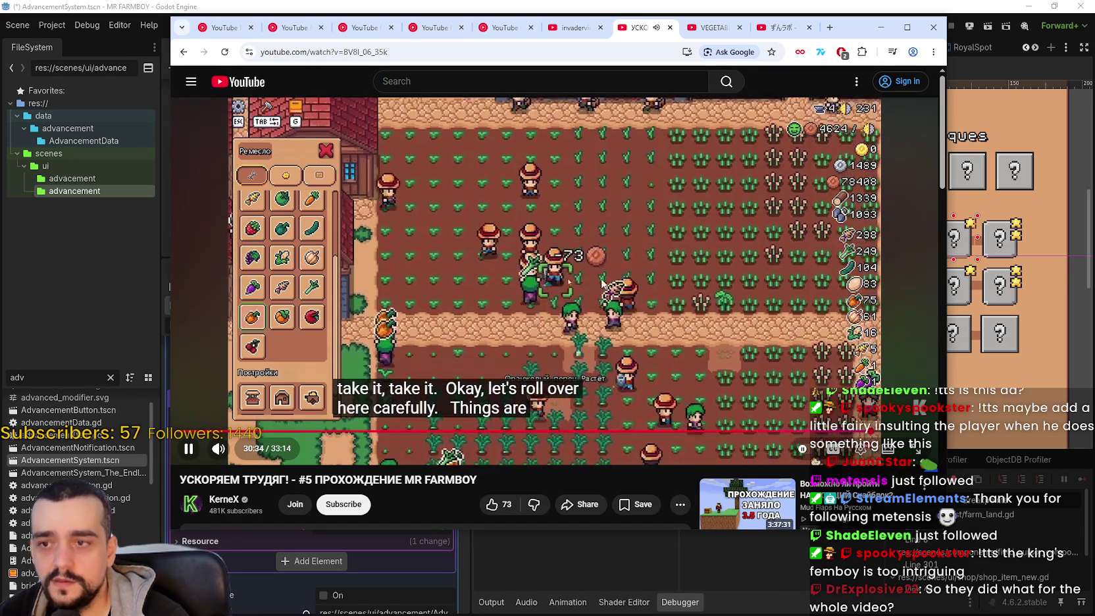
pyautogui.click(612, 267)
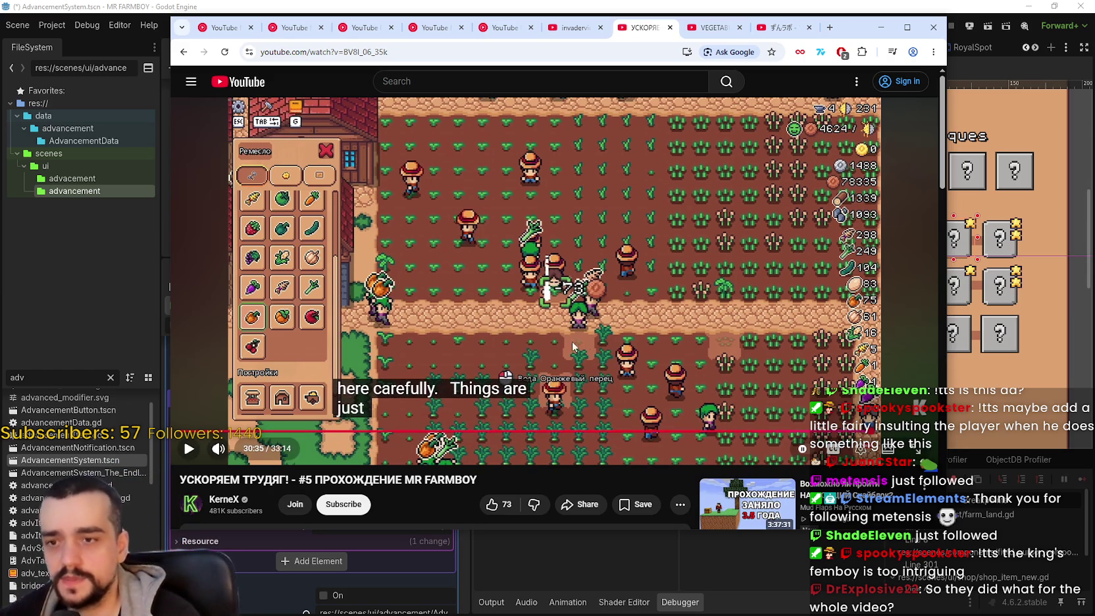
# Step: Check 31:25, 32:04, 8:04 and 26:27, then resume the video from 30:20
pyautogui.click(892, 430)
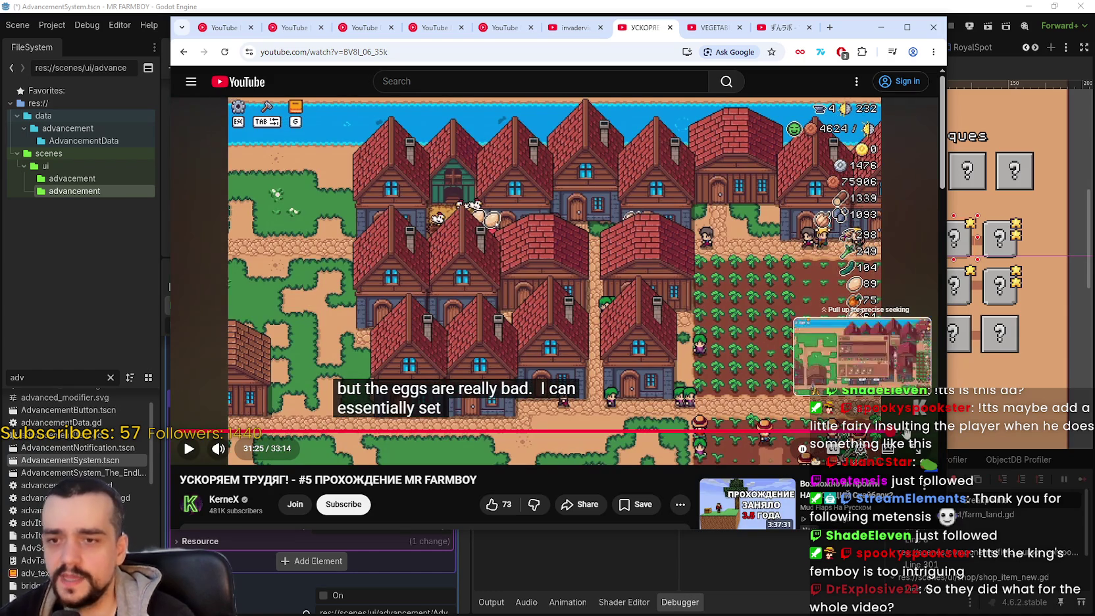
pyautogui.click(904, 432)
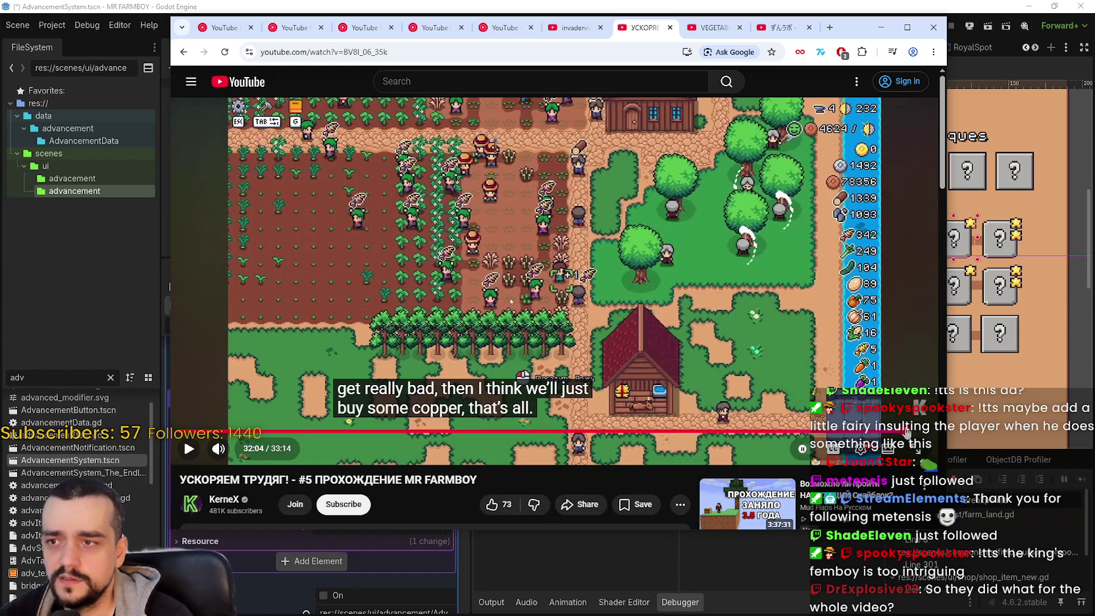
pyautogui.click(361, 431)
pyautogui.click(779, 432)
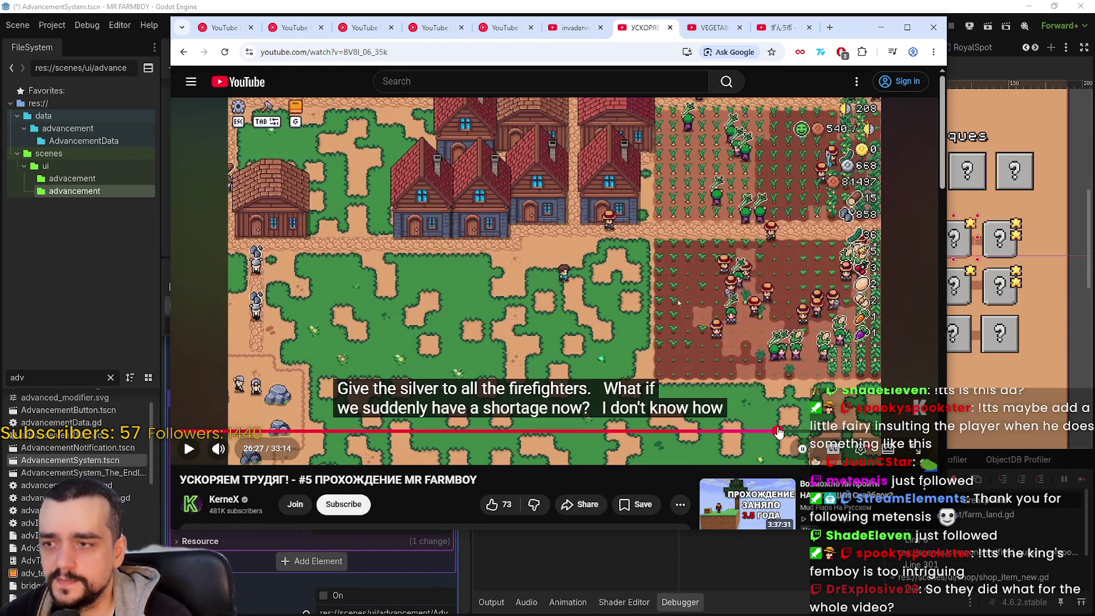
pyautogui.click(865, 432)
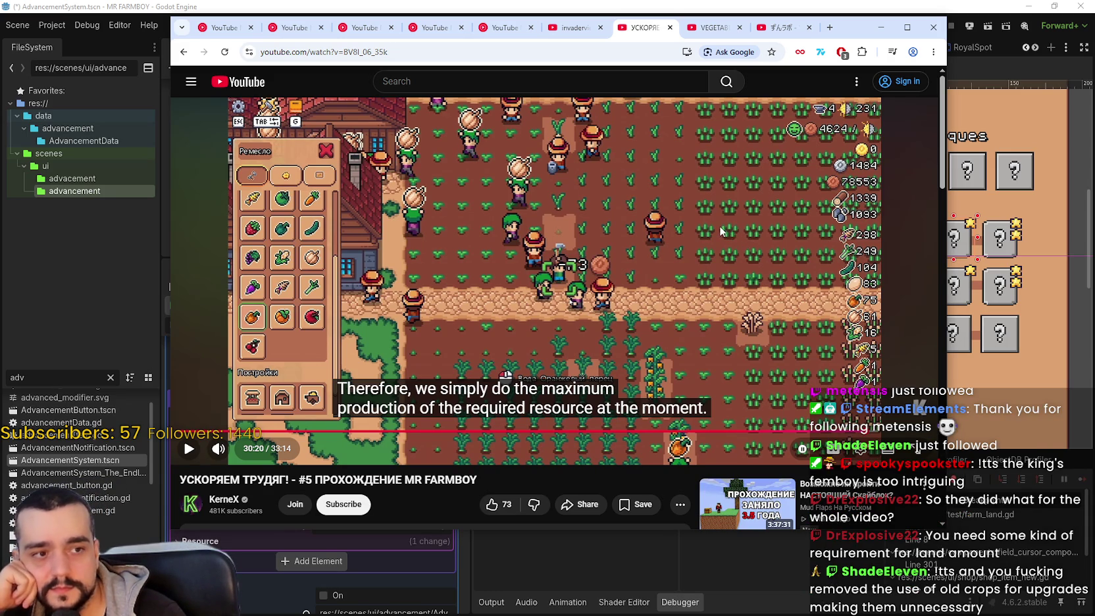
pyautogui.click(626, 271)
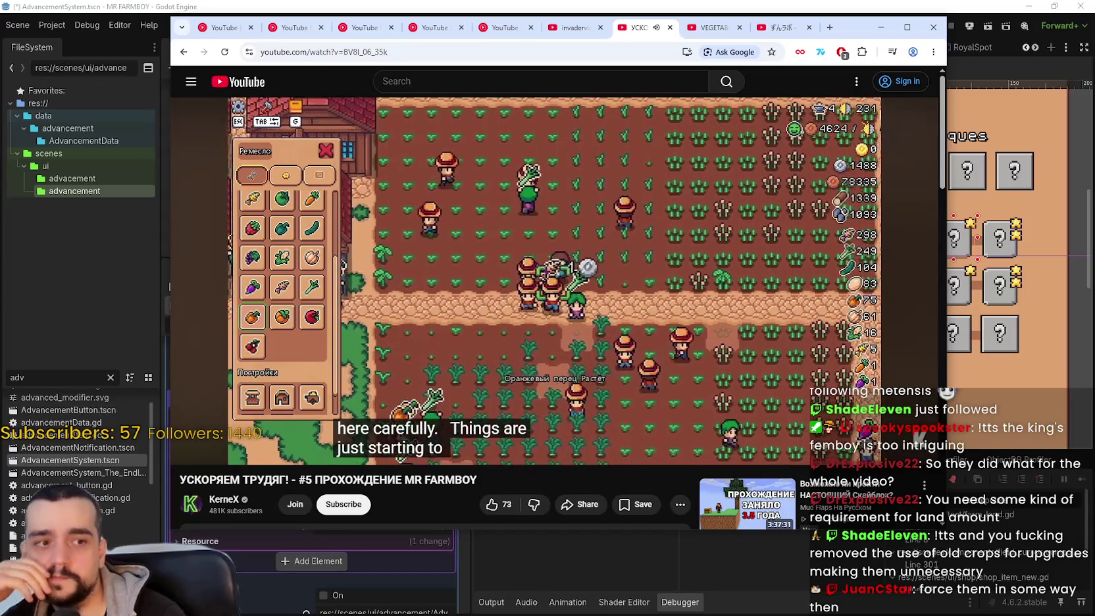
pyautogui.moveTo(600, 242)
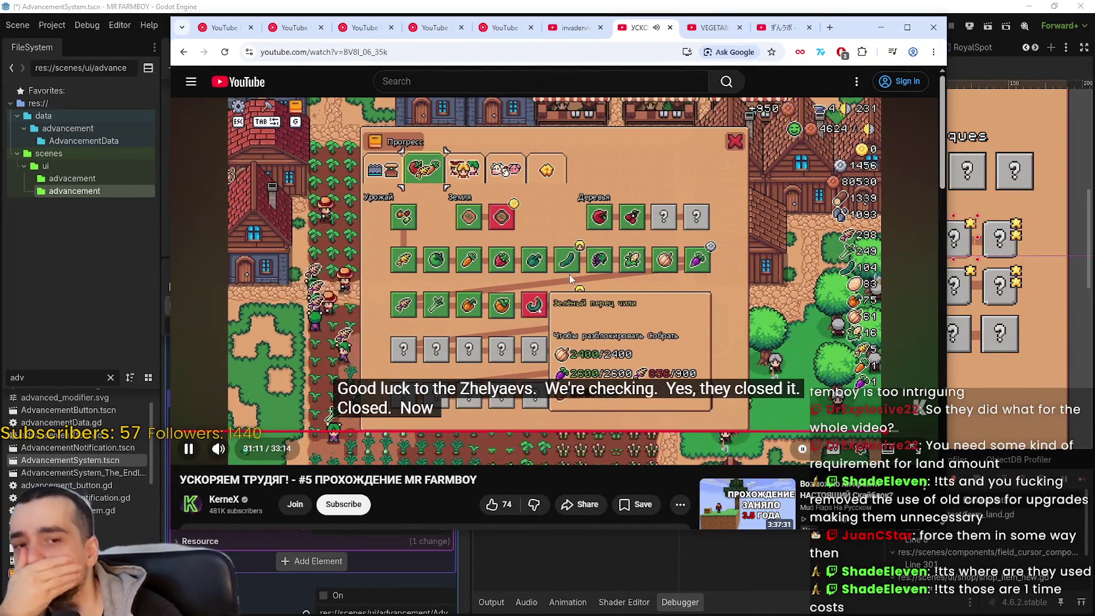
# Step: Pause the video and scrub between 28:21 and 31:31, resuming playback at 28:21
pyautogui.click(600, 312)
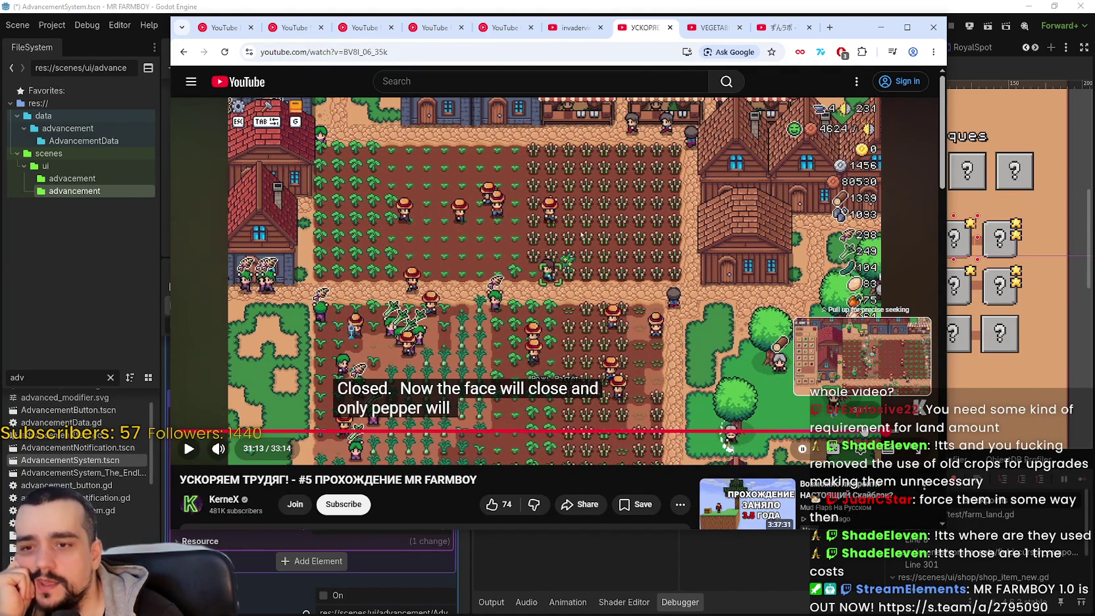
pyautogui.click(863, 431)
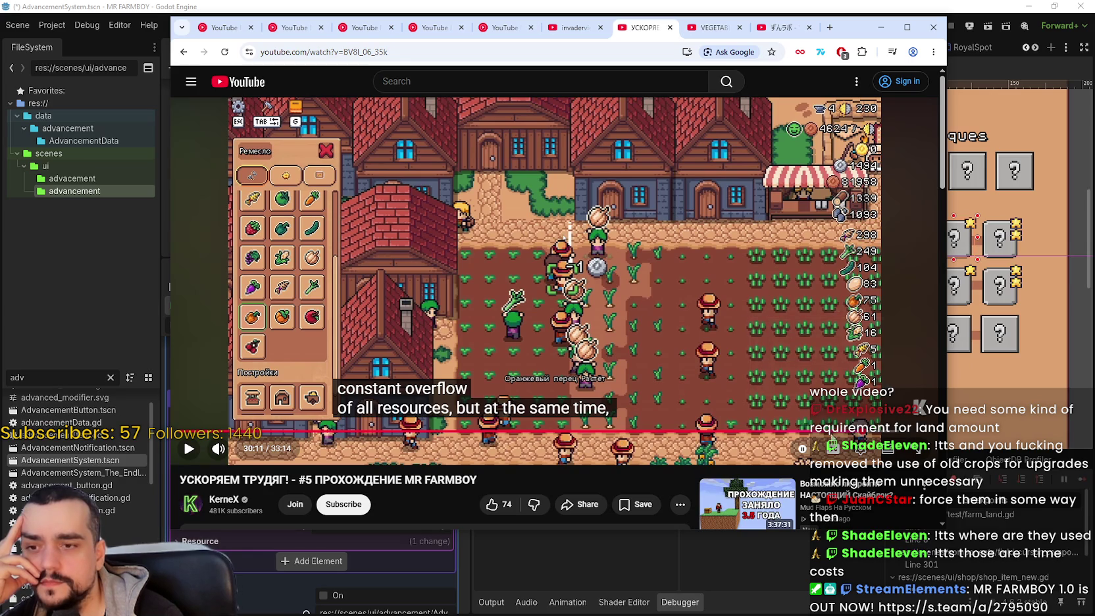
pyautogui.click(830, 431)
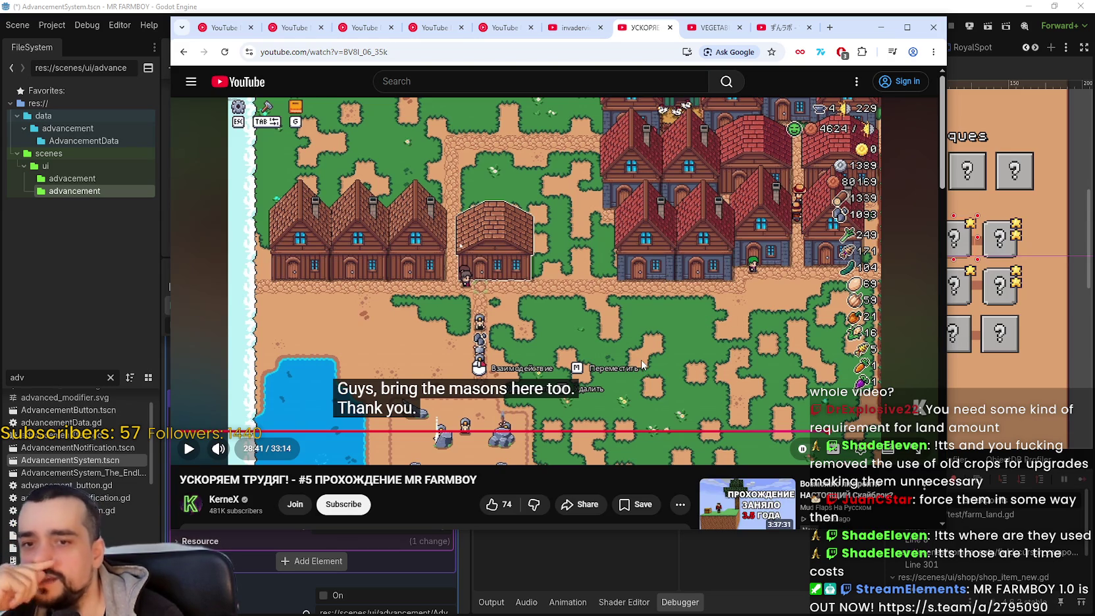
pyautogui.moveTo(848, 430); pyautogui.dragTo(919, 435)
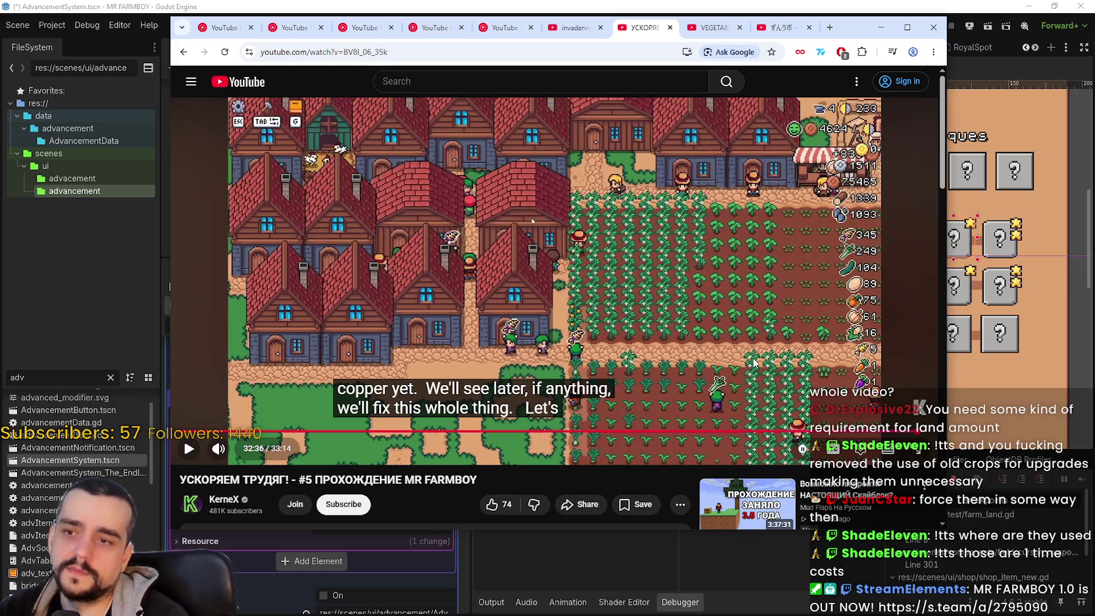
pyautogui.moveTo(913, 424); pyautogui.dragTo(894, 434)
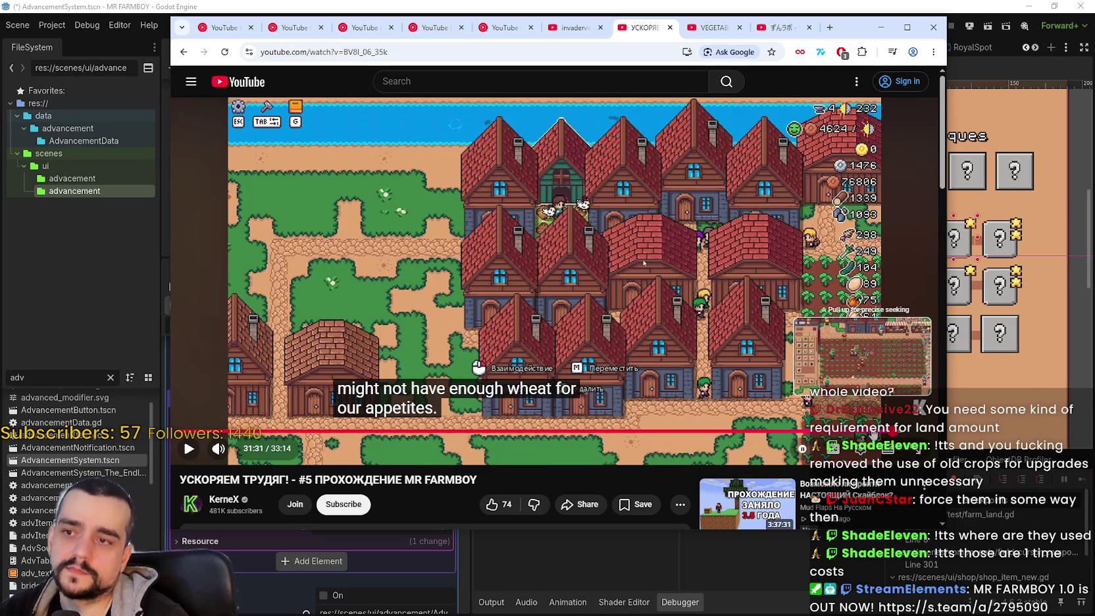
pyautogui.click(816, 432)
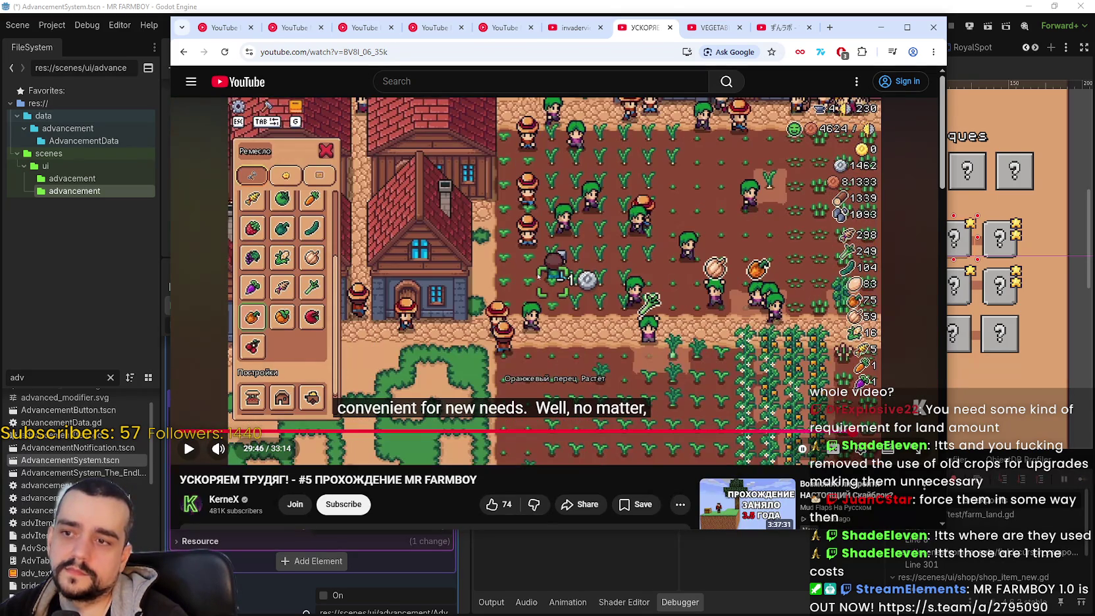
pyautogui.click(568, 420)
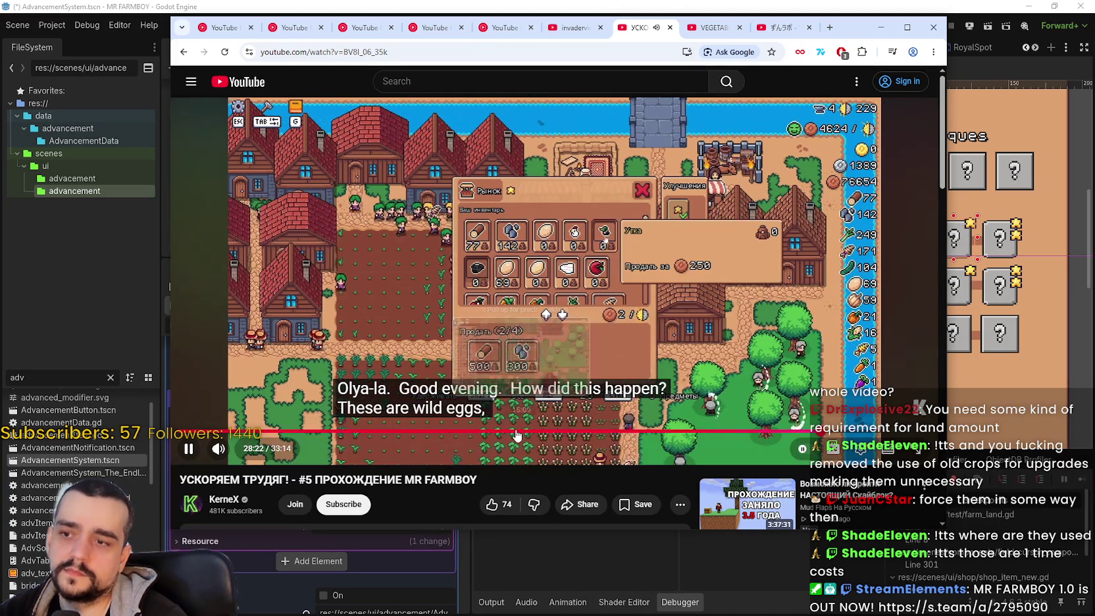
# Step: Jump back to 14:53 and 8:30, pause and resume, then minimize the browser
pyautogui.click(516, 431)
pyautogui.click(372, 432)
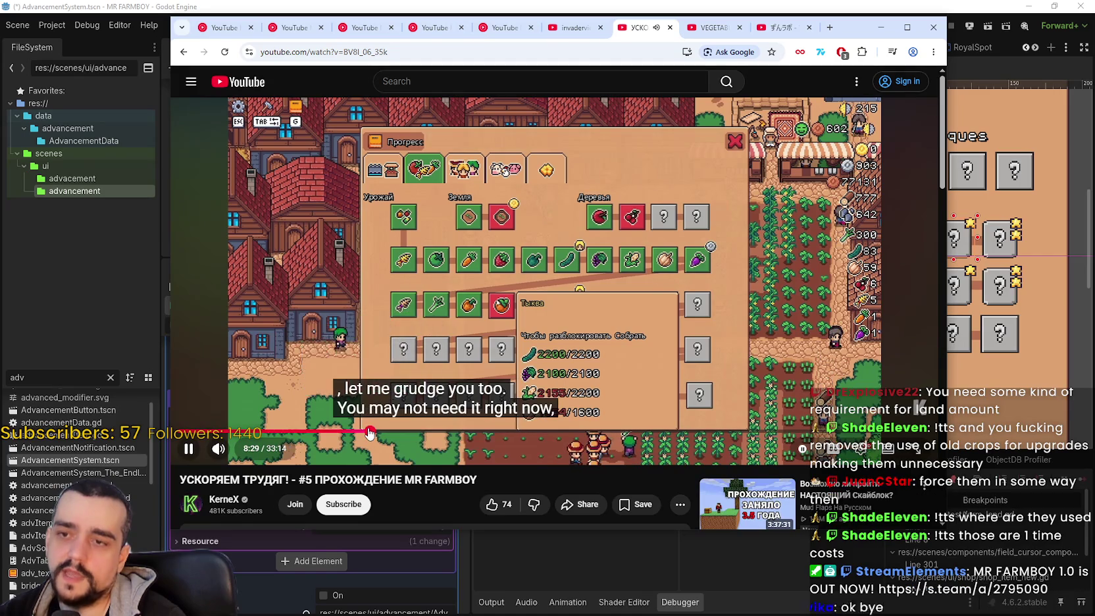
pyautogui.click(642, 247)
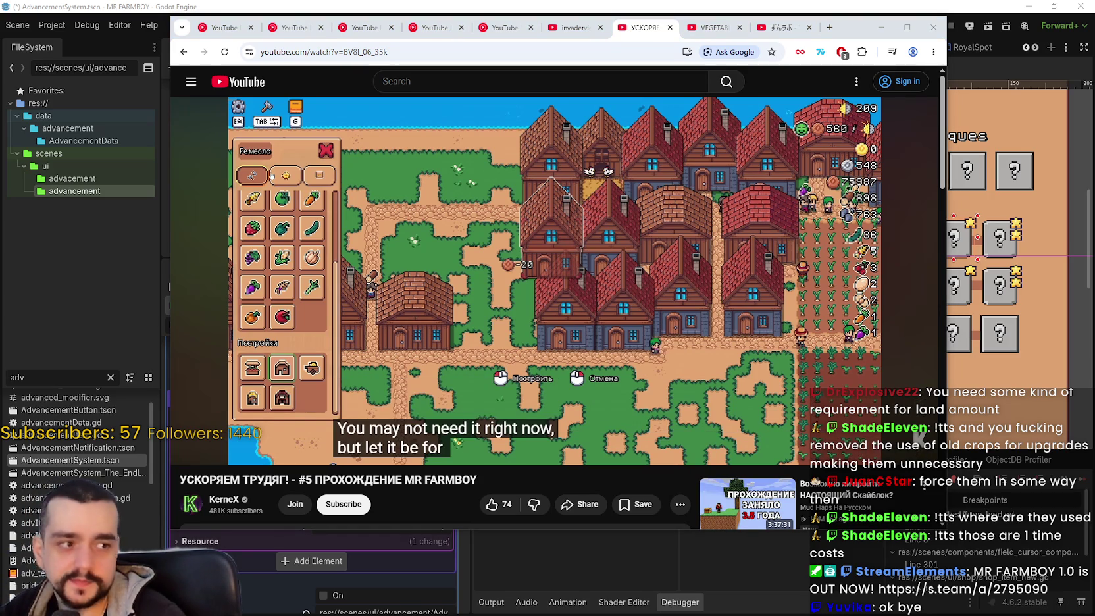
pyautogui.click(595, 216)
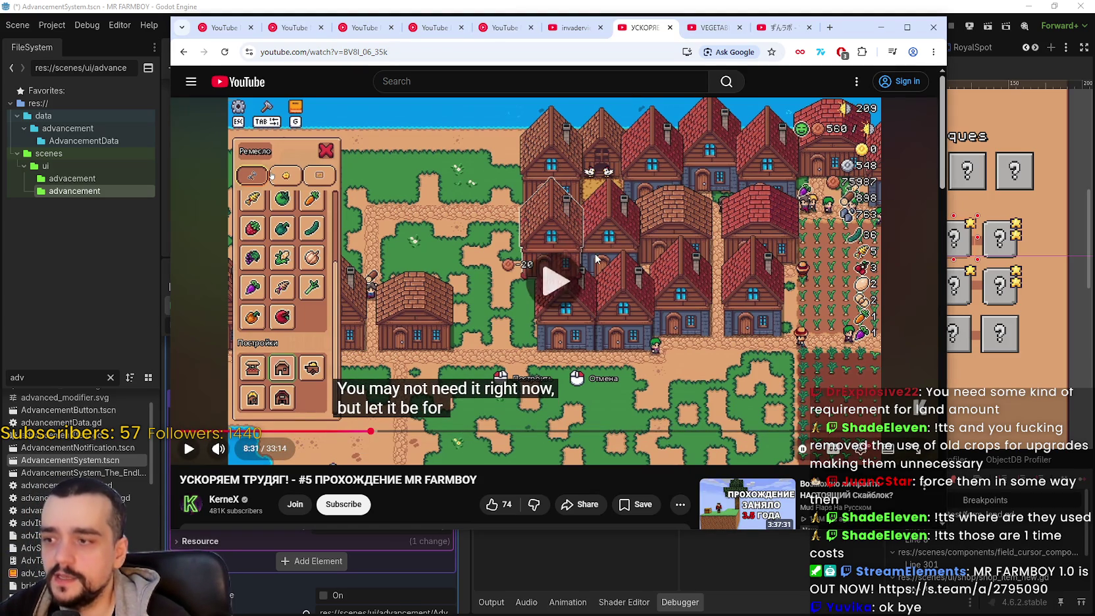
pyautogui.moveTo(861, 33); pyautogui.dragTo(864, 35)
pyautogui.click(883, 29)
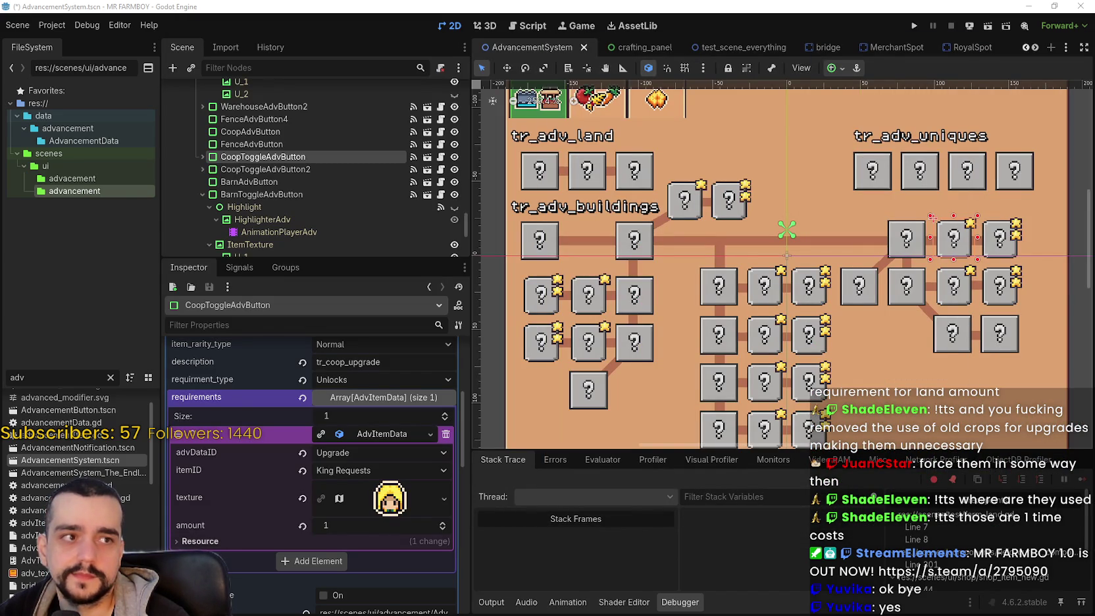
# Step: Collapse the AdvItemData requirement details in the Inspector
pyautogui.scroll(-2, 770, 264)
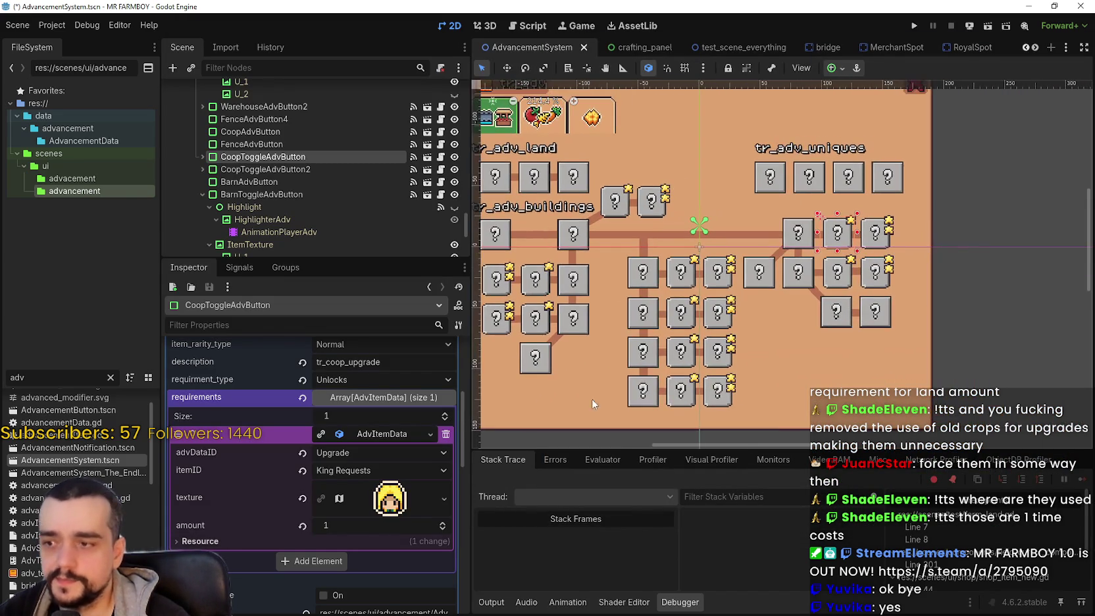
pyautogui.click(396, 438)
pyautogui.scroll(-2, 754, 240)
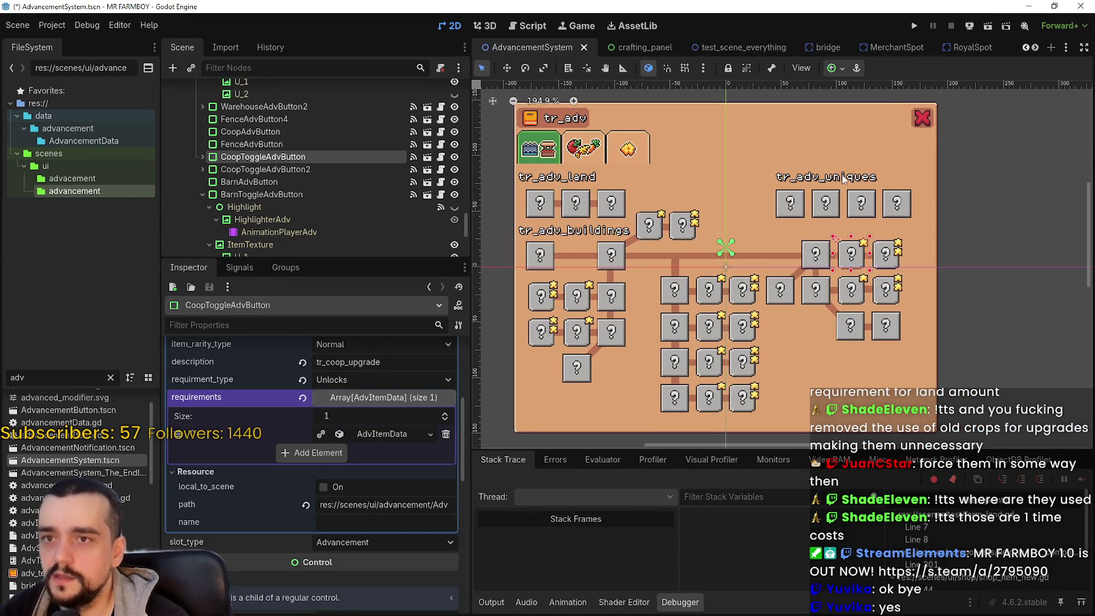
# Step: Scroll the scene tab bar to the horse_stable_panel tab and view its Player House panel
pyautogui.click(1035, 48)
pyautogui.click(1035, 47)
pyautogui.click(1035, 48)
pyautogui.click(1035, 47)
pyautogui.click(1035, 47)
pyautogui.click(1034, 47)
pyautogui.click(1035, 47)
pyautogui.click(1035, 47)
pyautogui.click(1035, 47)
pyautogui.click(1035, 47)
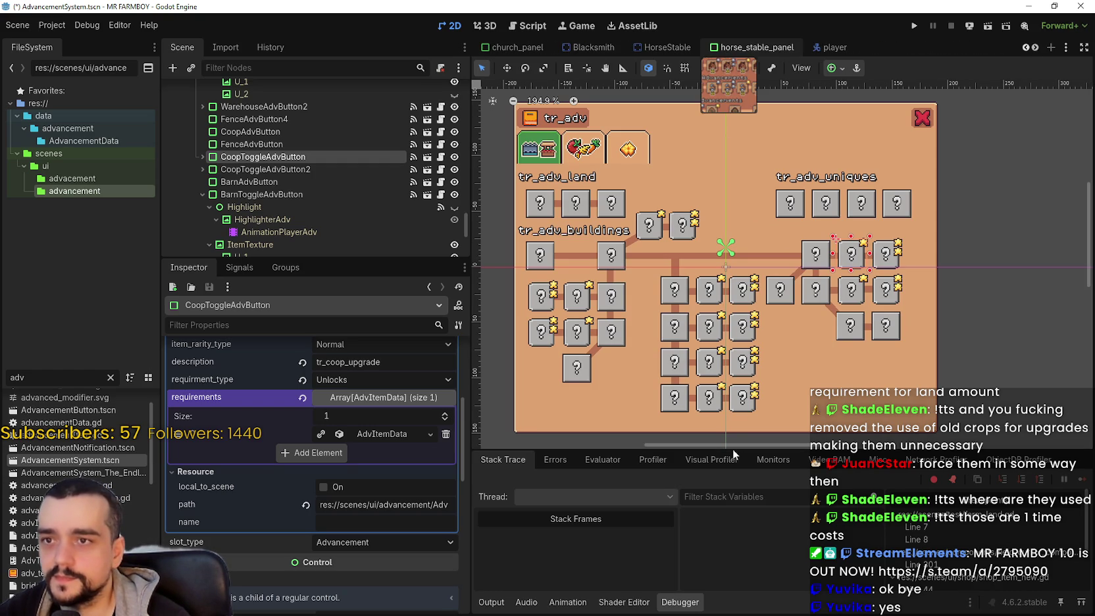
pyautogui.scroll(-1, 694, 322)
pyautogui.scroll(2, 694, 322)
pyautogui.scroll(-1, 694, 320)
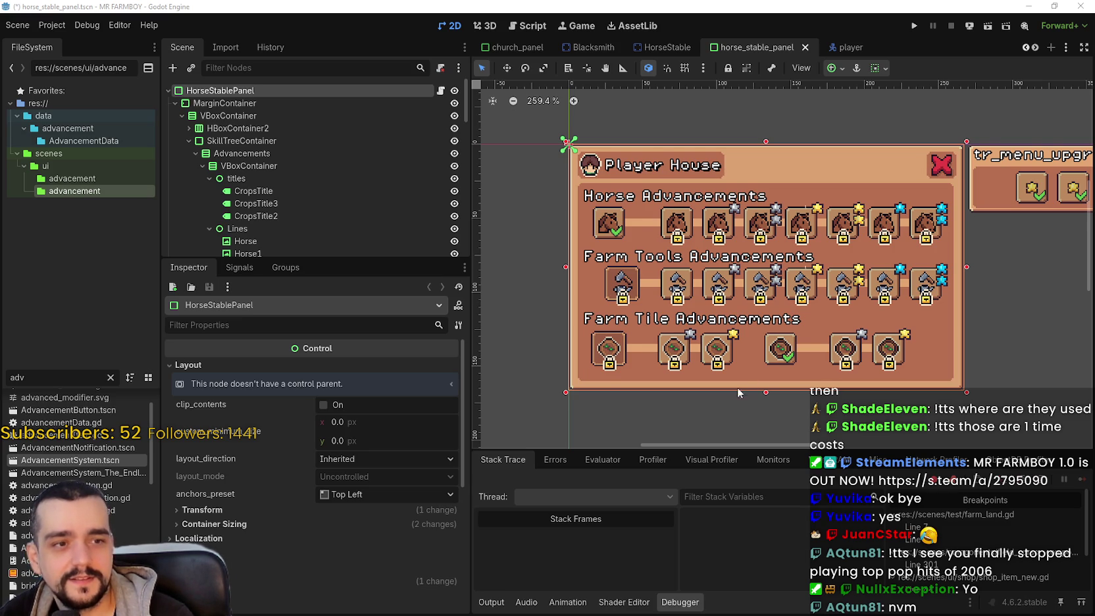
pyautogui.scroll(2, 679, 341)
pyautogui.scroll(-2, 650, 298)
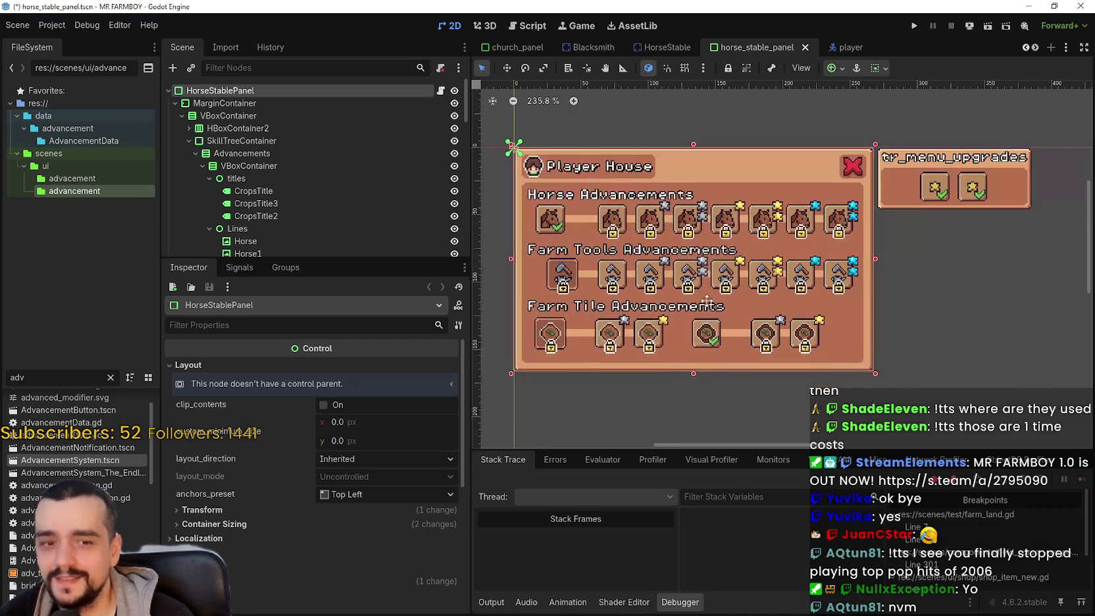
# Step: Save the horse_stable_panel scene, then bring up the Lord of the Mysteries trailer in Chrome
pyautogui.hotkey('ctrl', 's')
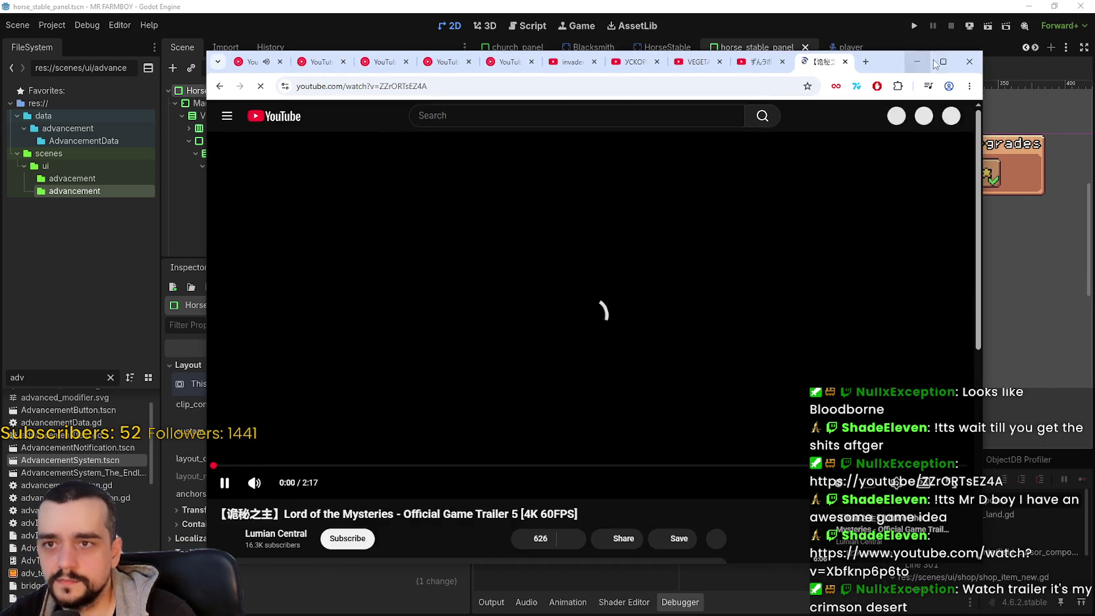
pyautogui.click(933, 60)
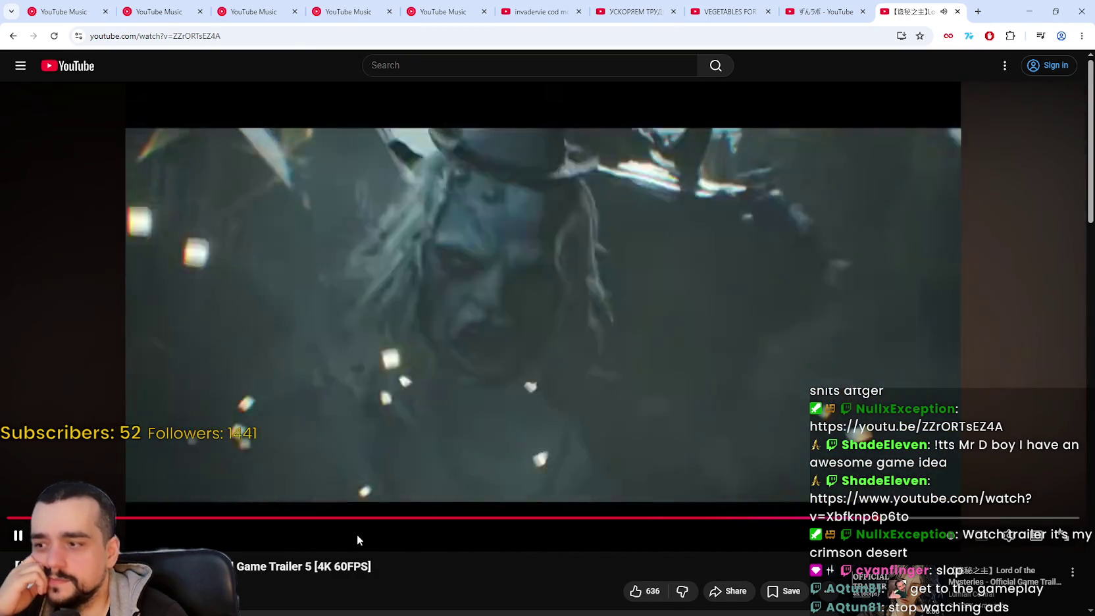
# Step: Watch the Lord of the Mysteries Trailer 5 page, then start a new Chrome tab
pyautogui.scroll(-1, 356, 536)
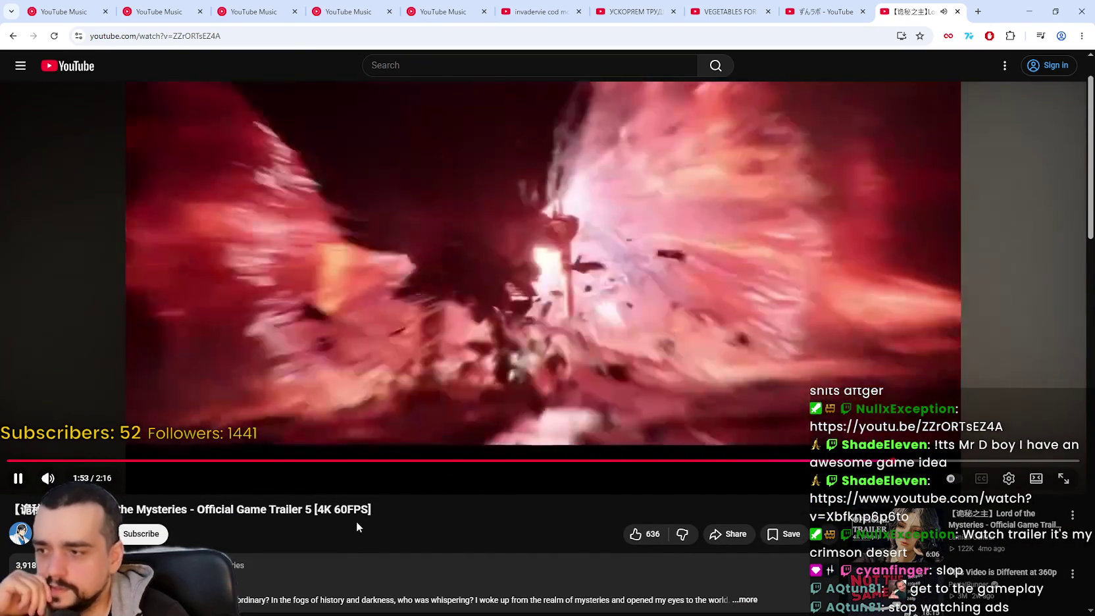
pyautogui.scroll(1, 356, 517)
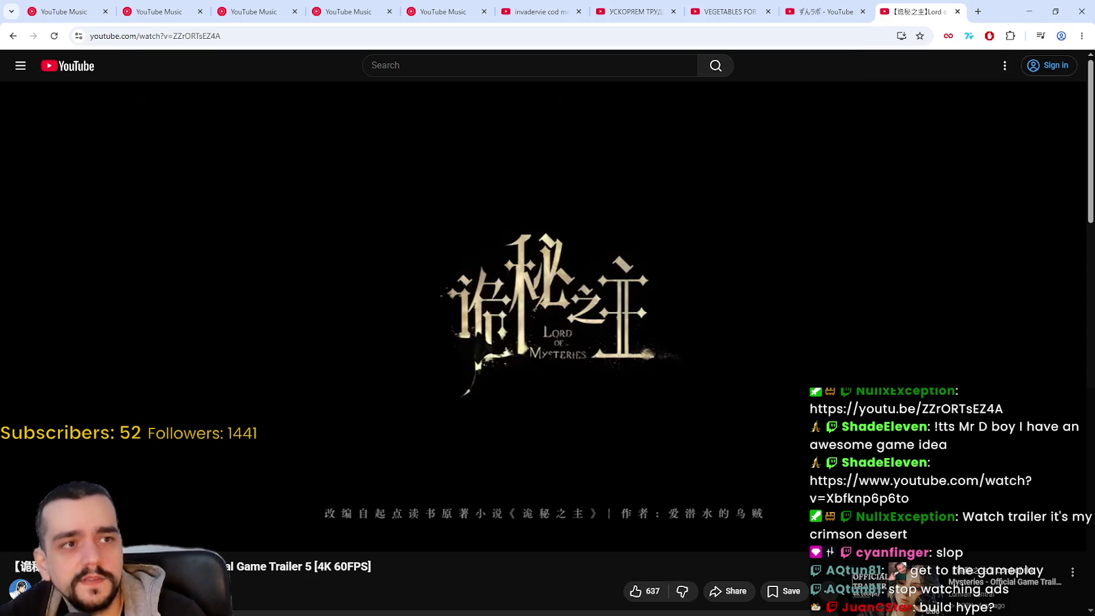
pyautogui.click(978, 11)
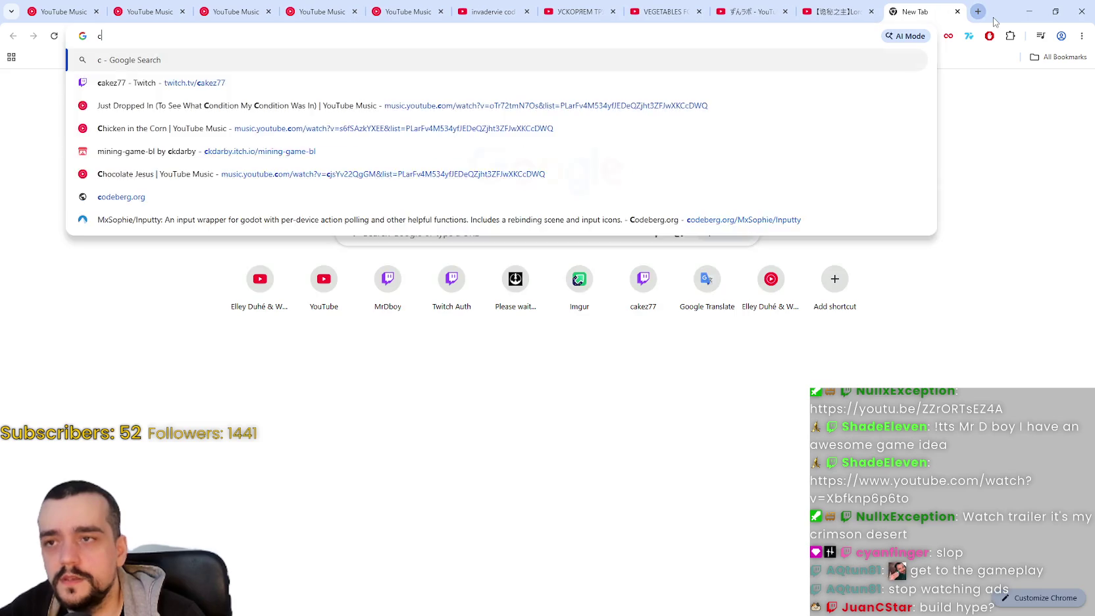
# Step: Search Google for 'crimson desert characters'
pyautogui.write('crimson desert d')
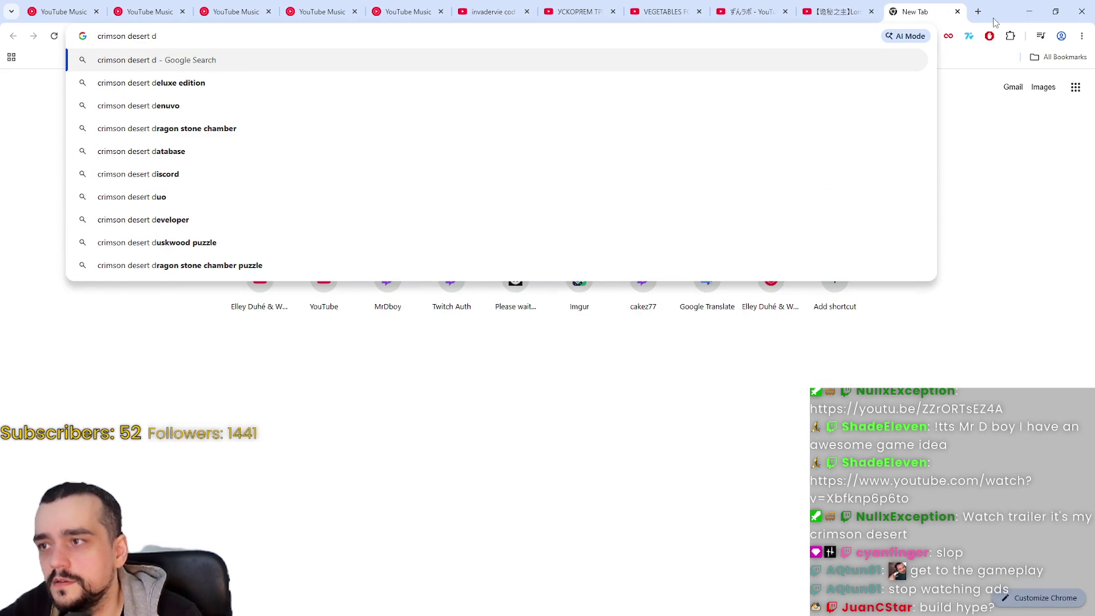
pyautogui.write('a')
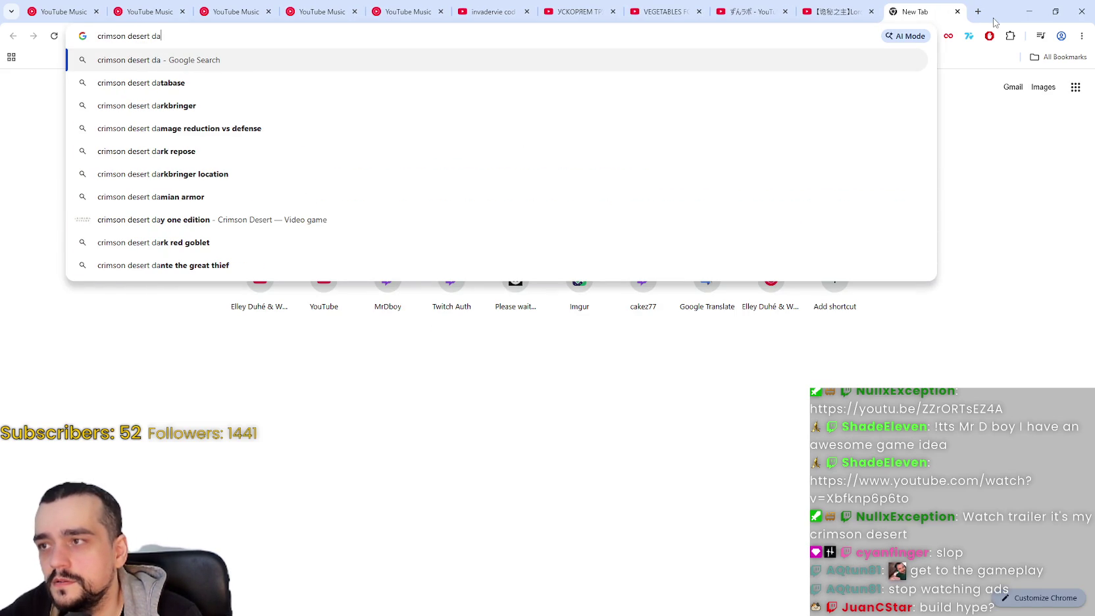
pyautogui.press('BackSpace')
pyautogui.press('BackSpace')
pyautogui.write('characters')
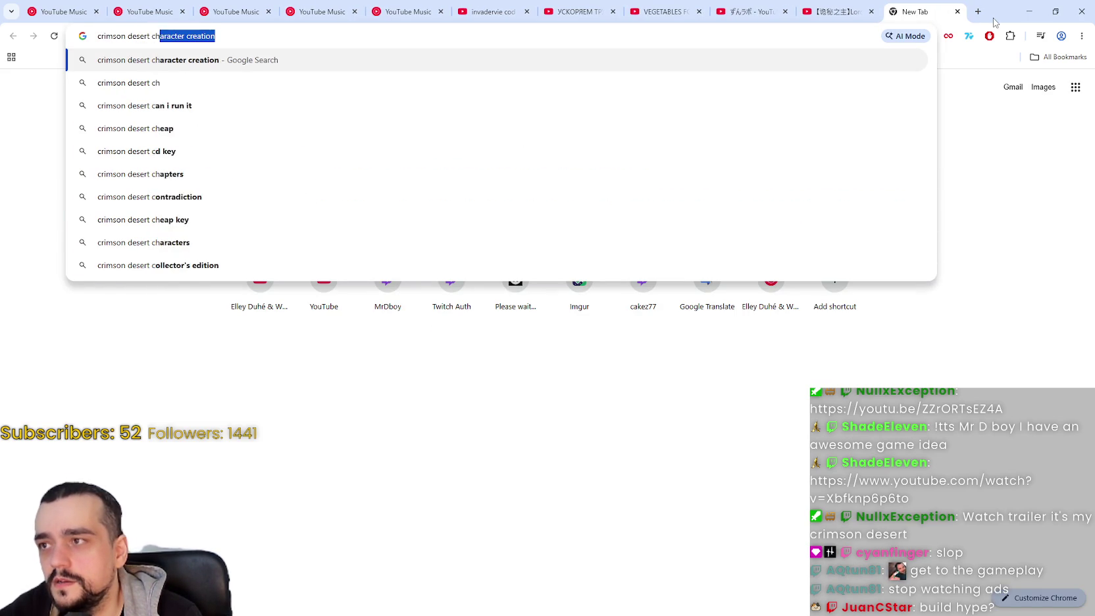
pyautogui.press('Return')
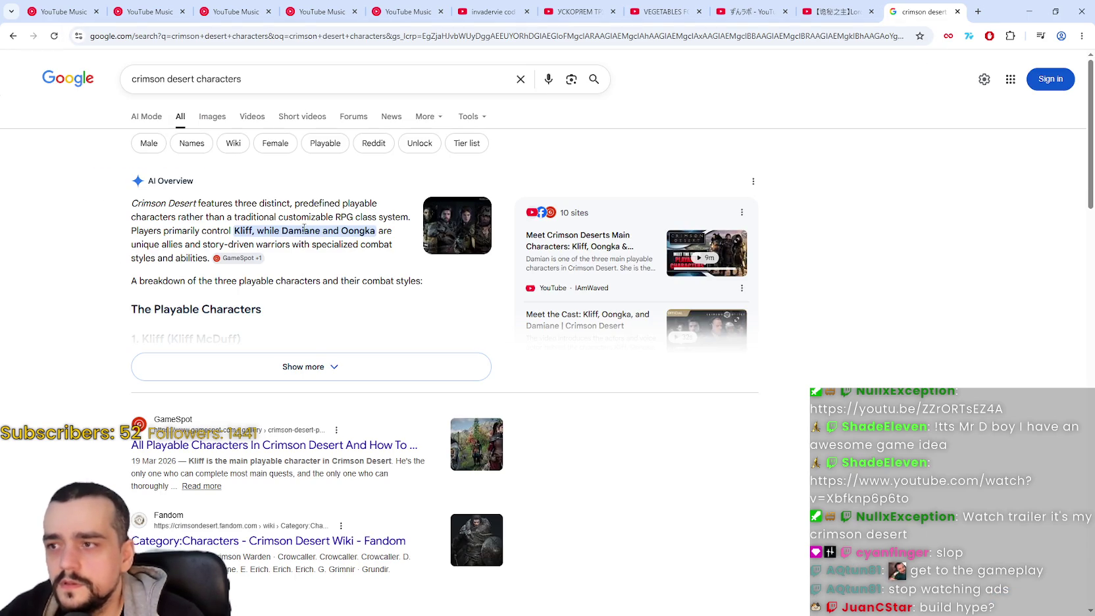
# Step: Copy 'Damiane' from the AI Overview into the query, search, and view Images results
pyautogui.doubleClick(304, 231)
pyautogui.hotkey('ctrl', 'c')
pyautogui.doubleClick(286, 80)
pyautogui.hotkey('ctrl', 'v')
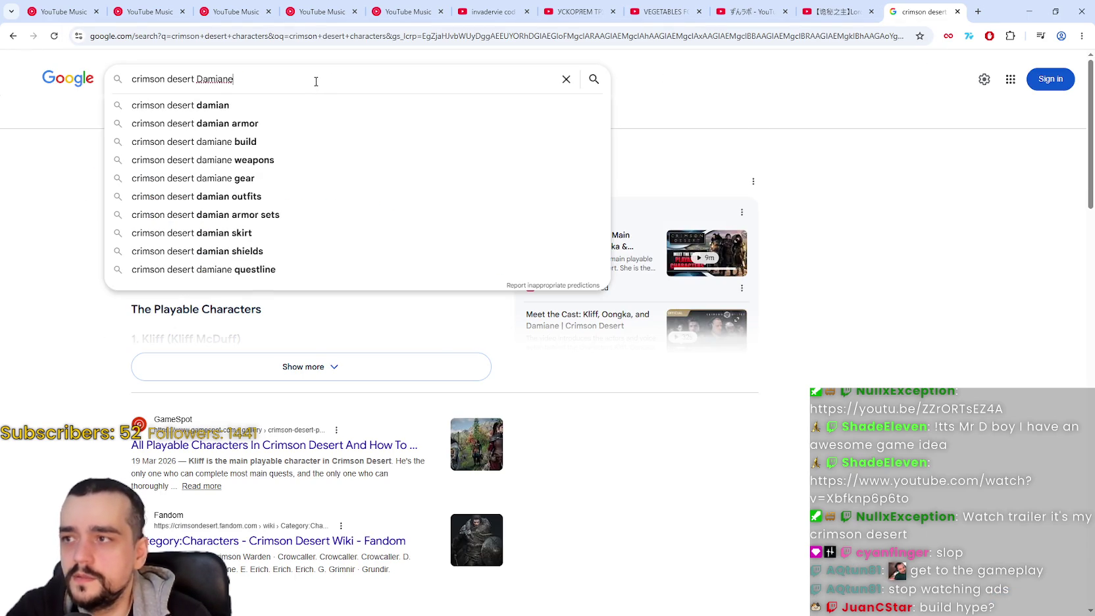
pyautogui.press('Return')
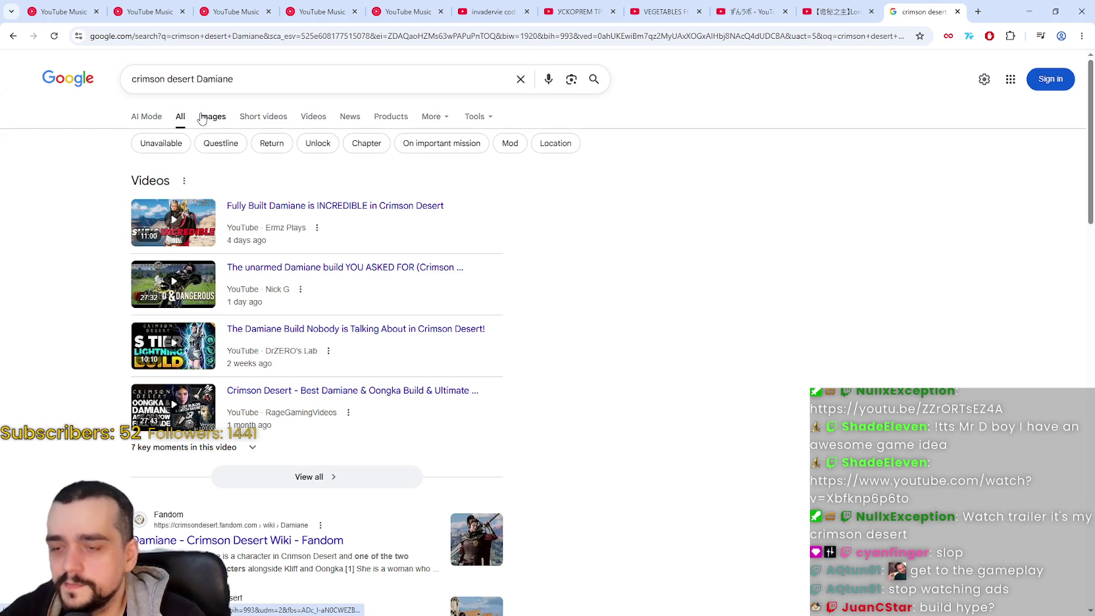
pyautogui.click(203, 118)
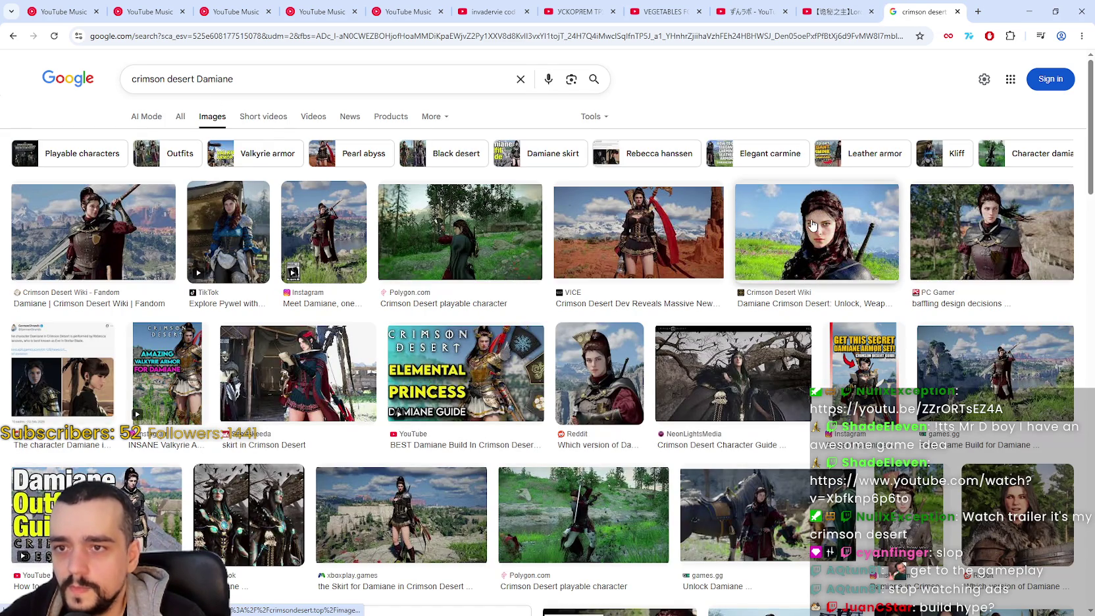
# Step: Preview the Crimson Desert Wiki image of Damiane, then the PC Gamer picture
pyautogui.click(810, 227)
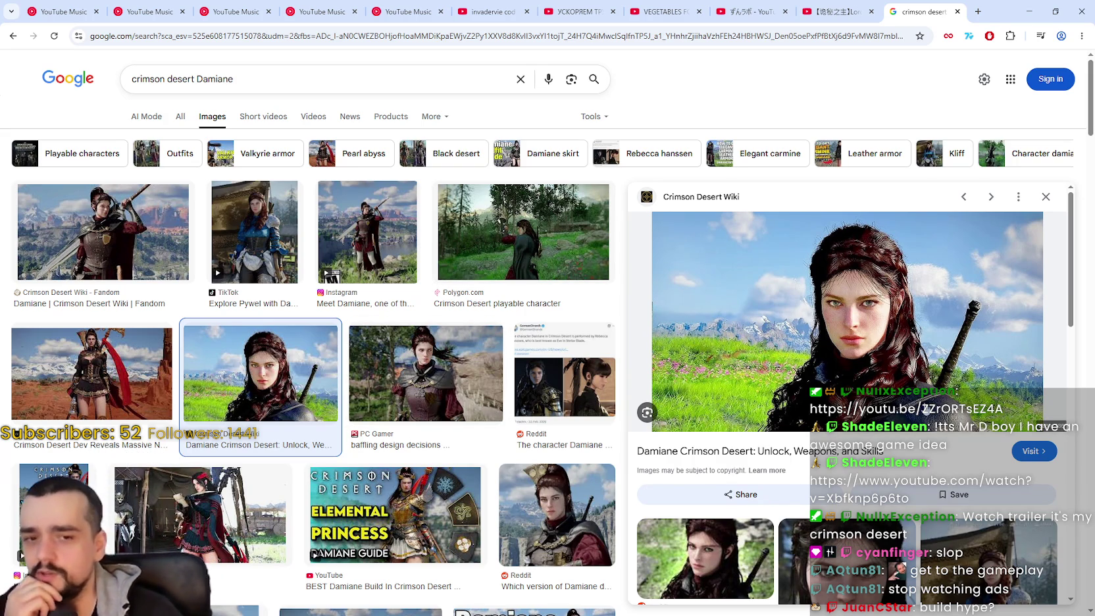
pyautogui.scroll(-3, 925, 412)
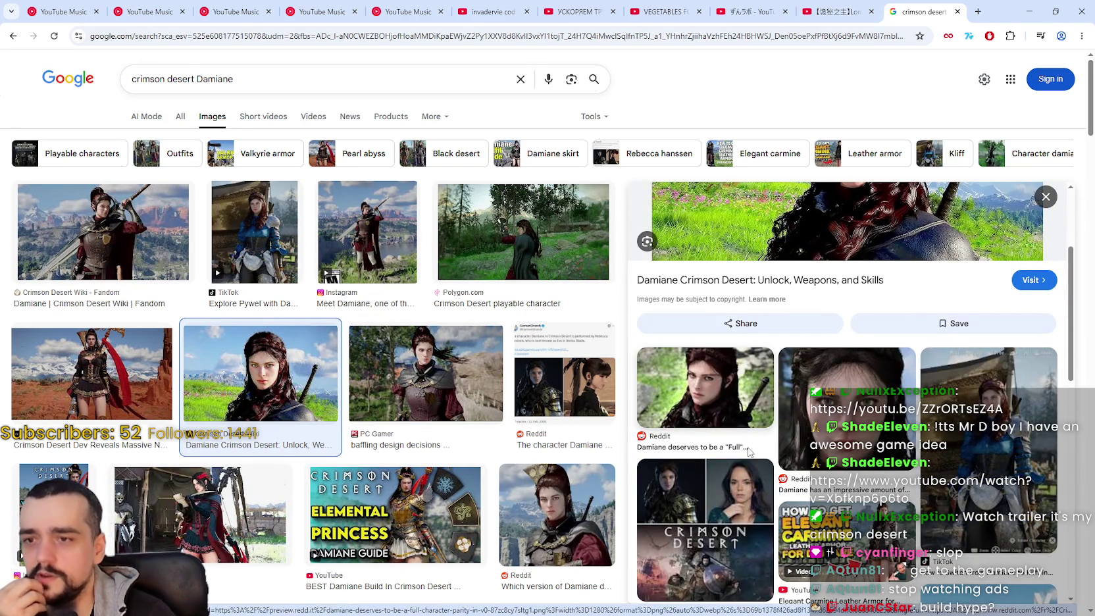
pyautogui.scroll(-3, 805, 457)
pyautogui.scroll(6, 805, 456)
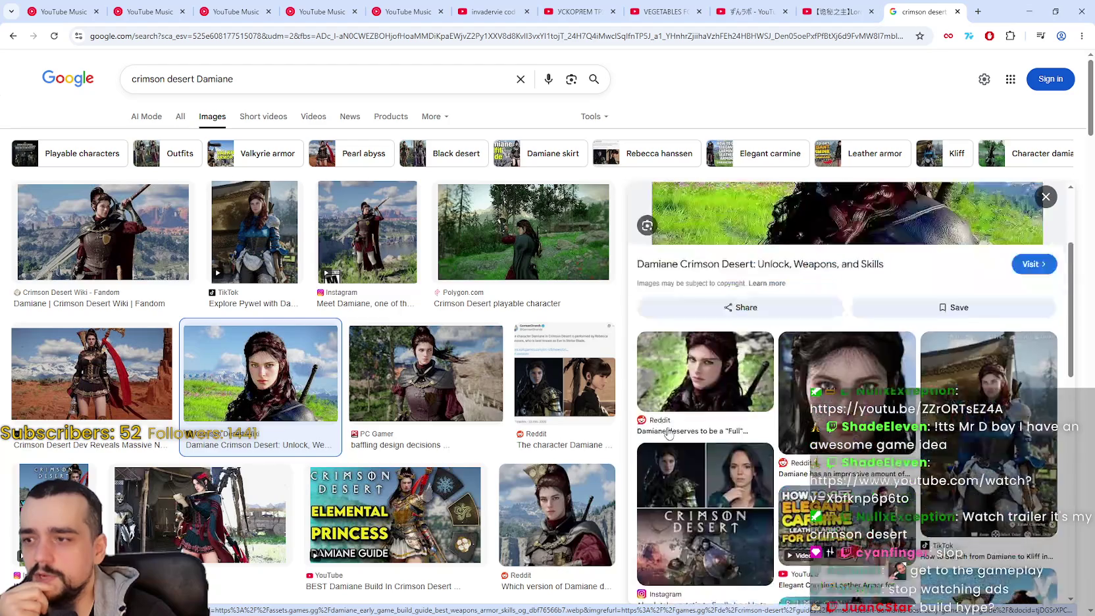
pyautogui.click(439, 370)
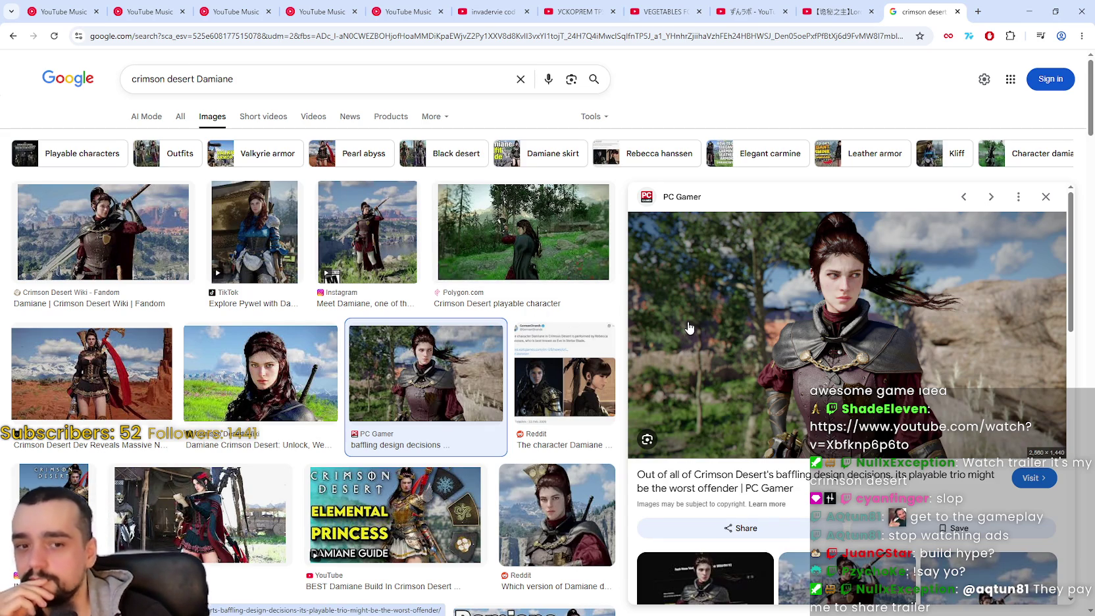
# Step: Preview the Crimson Desert Wiki portrait of Damiane again
pyautogui.scroll(-2, 852, 421)
pyautogui.scroll(2, 852, 422)
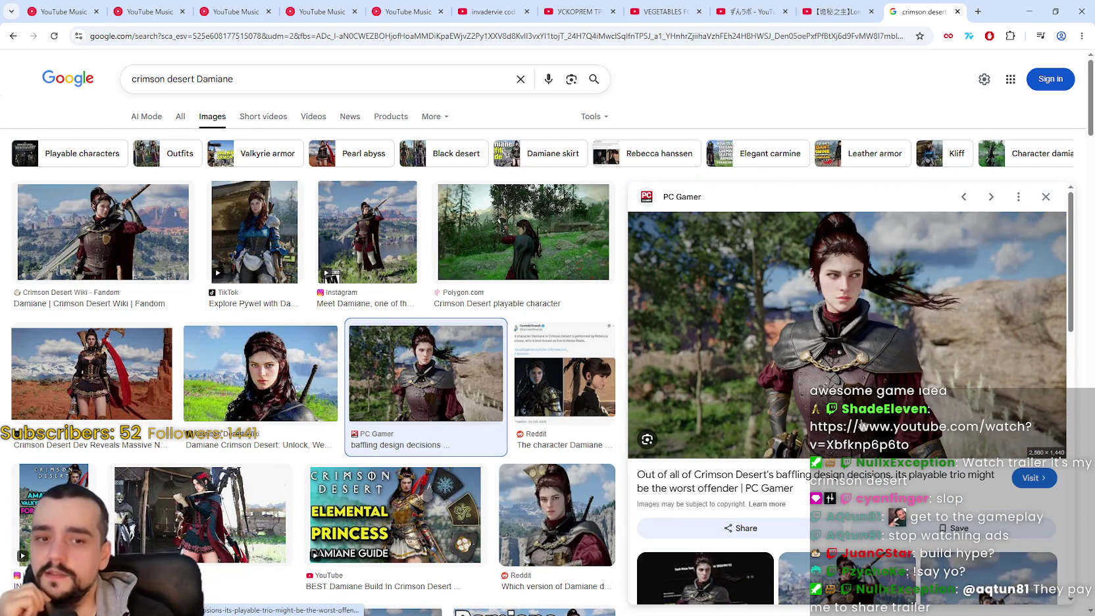
pyautogui.scroll(-3, 851, 425)
pyautogui.scroll(3, 868, 395)
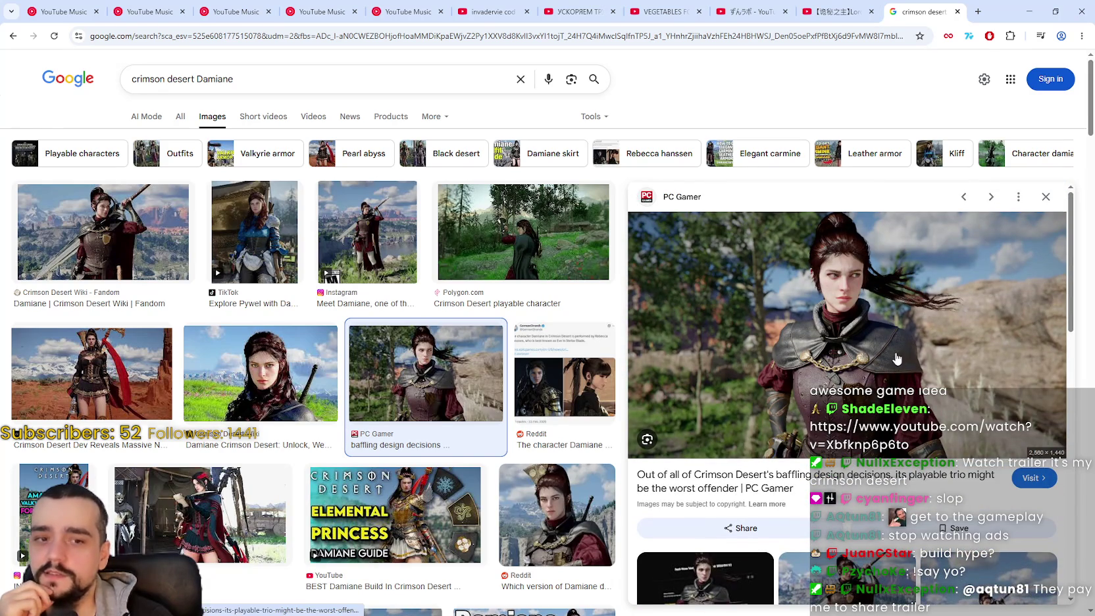
pyautogui.click(234, 370)
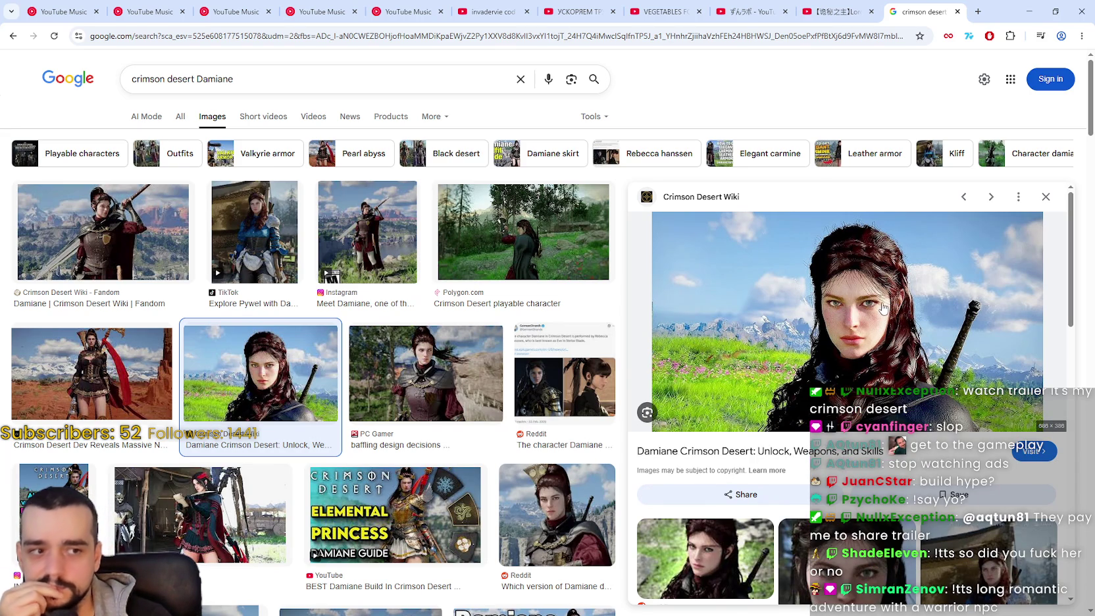
# Step: Restore and minimize the Chrome window to bring Godot back to the front
pyautogui.scroll(-1, 882, 307)
pyautogui.scroll(1, 872, 296)
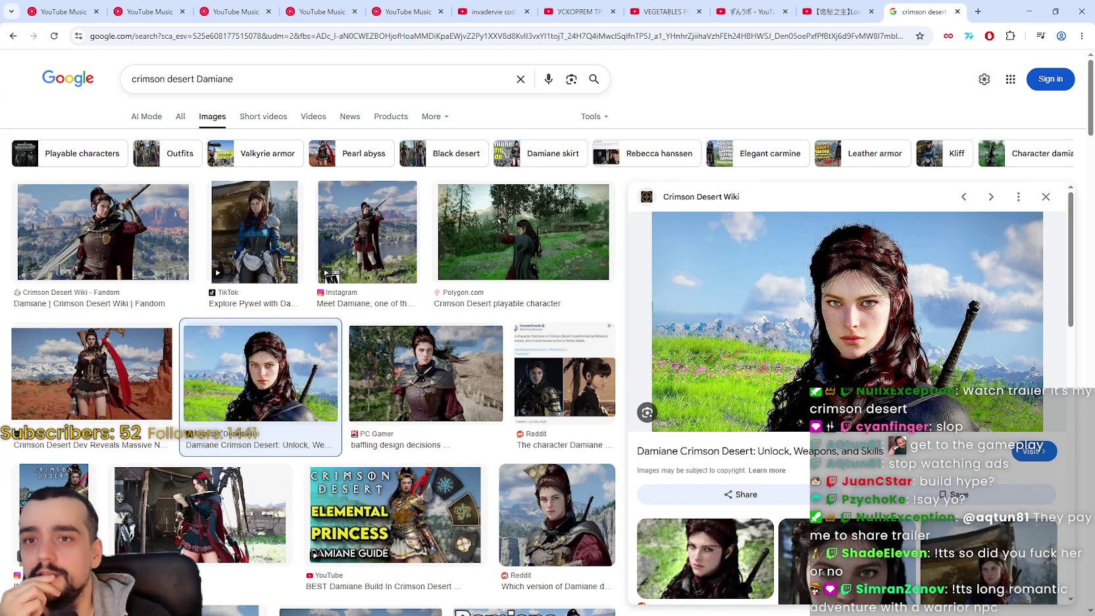
pyautogui.click(1055, 11)
pyautogui.click(916, 61)
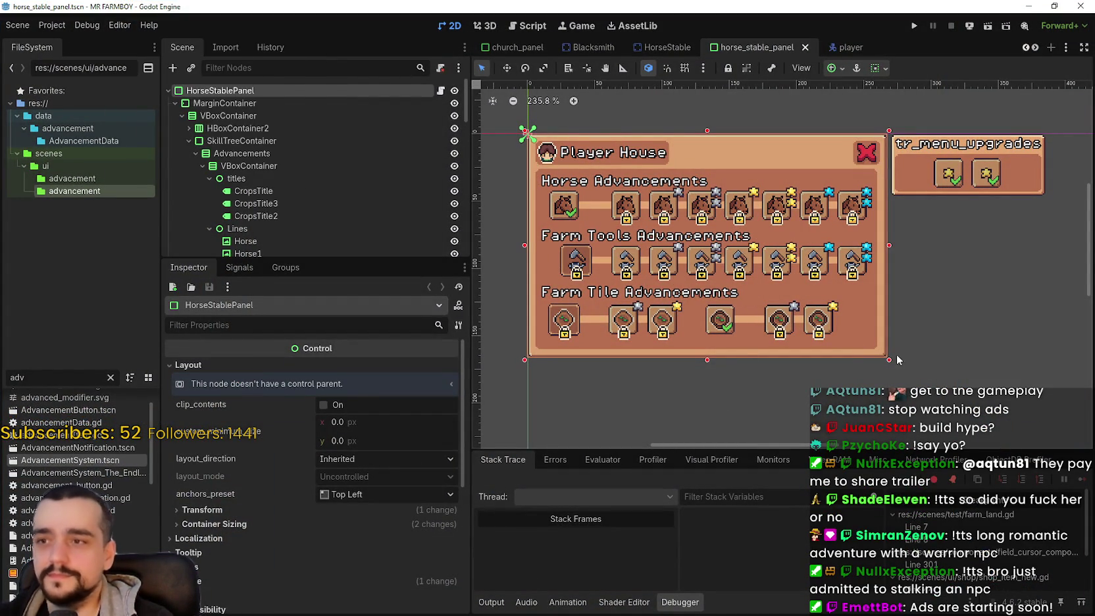
# Step: Switch to the HorseStable scene and browse the Scene and Debug menus
pyautogui.click(674, 52)
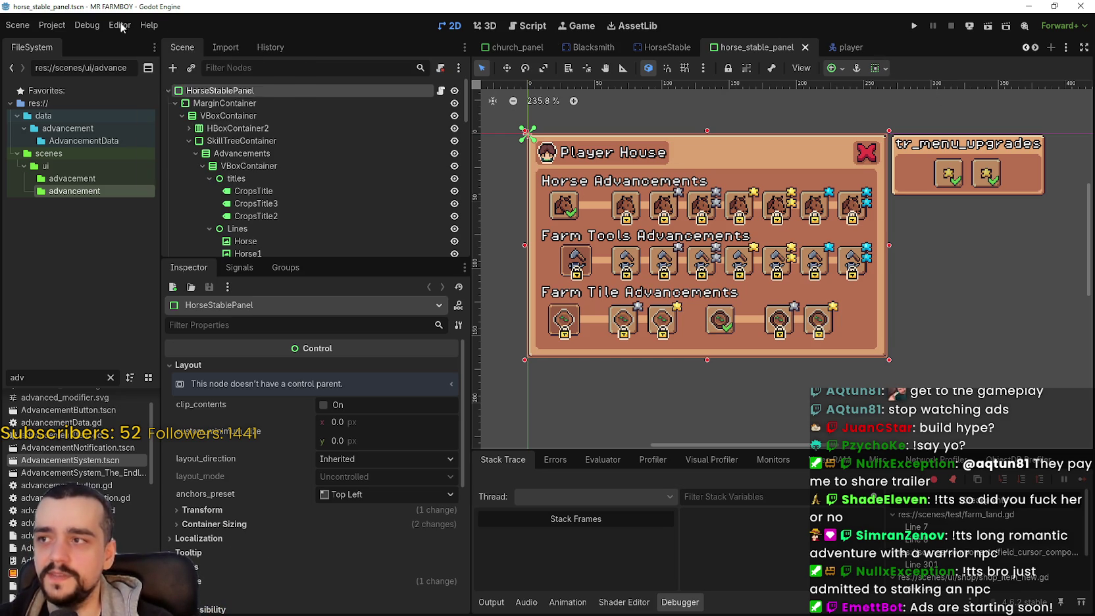
pyautogui.click(12, 29)
pyautogui.click(12, 26)
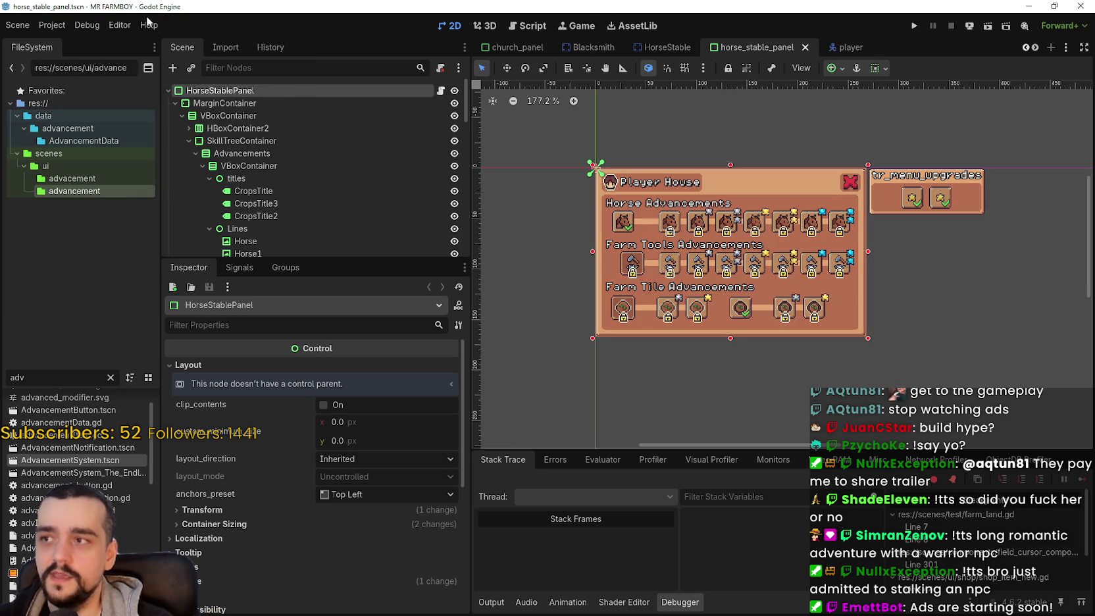
pyautogui.click(148, 25)
pyautogui.moveTo(83, 31)
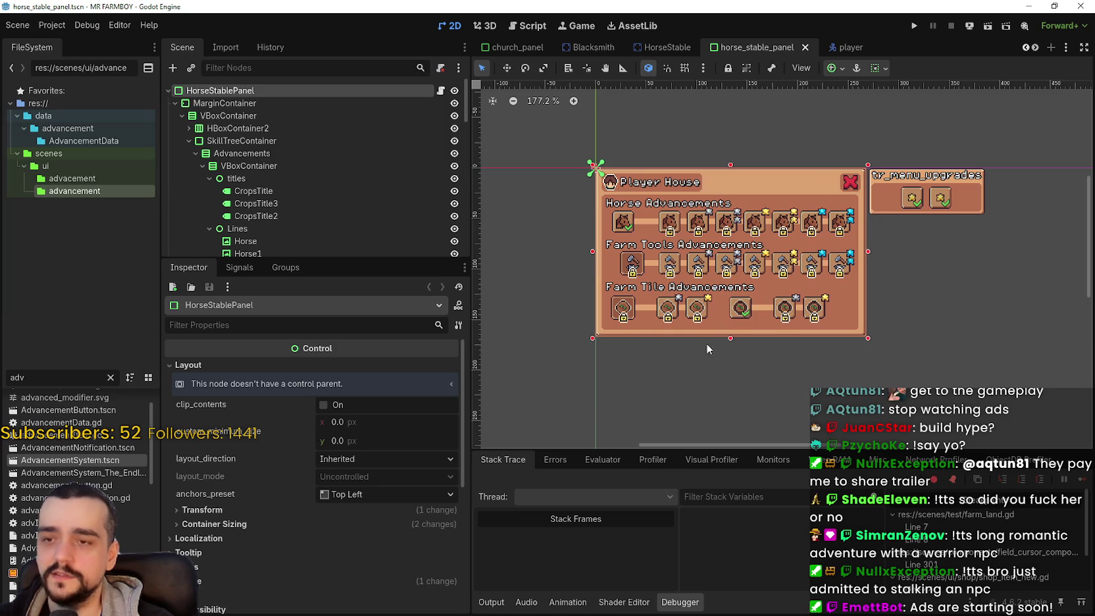
# Step: Zoom onto the Player House panel and select the ToolsUpgrade1 slot
pyautogui.scroll(-1, 654, 197)
pyautogui.scroll(3, 684, 205)
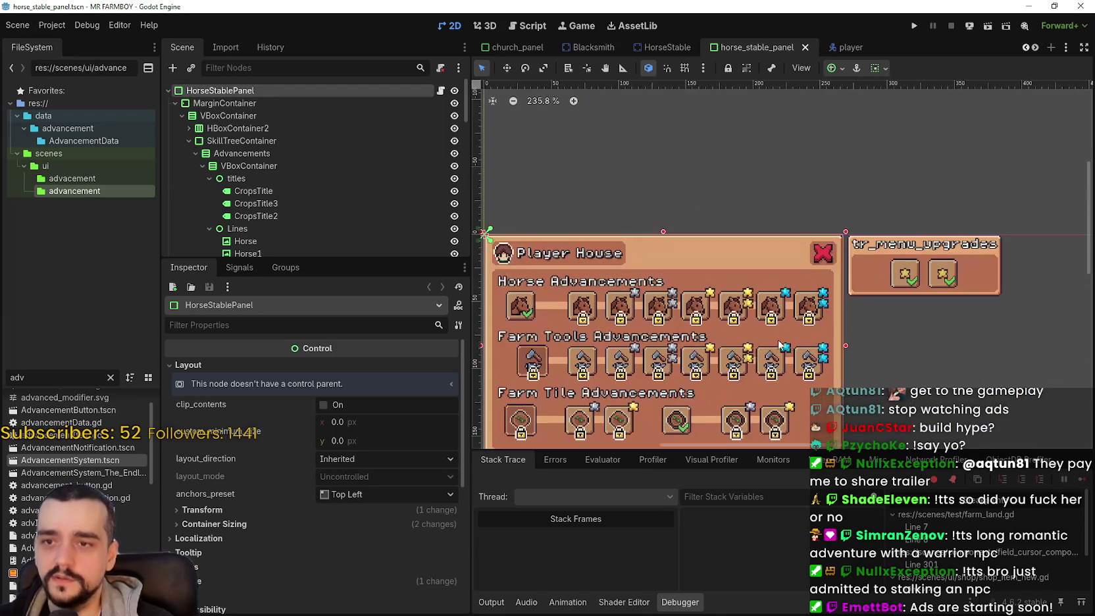
pyautogui.scroll(1, 757, 281)
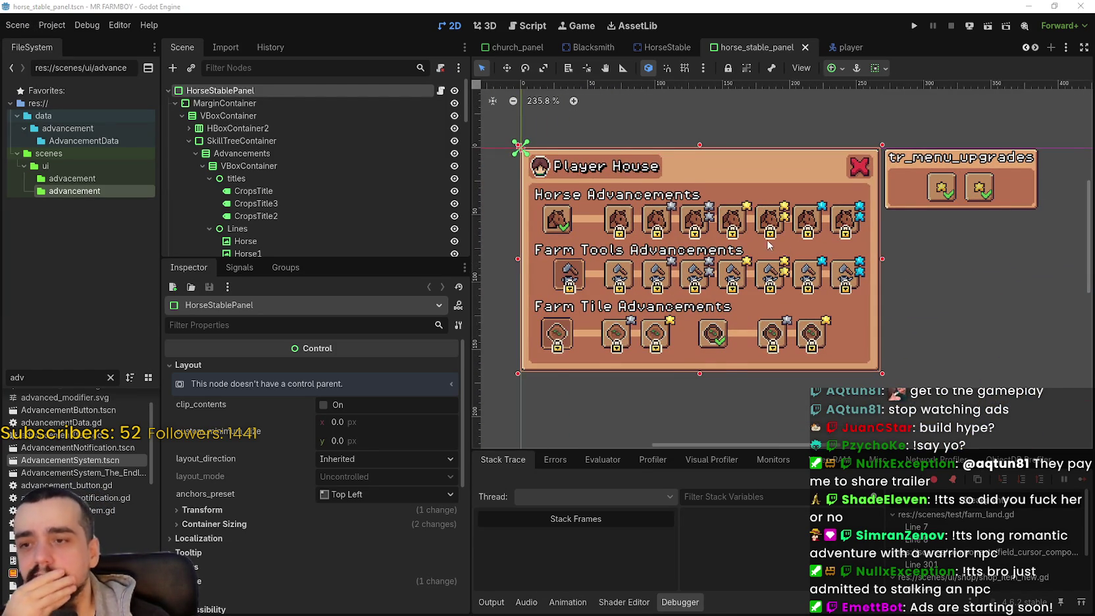
pyautogui.scroll(3, 724, 256)
pyautogui.click(680, 268)
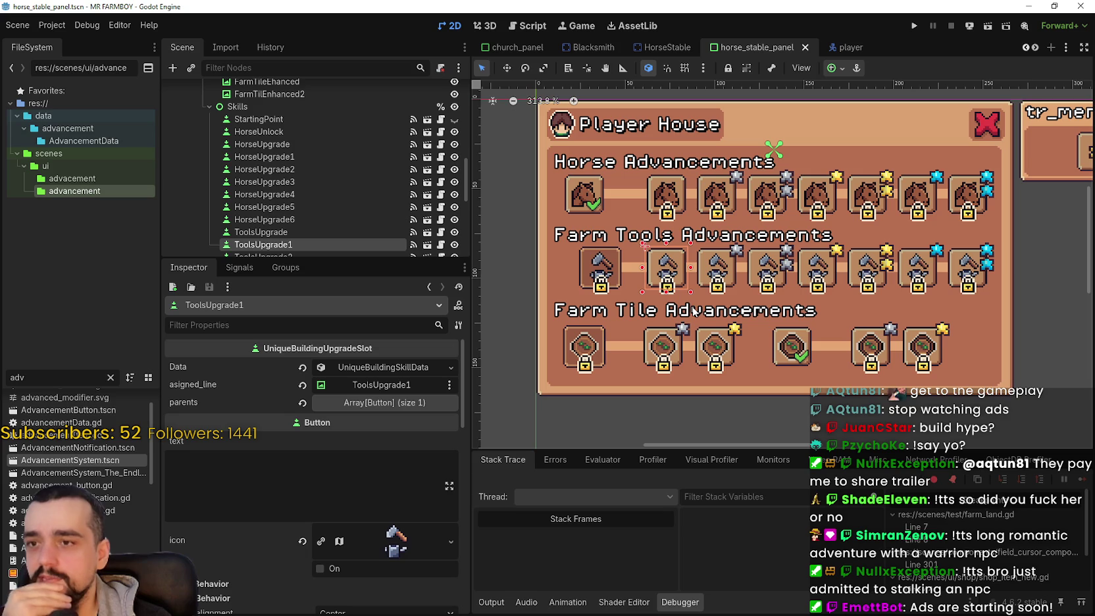
# Step: Inspect the ToolsUpgrade2 and ToolsUpgrade3 slot settings on the canvas
pyautogui.click(739, 279)
pyautogui.scroll(-1, 739, 279)
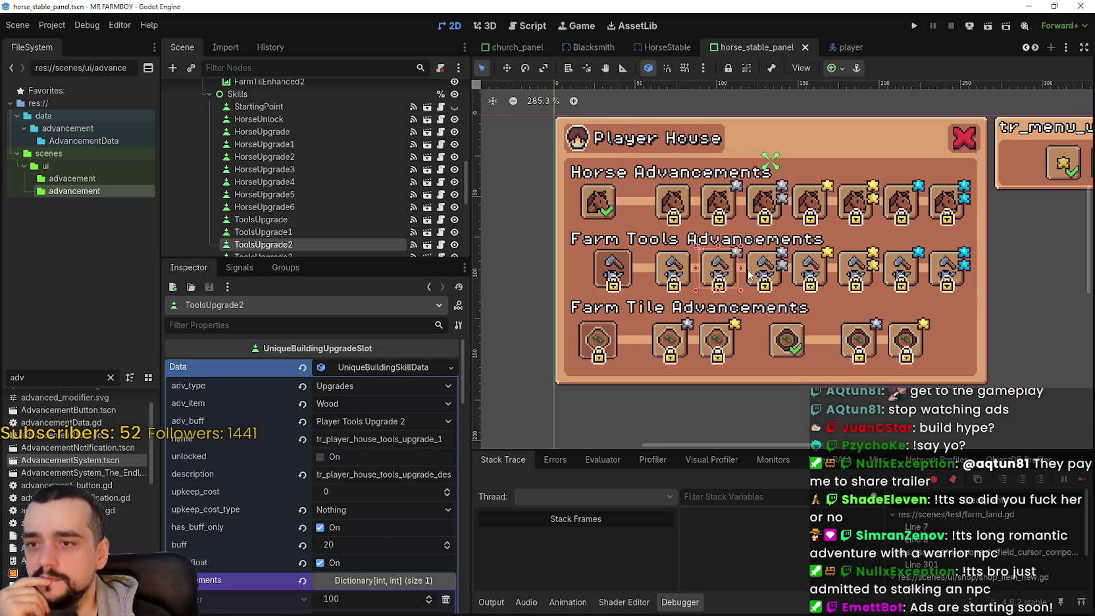
pyautogui.click(760, 269)
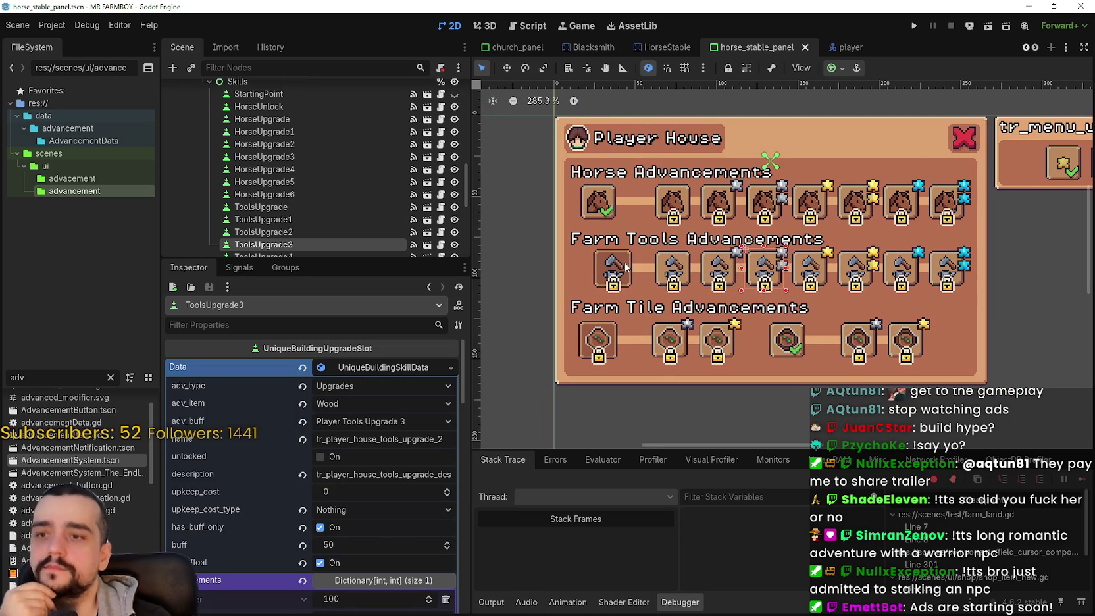
pyautogui.scroll(1, 682, 275)
pyautogui.scroll(-2, 682, 272)
pyautogui.scroll(1, 678, 265)
pyautogui.scroll(3, 678, 265)
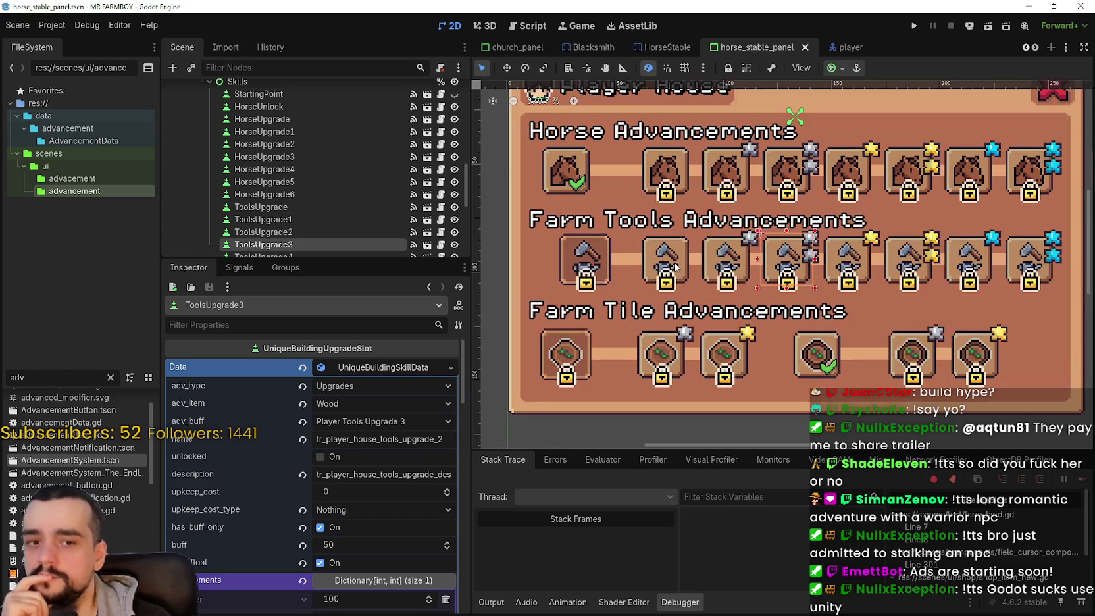
pyautogui.scroll(1, 674, 266)
pyautogui.scroll(-1, 674, 266)
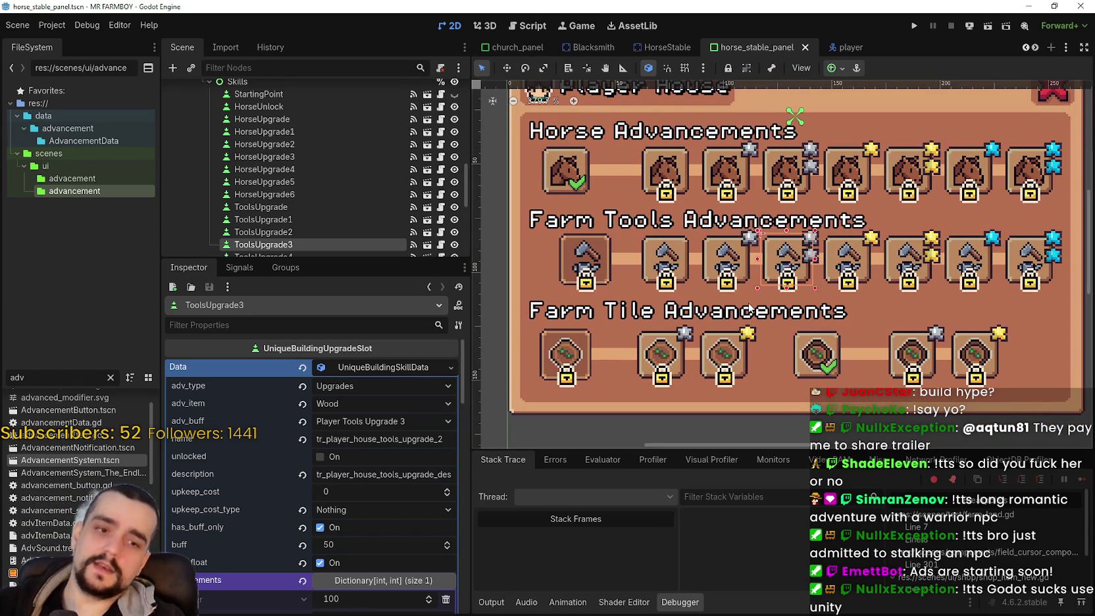
pyautogui.scroll(2, 750, 306)
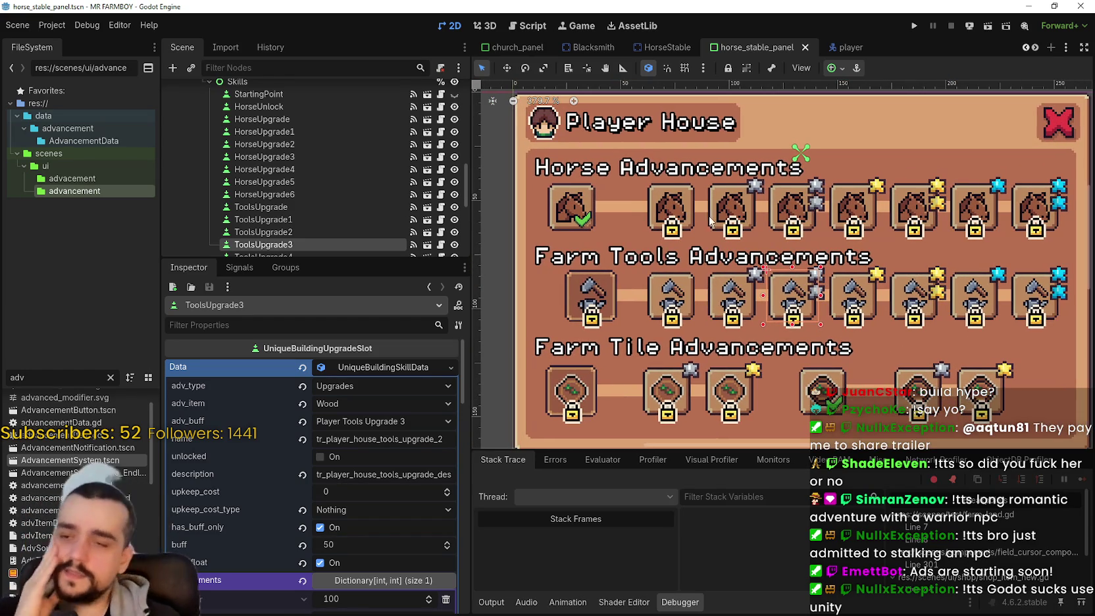
pyautogui.scroll(-1, 781, 286)
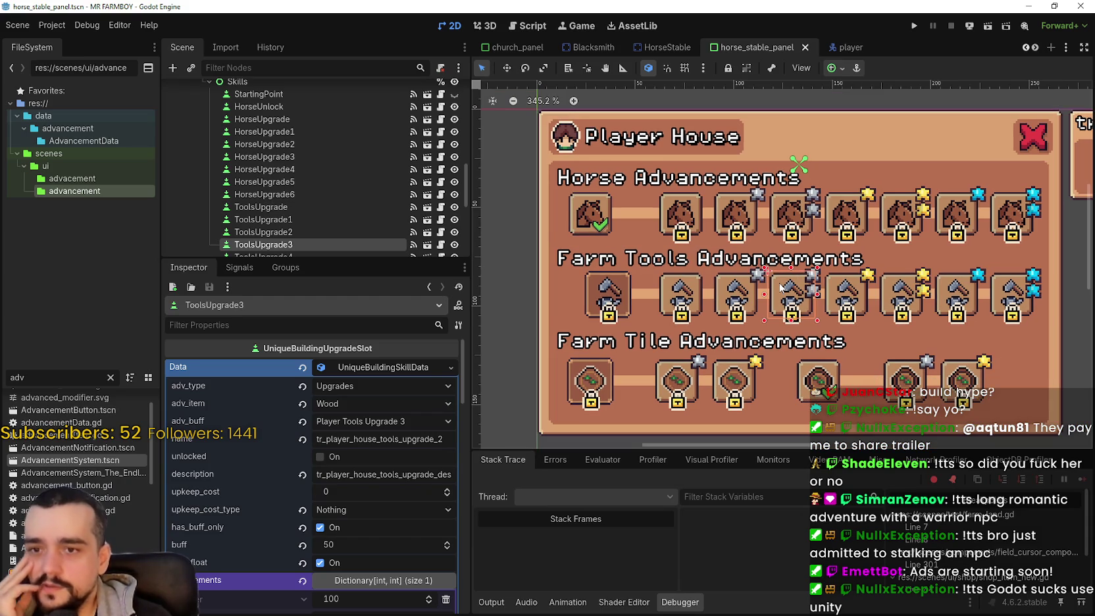
# Step: Inspect the fifth to seventh farm-tools slots, widen the 2D viewport, and select ToolsUpgrade
pyautogui.click(840, 307)
pyautogui.scroll(-2, 865, 382)
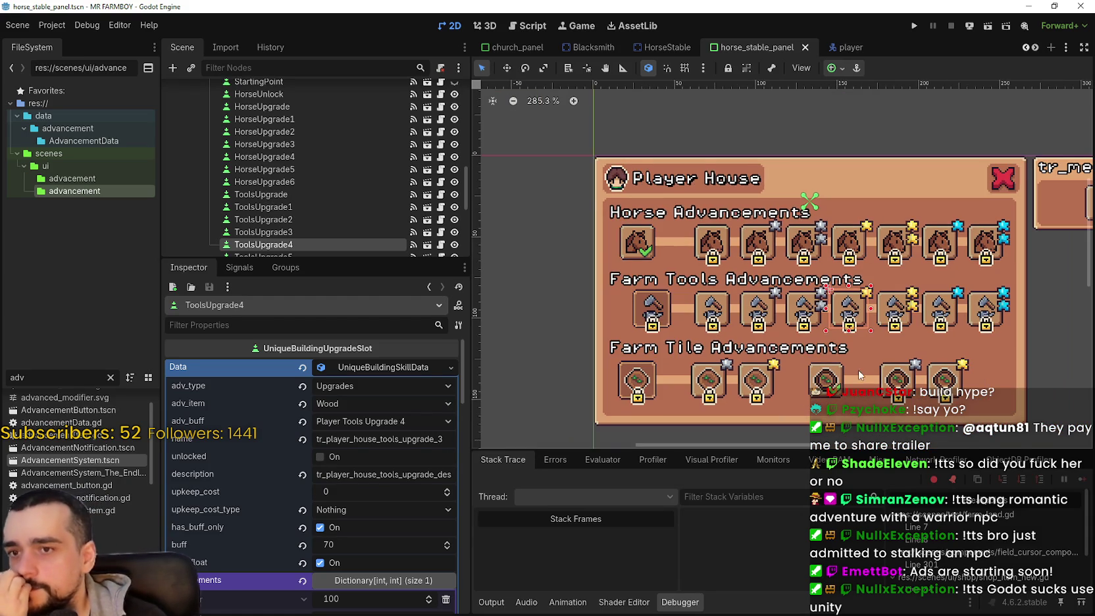
pyautogui.moveTo(862, 294); pyautogui.dragTo(789, 280)
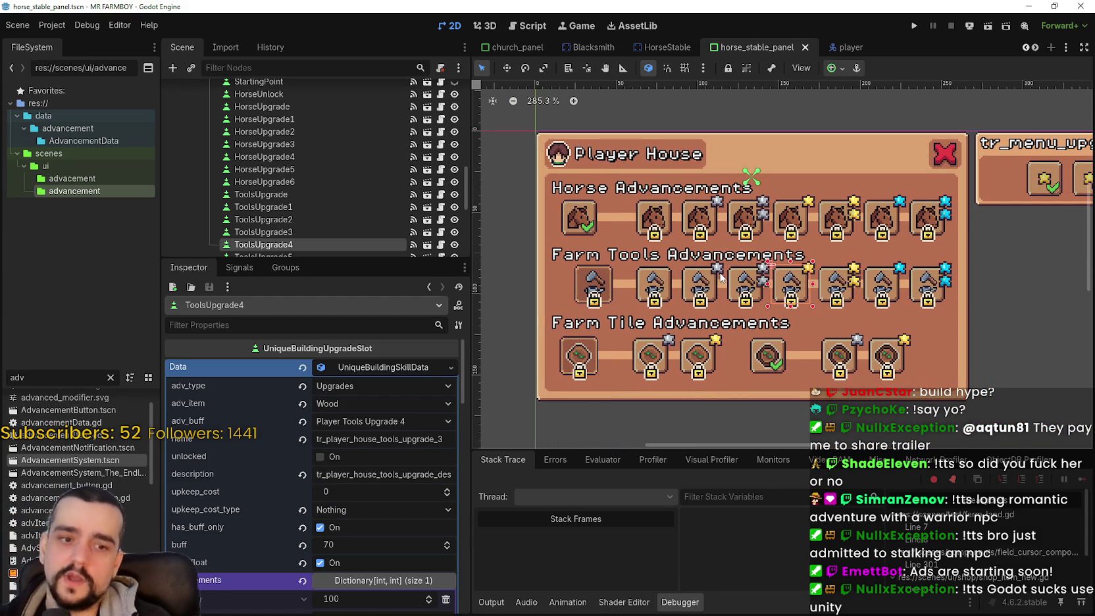
pyautogui.click(836, 291)
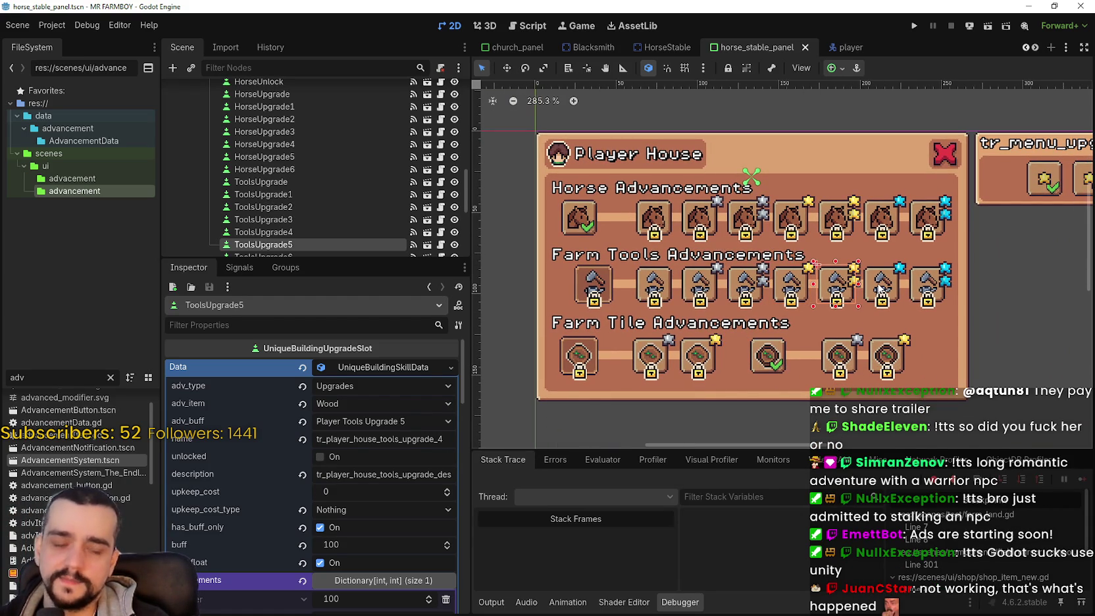
pyautogui.click(881, 288)
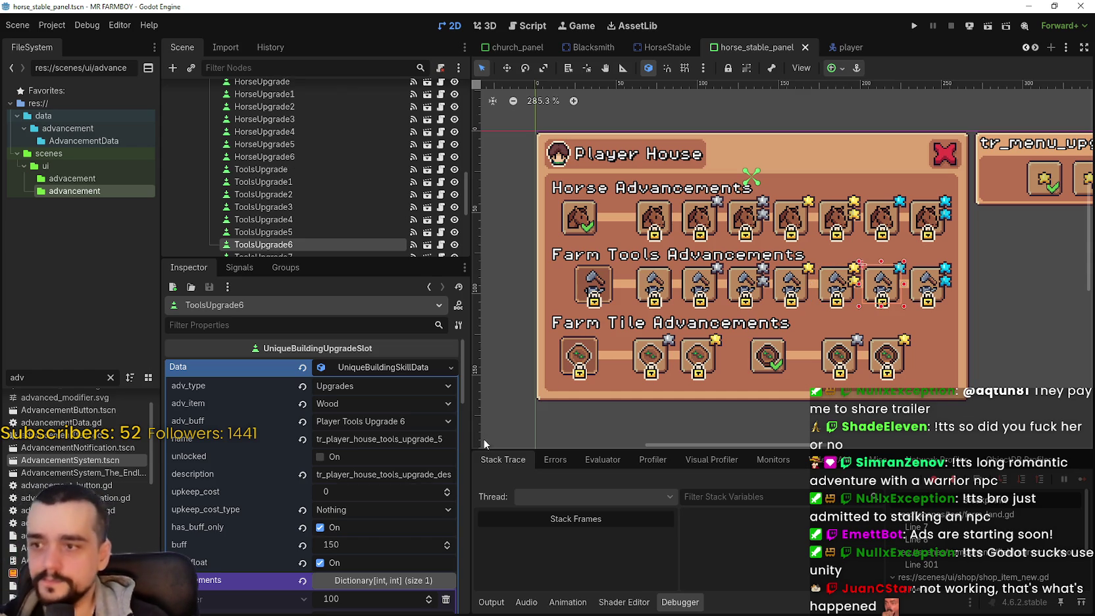
pyautogui.moveTo(470, 326); pyautogui.dragTo(416, 326)
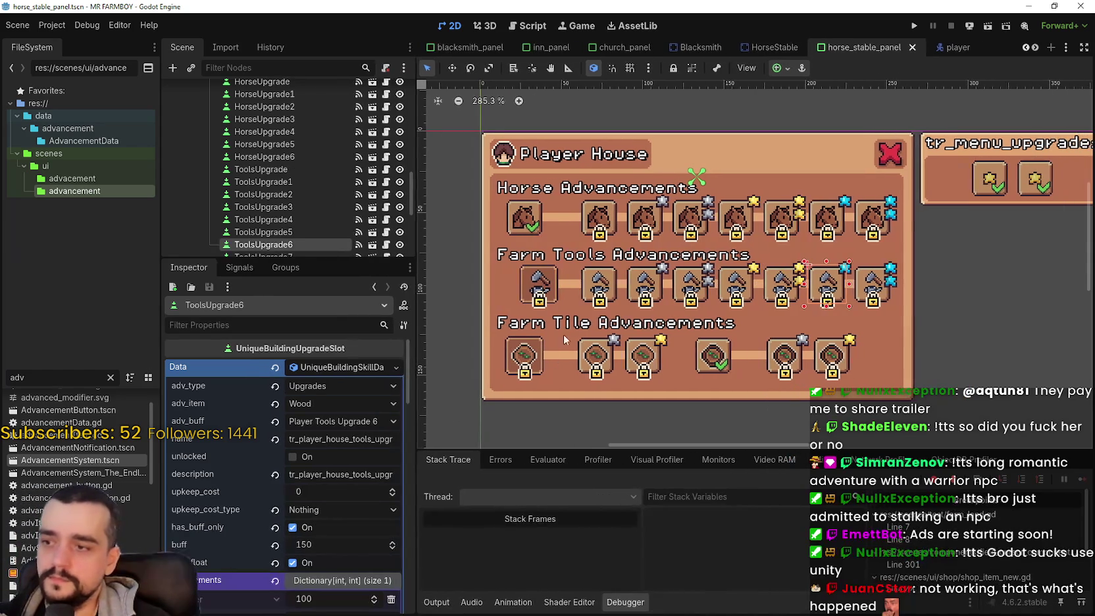
pyautogui.click(542, 273)
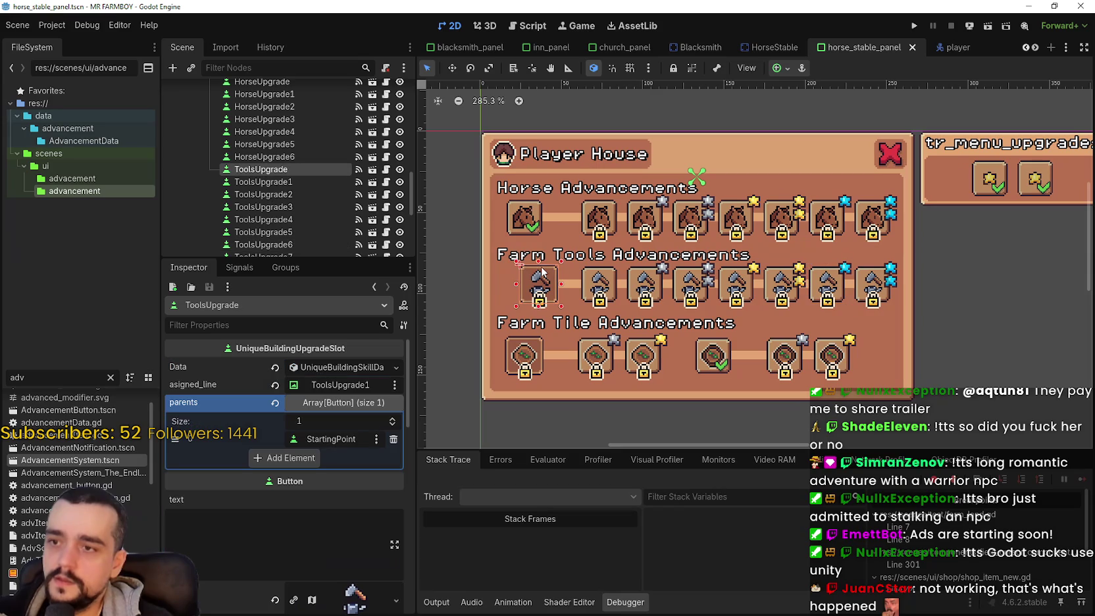
# Step: Uncheck button_pressed on the first farm-tools slot and save the scene
pyautogui.click(525, 218)
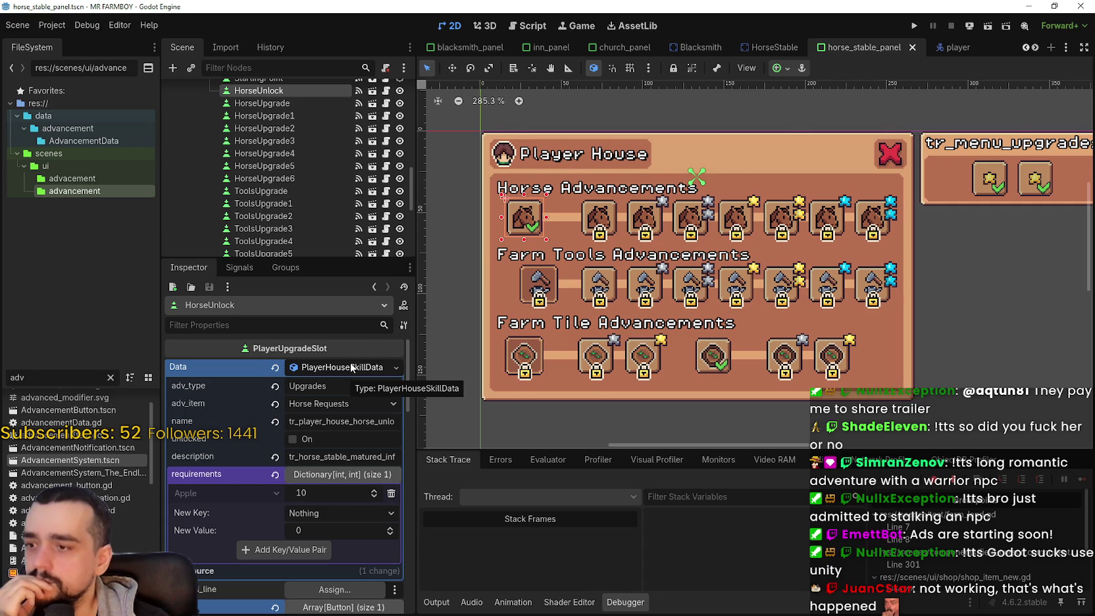
pyautogui.scroll(2, 537, 264)
pyautogui.click(538, 284)
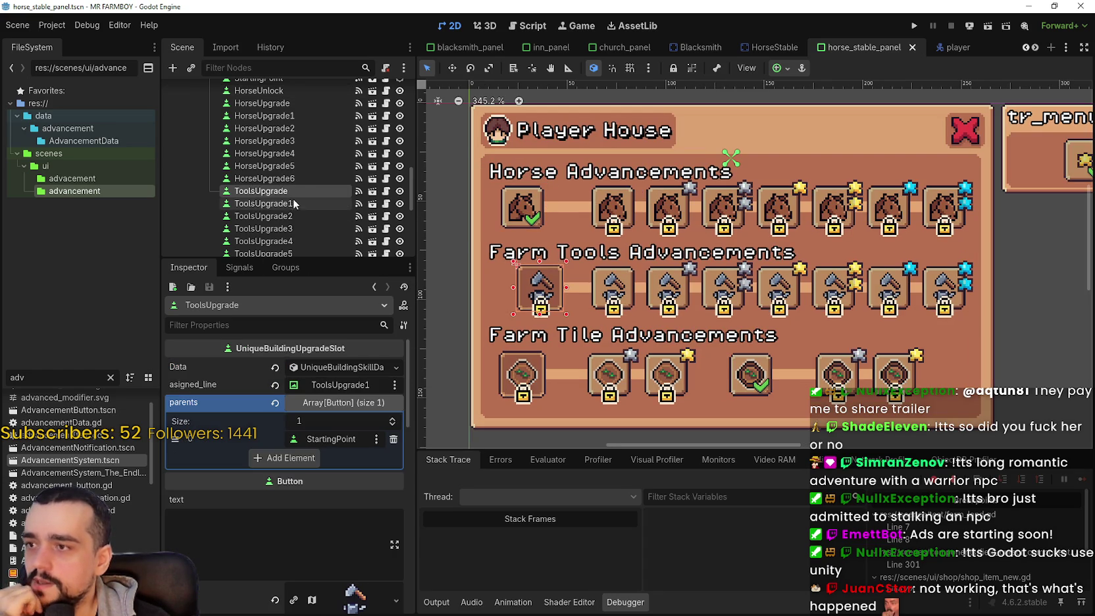
pyautogui.scroll(-1, 293, 200)
pyautogui.scroll(-5, 316, 574)
pyautogui.scroll(-3, 316, 574)
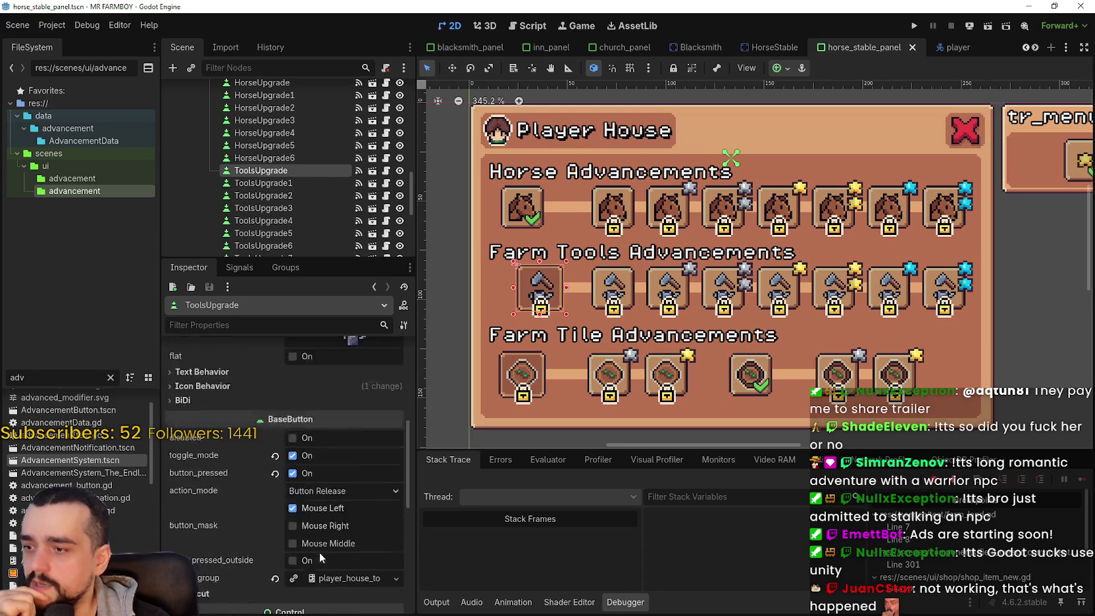
pyautogui.click(297, 405)
pyautogui.hscroll(-1, 580, 302)
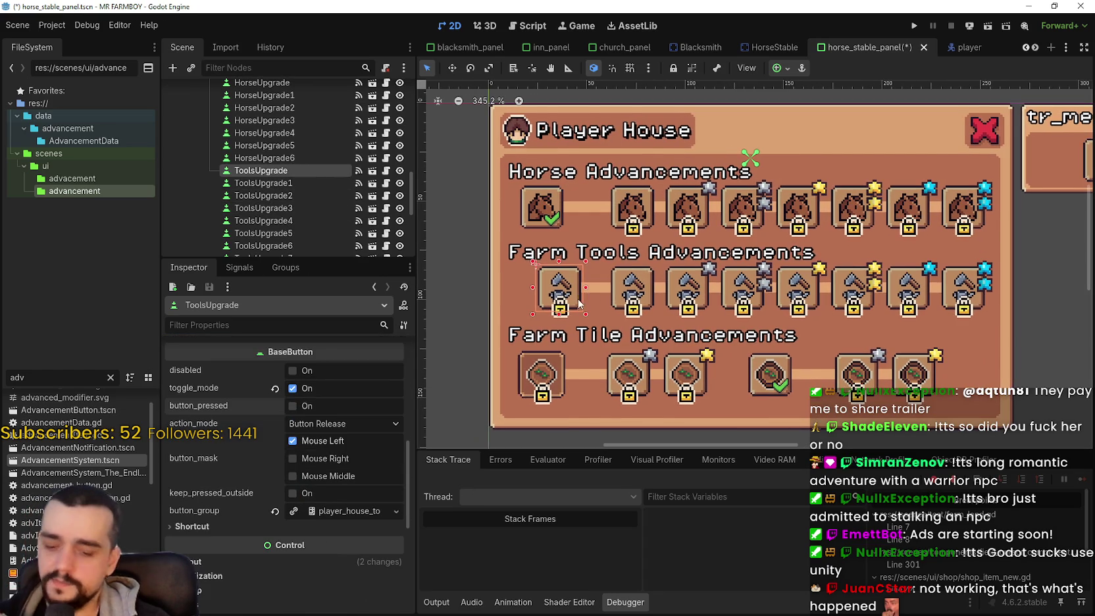
pyautogui.hotkey('ctrl', 's')
# Step: Turn off allow_unpress in the slot's button group and save the scene again
pyautogui.scroll(-1, 342, 493)
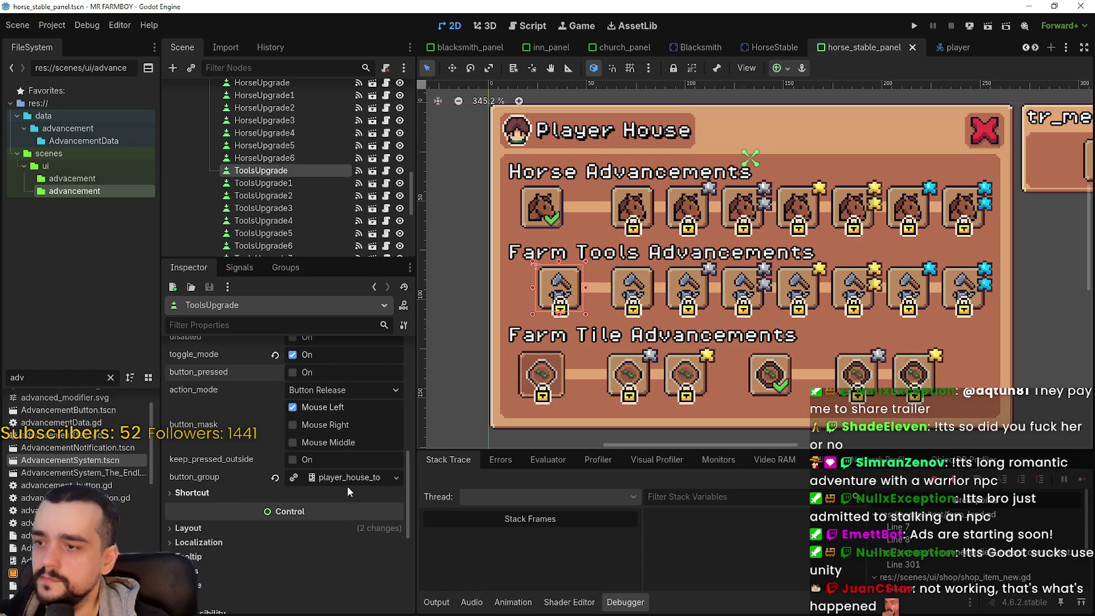
pyautogui.click(352, 478)
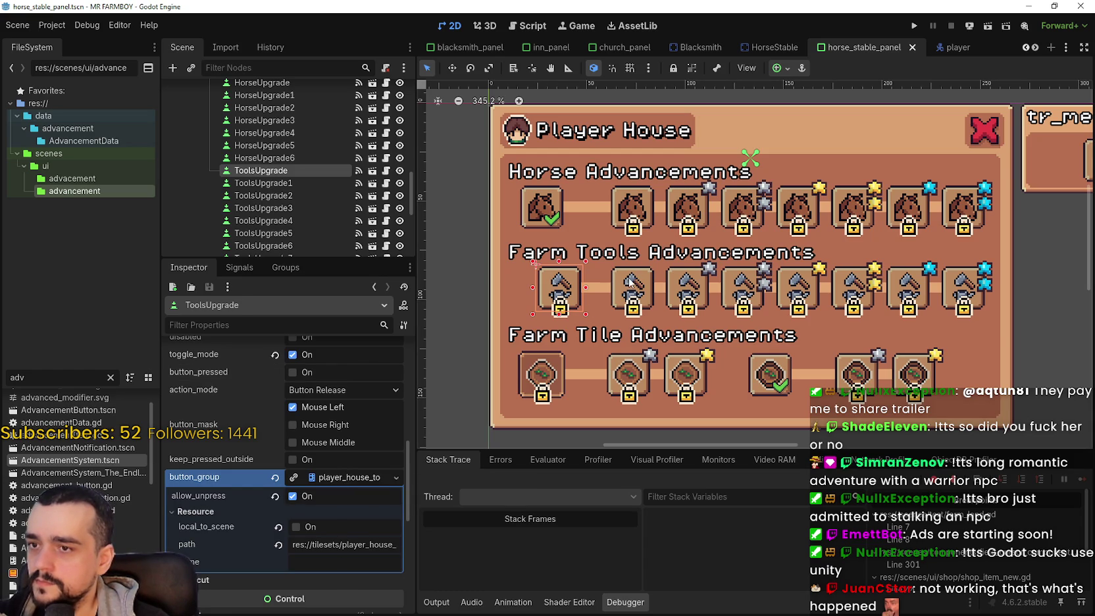
pyautogui.click(629, 283)
pyautogui.scroll(5, 363, 532)
pyautogui.scroll(-1, 359, 583)
pyautogui.click(327, 470)
pyautogui.click(306, 490)
pyautogui.hotkey('ctrl', 's')
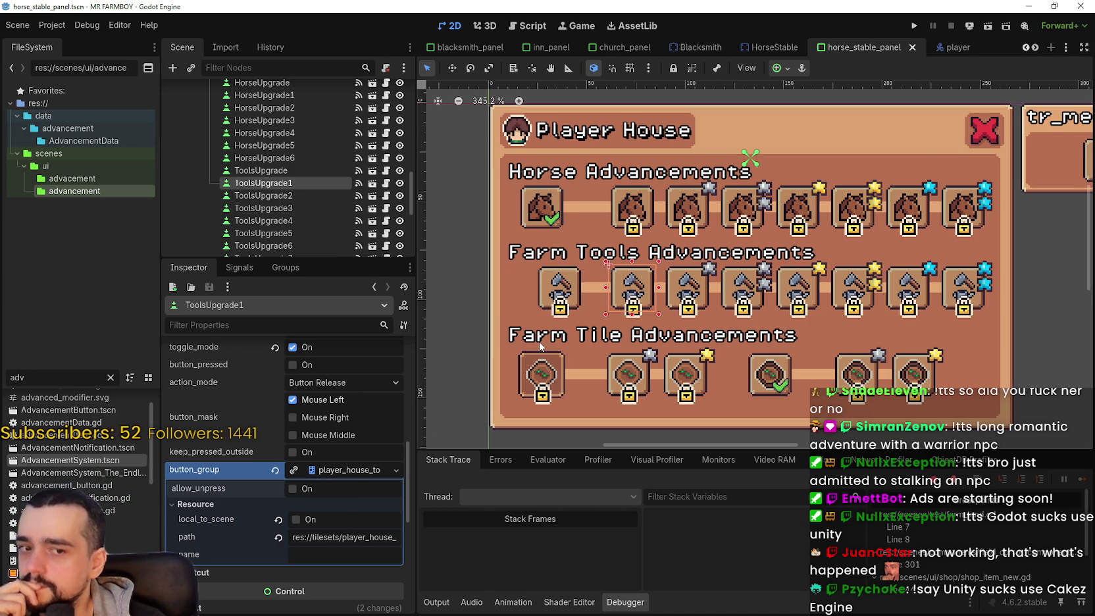
# Step: Inspect the ToolsUpgrade2 and ToolsUpgrade3 farm-tools slots
pyautogui.scroll(-1, 540, 346)
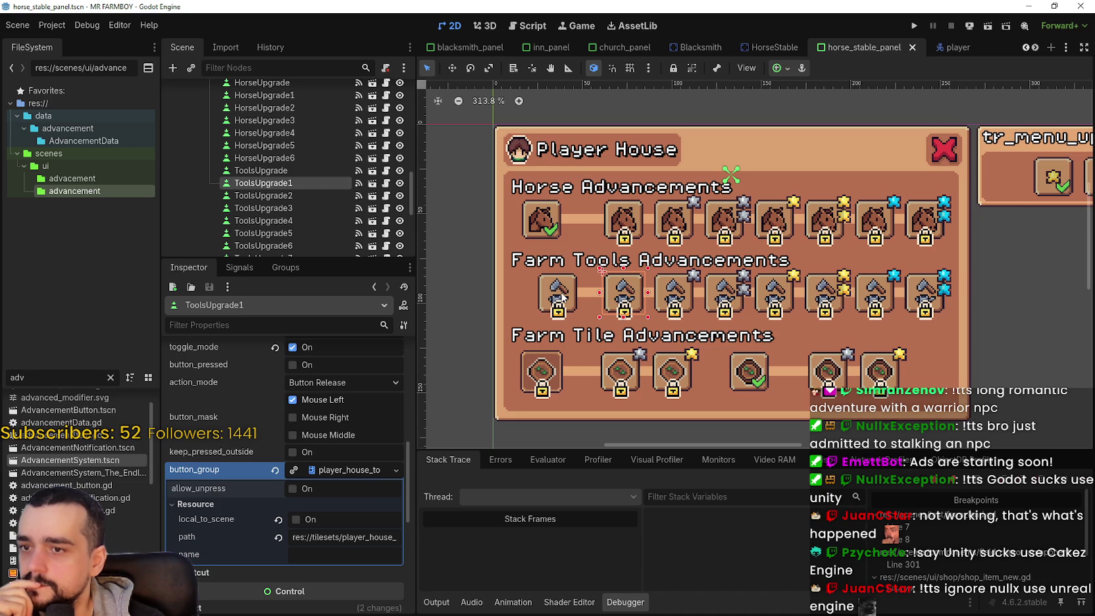
pyautogui.scroll(3, 561, 298)
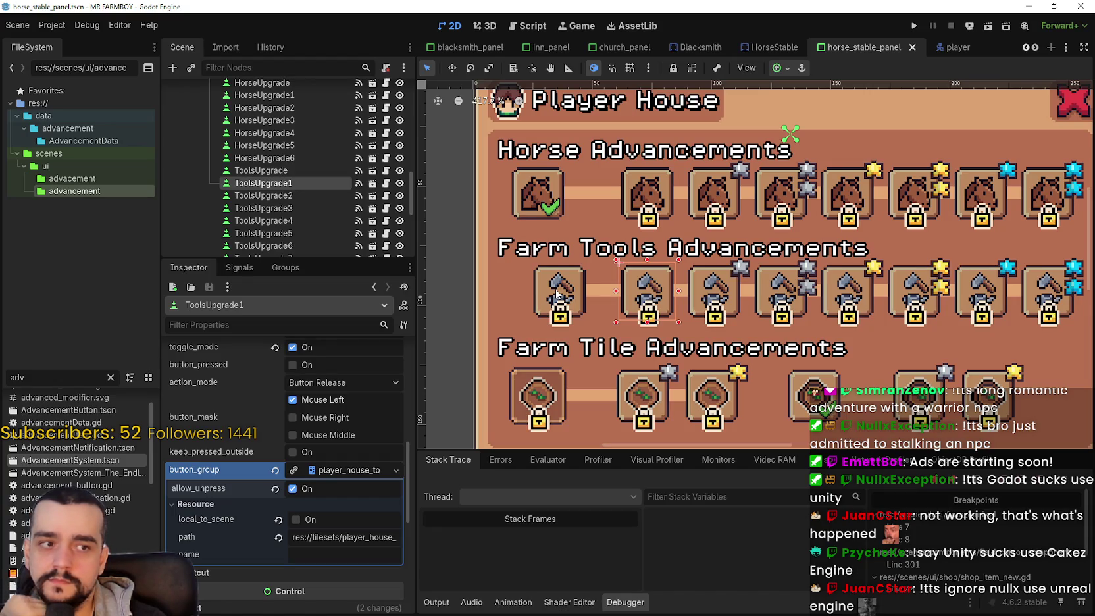
pyautogui.scroll(-2, 558, 294)
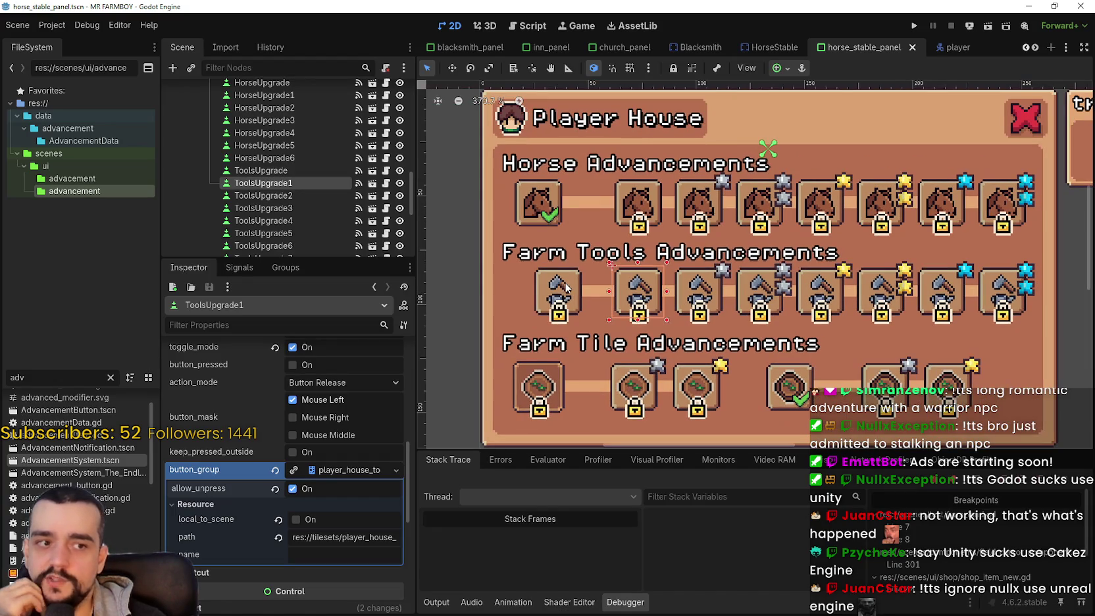
pyautogui.hscroll(-1, 730, 310)
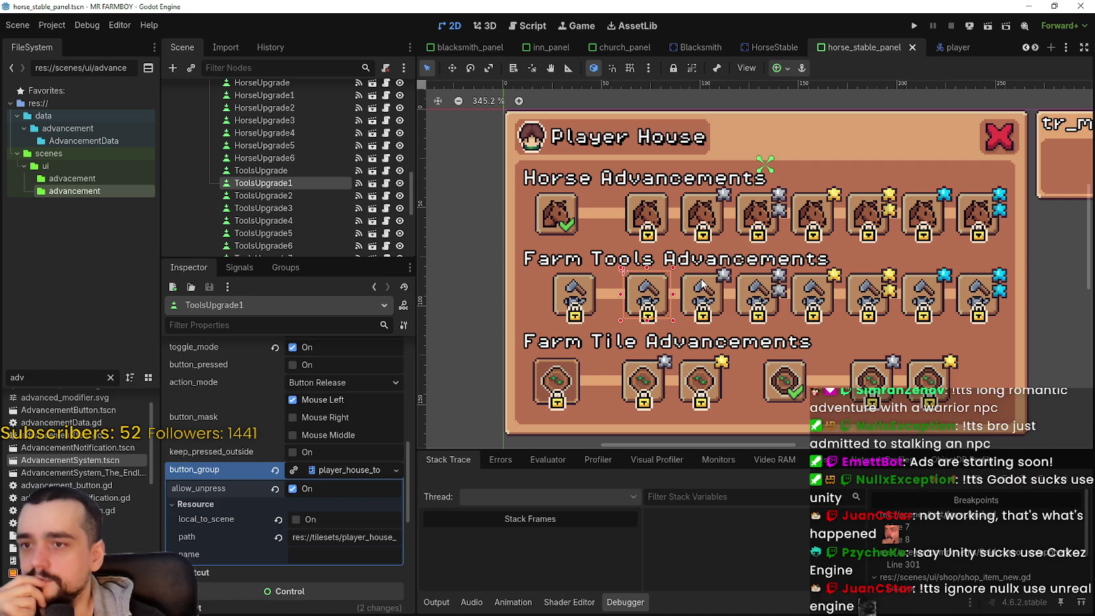
pyautogui.click(708, 289)
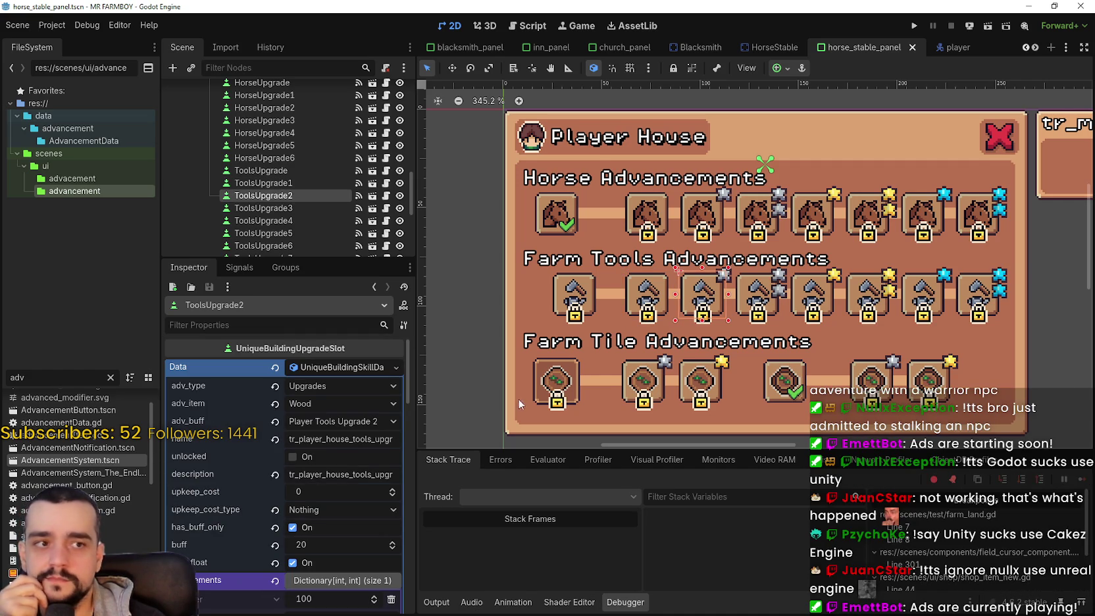
pyautogui.scroll(-1, 571, 384)
pyautogui.scroll(-3, 316, 500)
pyautogui.scroll(-2, 325, 546)
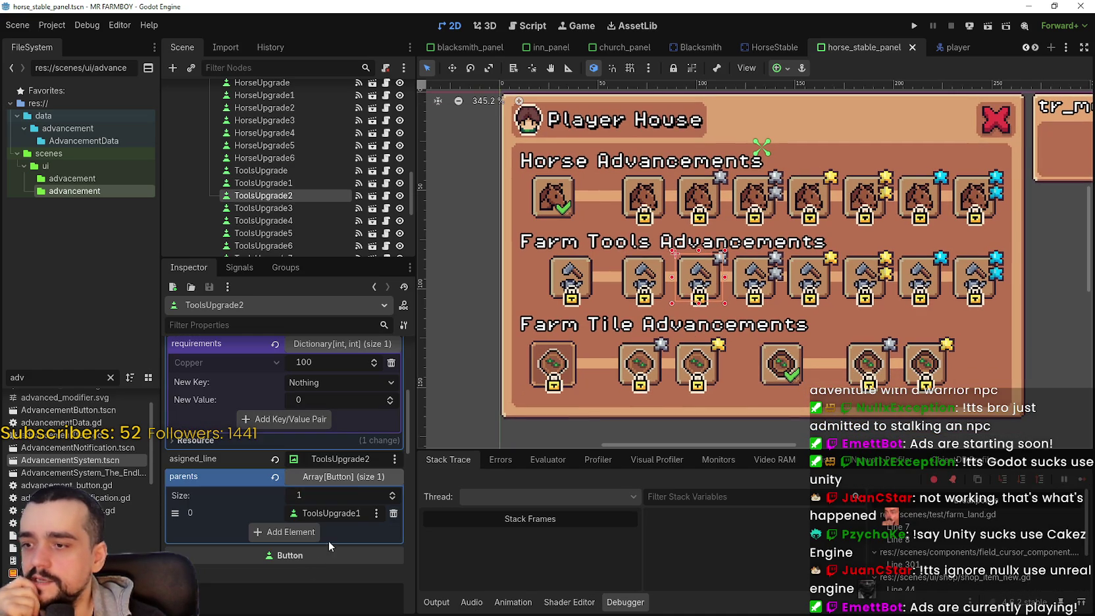
pyautogui.click(766, 271)
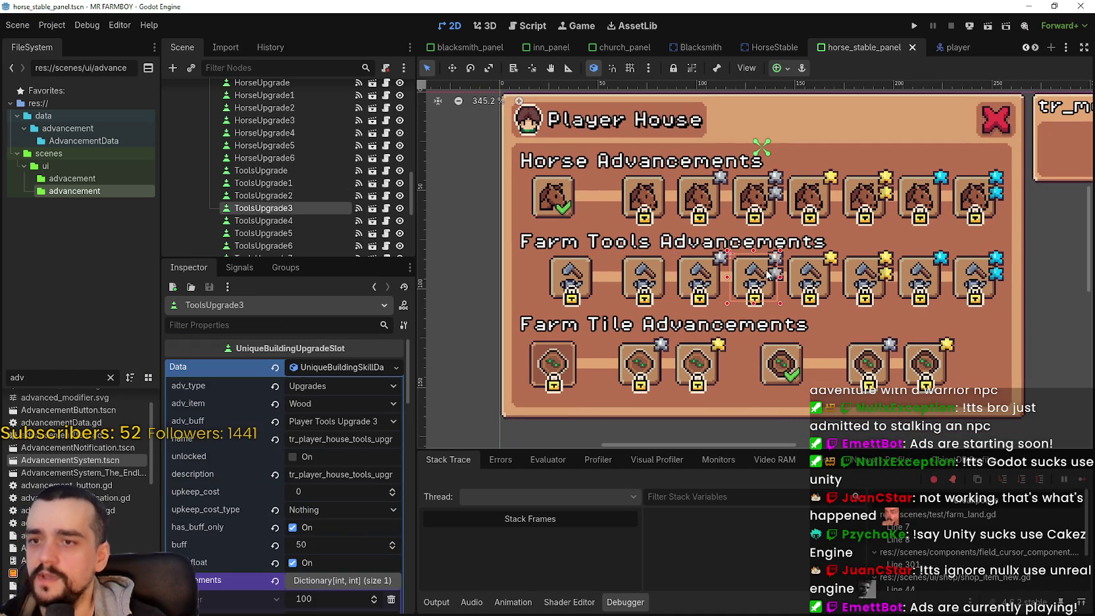
# Step: Inspect ToolsUpgrade4, then view the first ToolsUpgrade slot's properties in the Inspector
pyautogui.click(815, 282)
pyautogui.scroll(-1, 804, 341)
pyautogui.scroll(2, 805, 340)
pyautogui.scroll(-3, 346, 514)
pyautogui.scroll(-10, 348, 519)
pyautogui.scroll(-5, 354, 510)
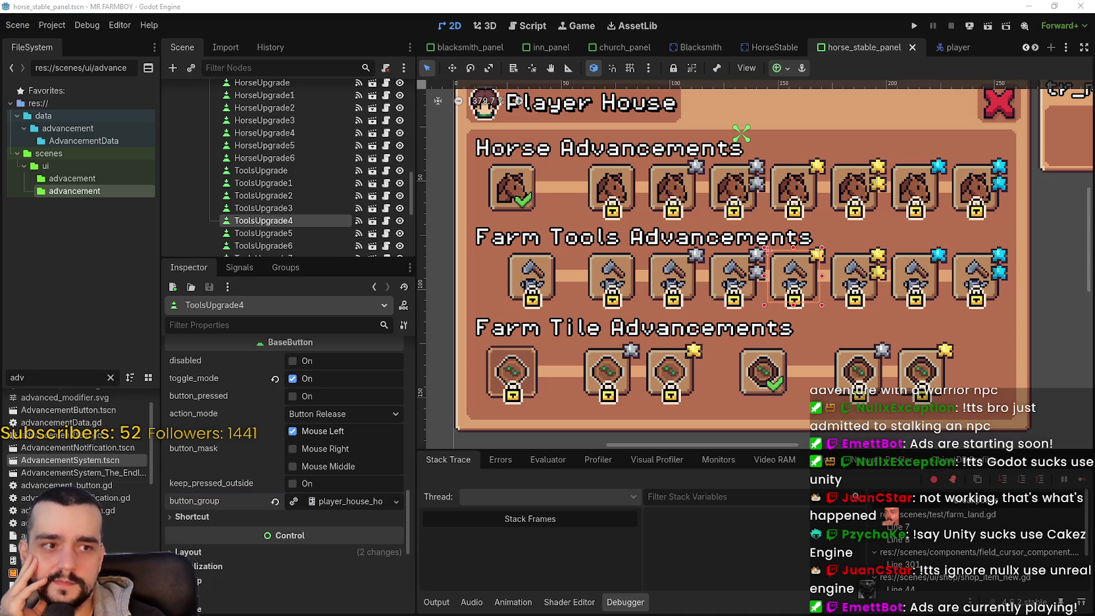
pyautogui.scroll(-2, 765, 250)
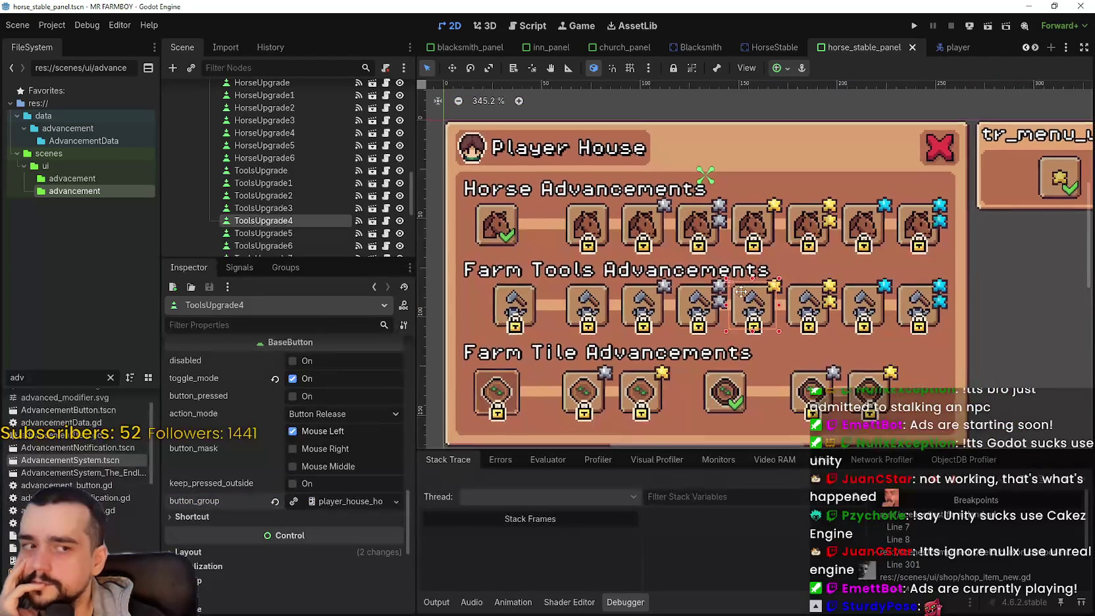
pyautogui.hscroll(-1, 738, 292)
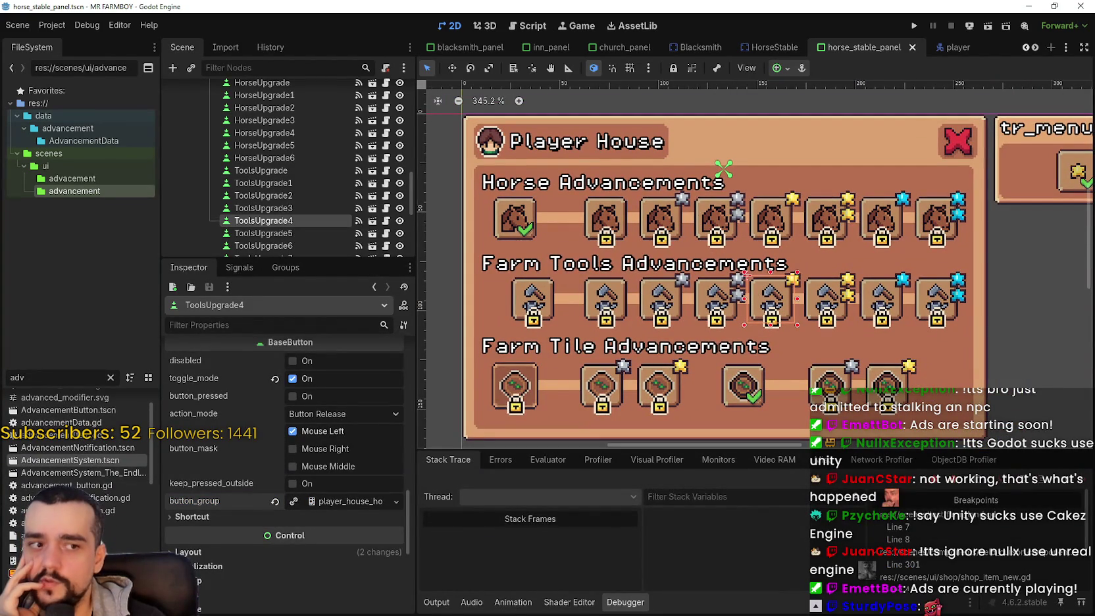
pyautogui.scroll(2, 763, 273)
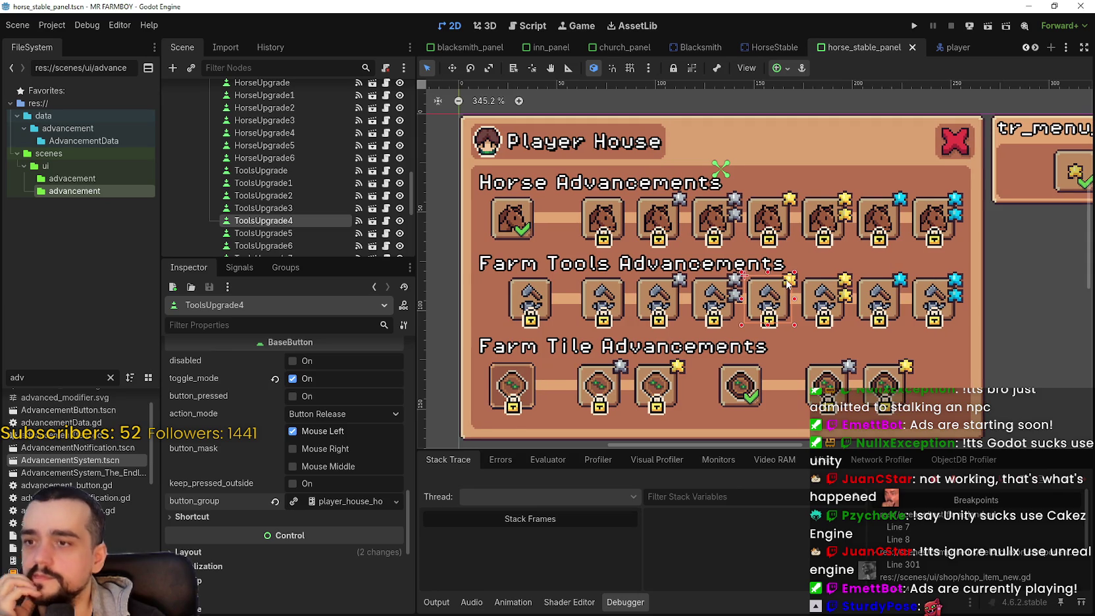
pyautogui.click(528, 317)
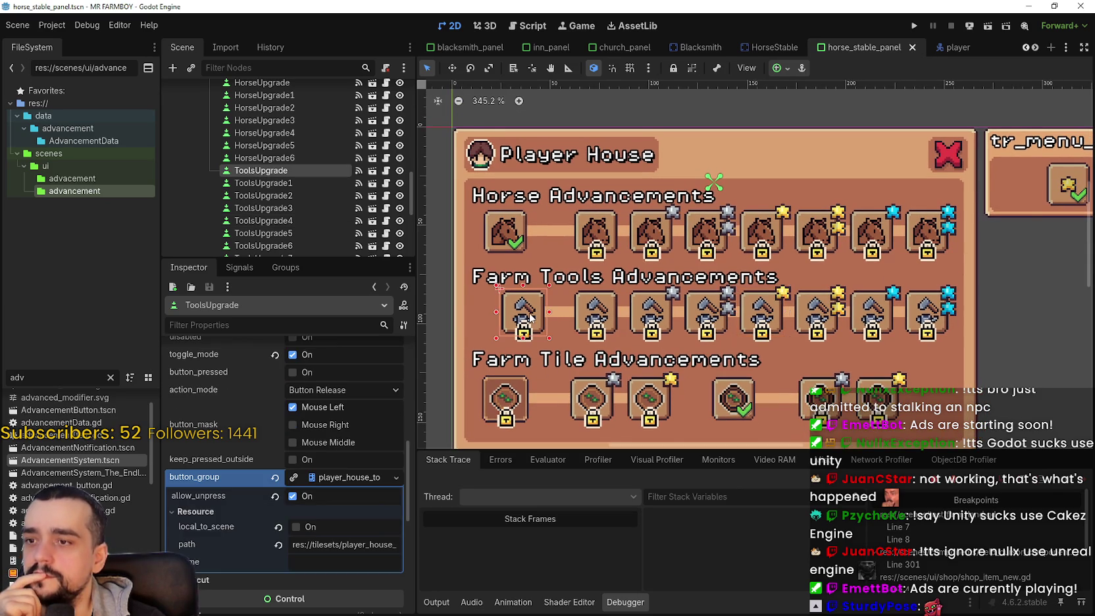
# Step: Review ToolsUpgrade's Data fields, selecting its name key and description key text
pyautogui.scroll(2, 528, 317)
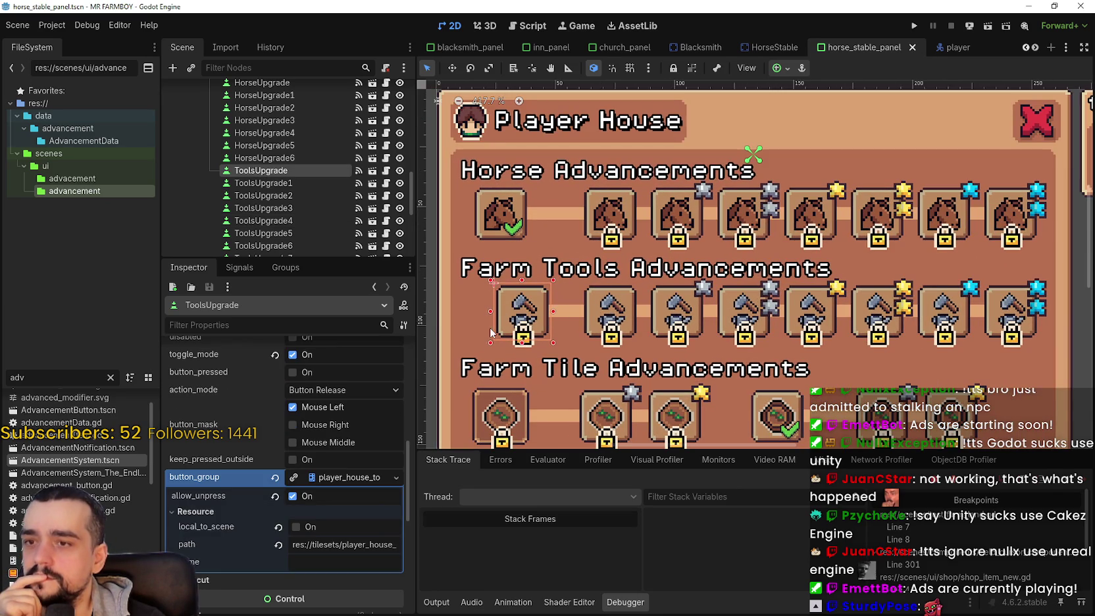
pyautogui.scroll(-2, 502, 334)
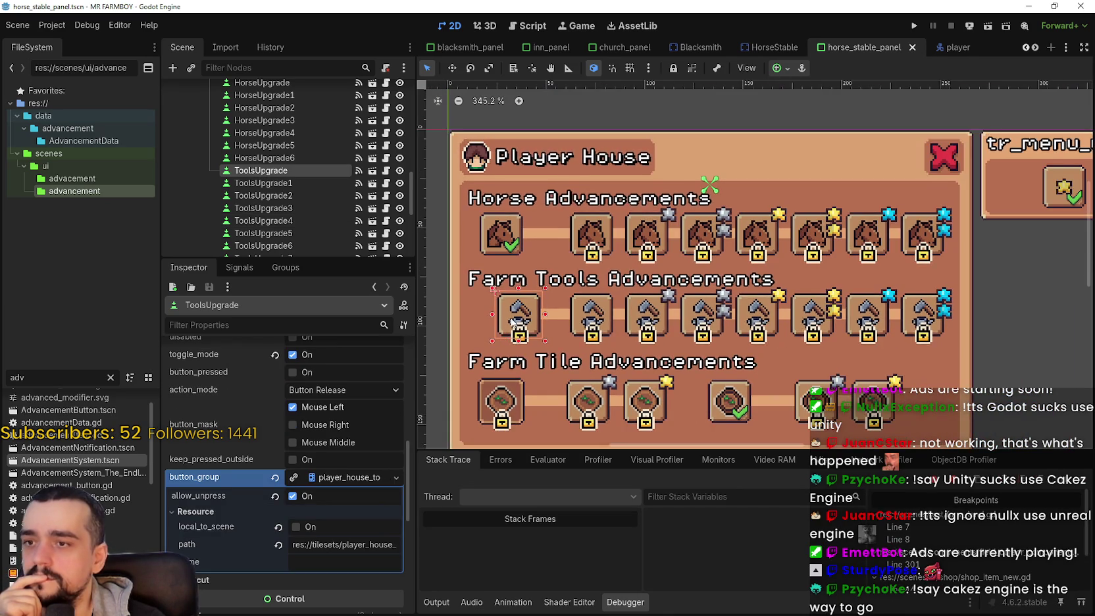
pyautogui.scroll(5, 338, 395)
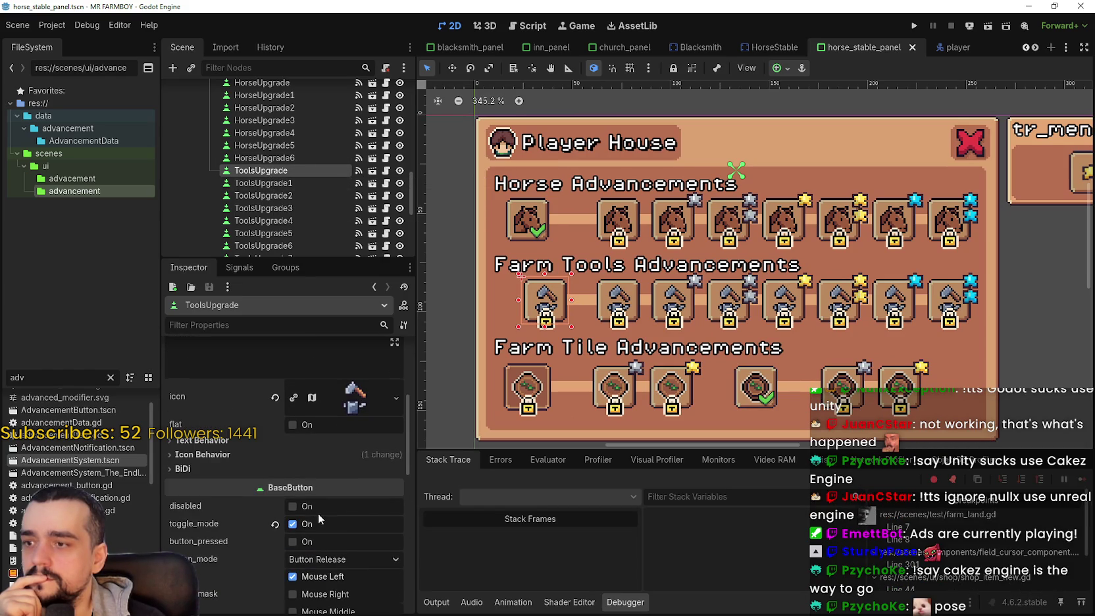
pyautogui.scroll(3, 333, 480)
pyautogui.scroll(3, 346, 381)
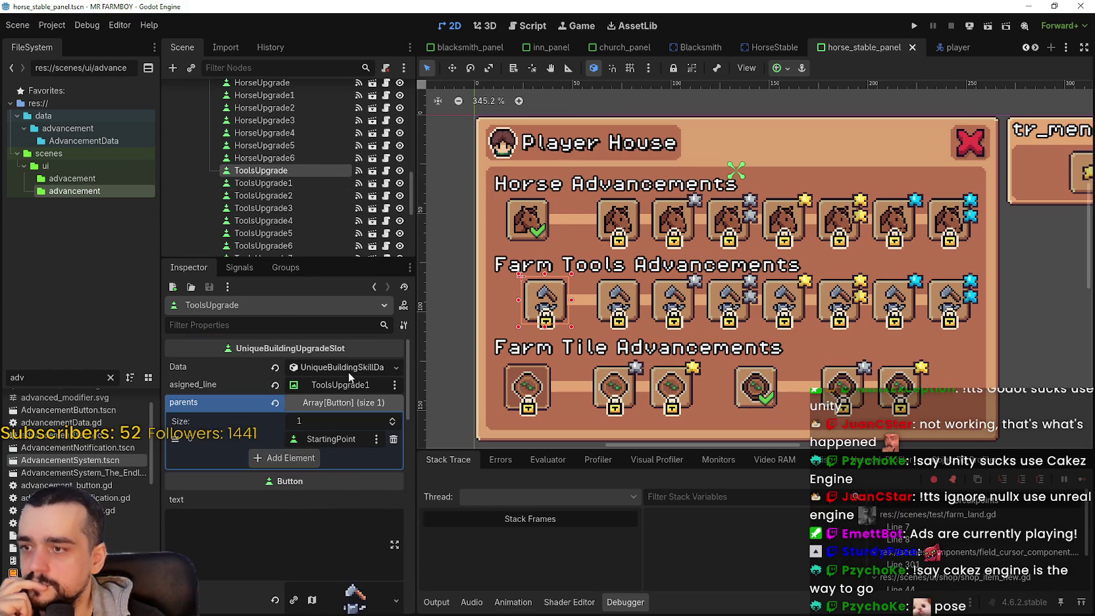
pyautogui.scroll(3, 339, 370)
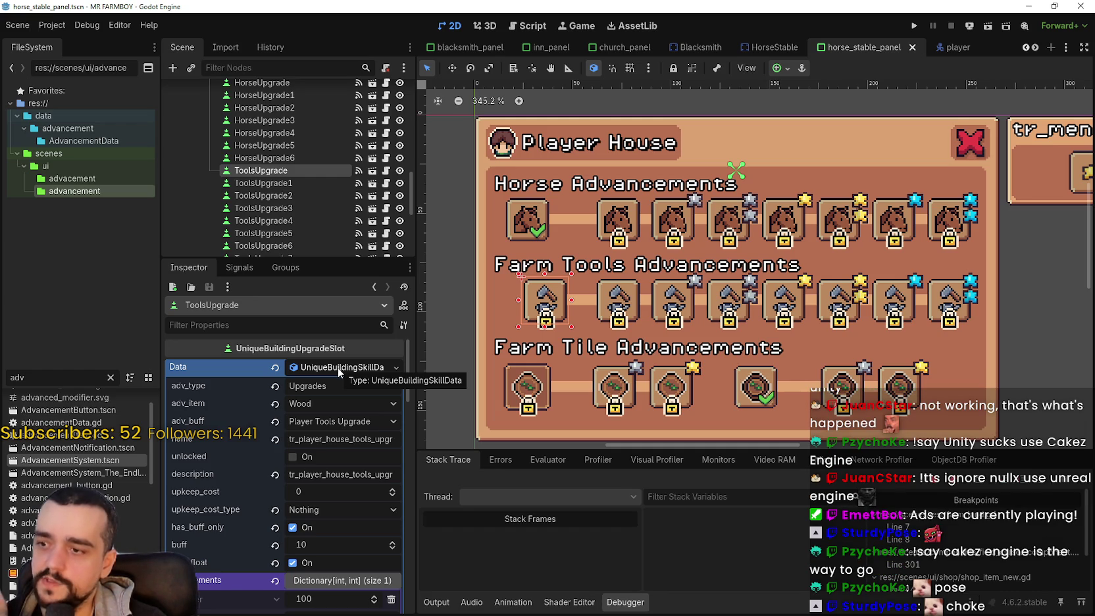
pyautogui.doubleClick(394, 440)
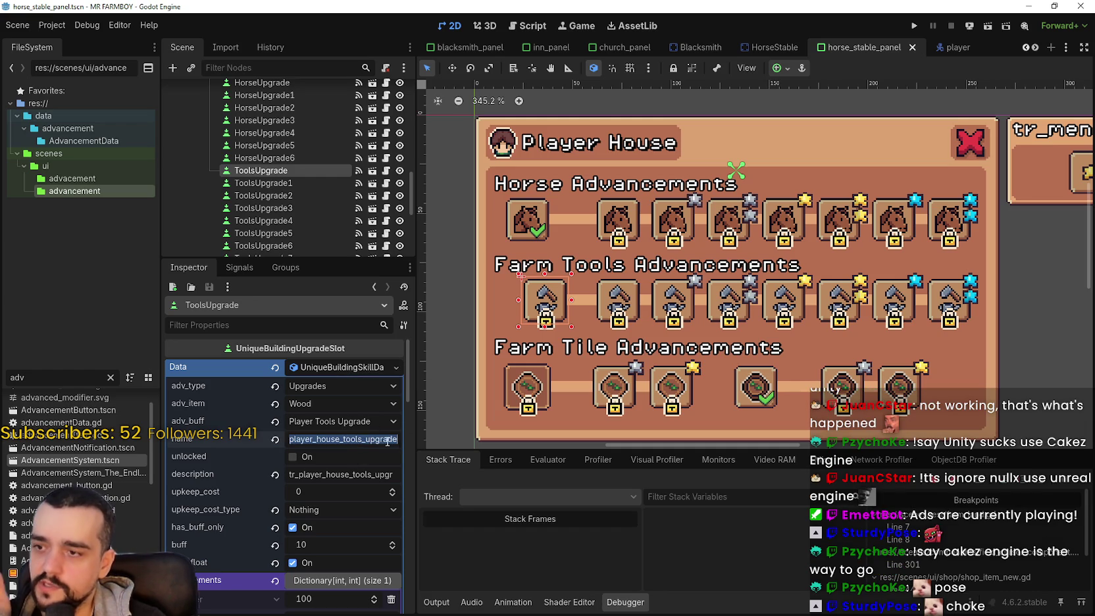
pyautogui.doubleClick(369, 473)
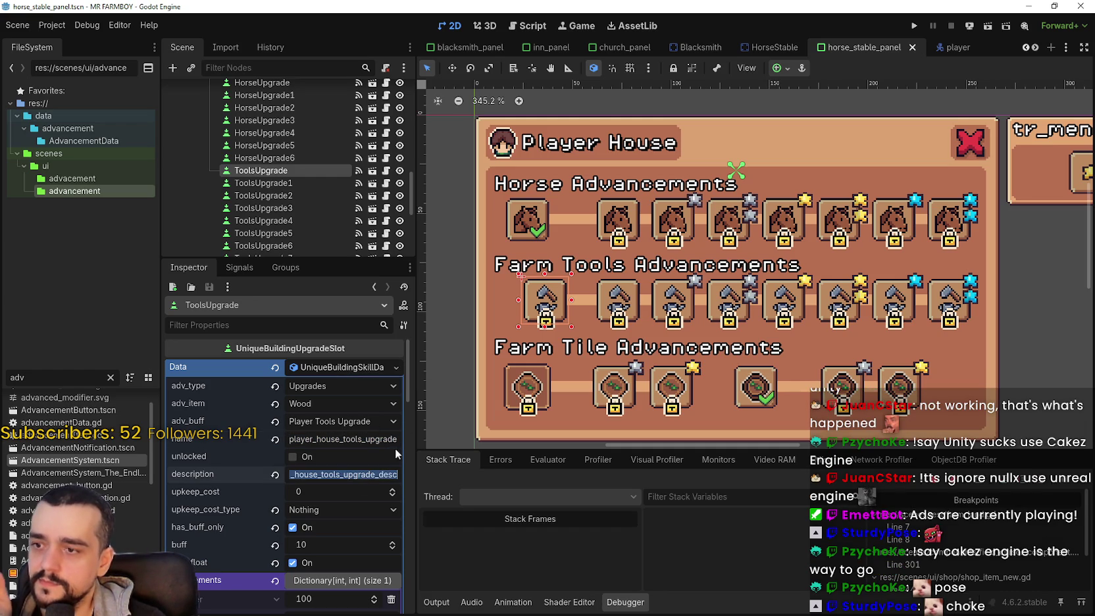
# Step: Delete the ToolsUpgrade node from the Scene dock and confirm
pyautogui.rightClick(286, 173)
pyautogui.click(333, 563)
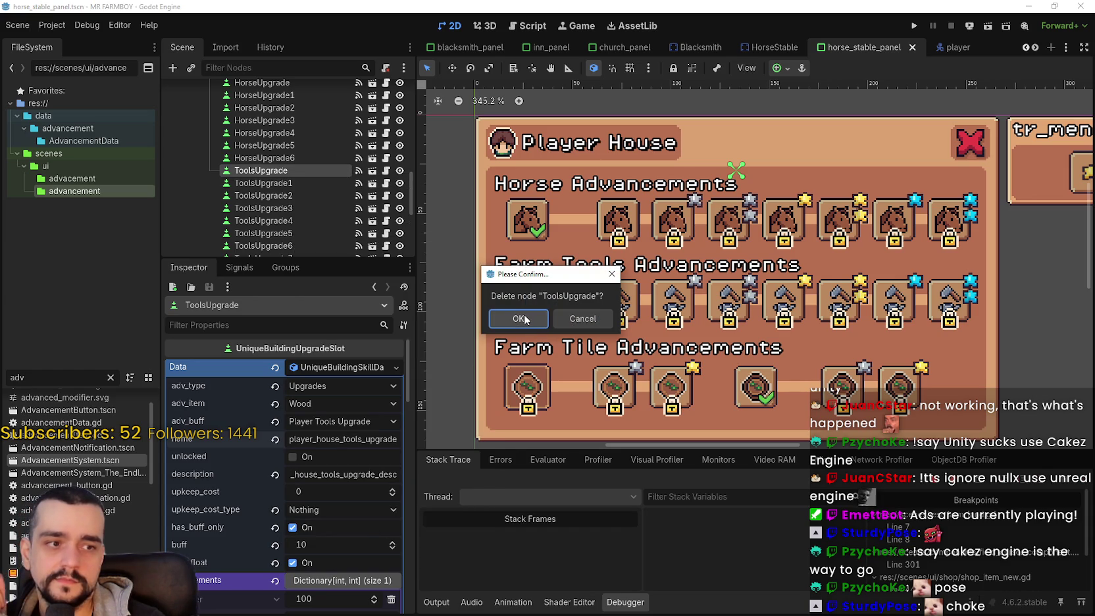
pyautogui.click(518, 319)
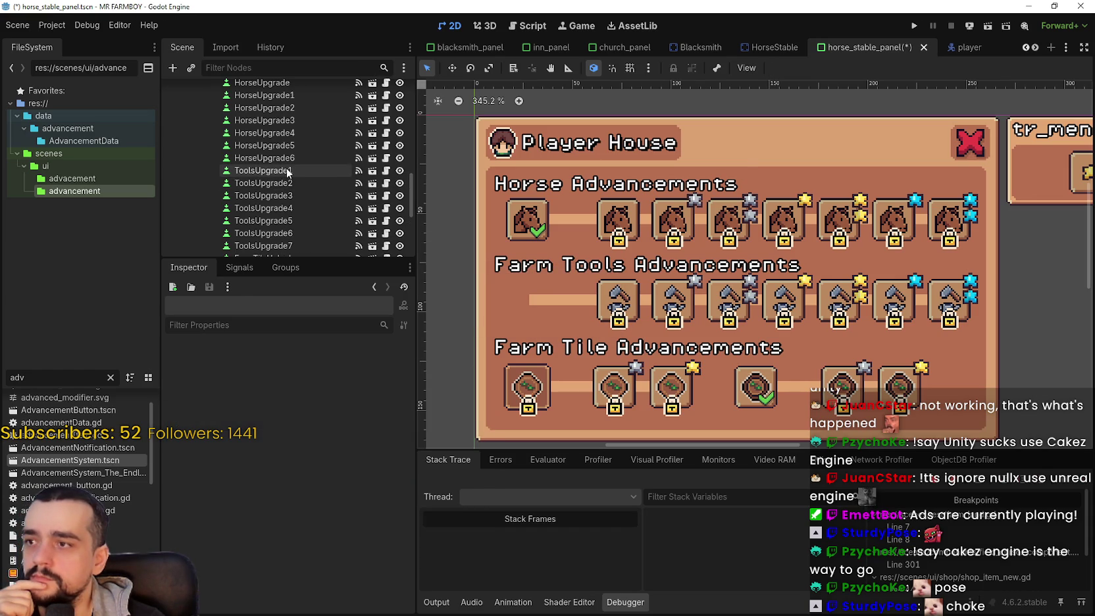
# Step: Start adding a child scene under Skills, cancel it, and review the HorseUnlock slot
pyautogui.click(288, 173)
pyautogui.scroll(-5, 287, 172)
pyautogui.click(270, 169)
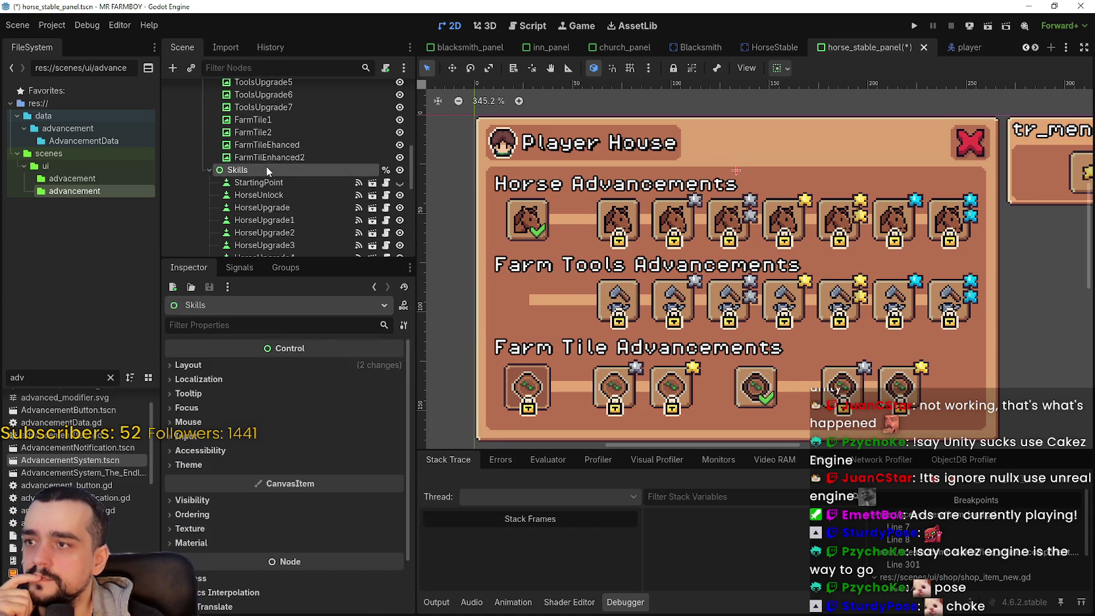
pyautogui.rightClick(270, 169)
pyautogui.click(336, 191)
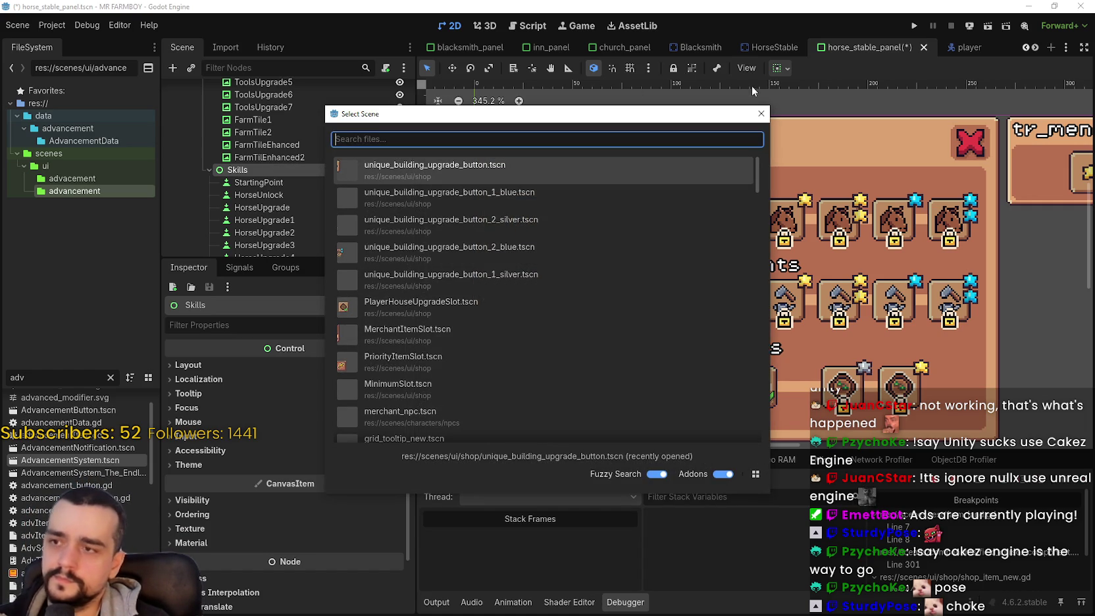
pyautogui.click(761, 114)
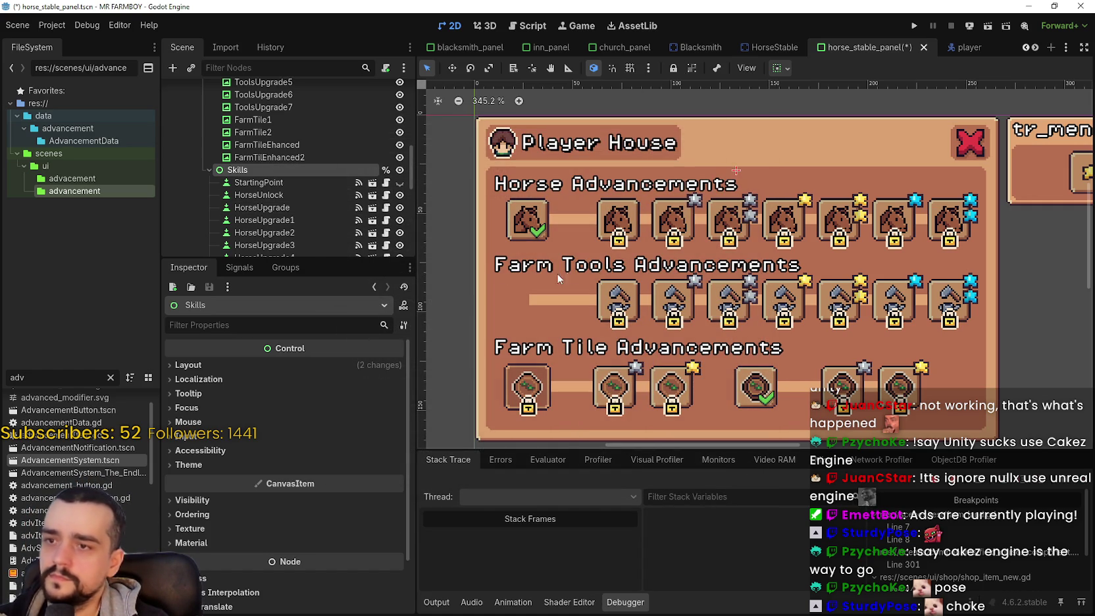
pyautogui.click(521, 222)
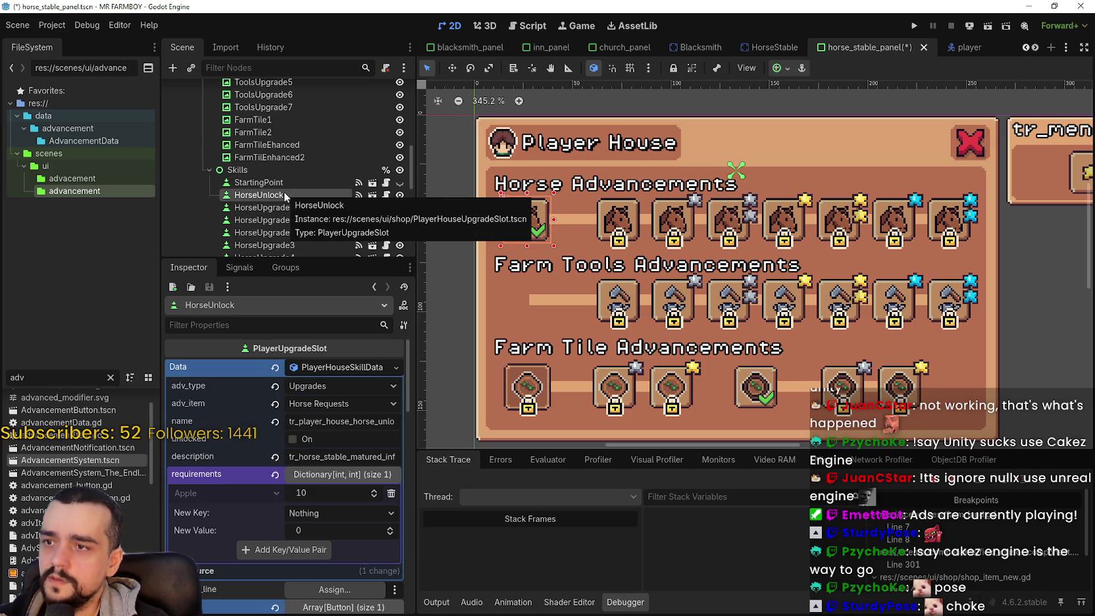
pyautogui.scroll(-3, 285, 195)
pyautogui.scroll(2, 282, 198)
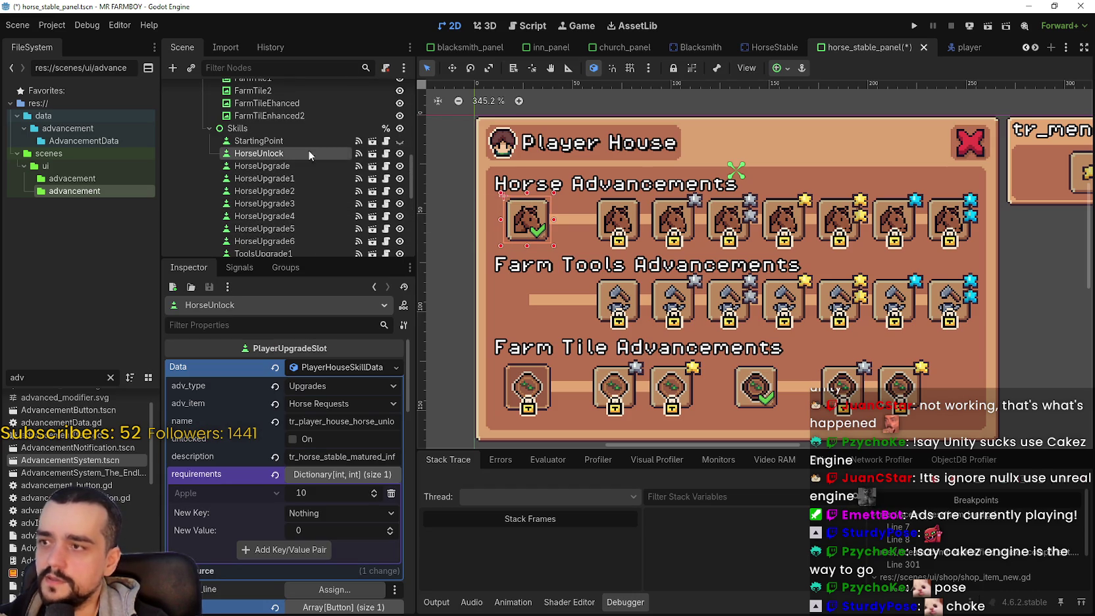
# Step: Instantiate PlayerHouseUpgradeSlot.tscn under Skills and move it above ToolsUpgrade1
pyautogui.rightClick(290, 128)
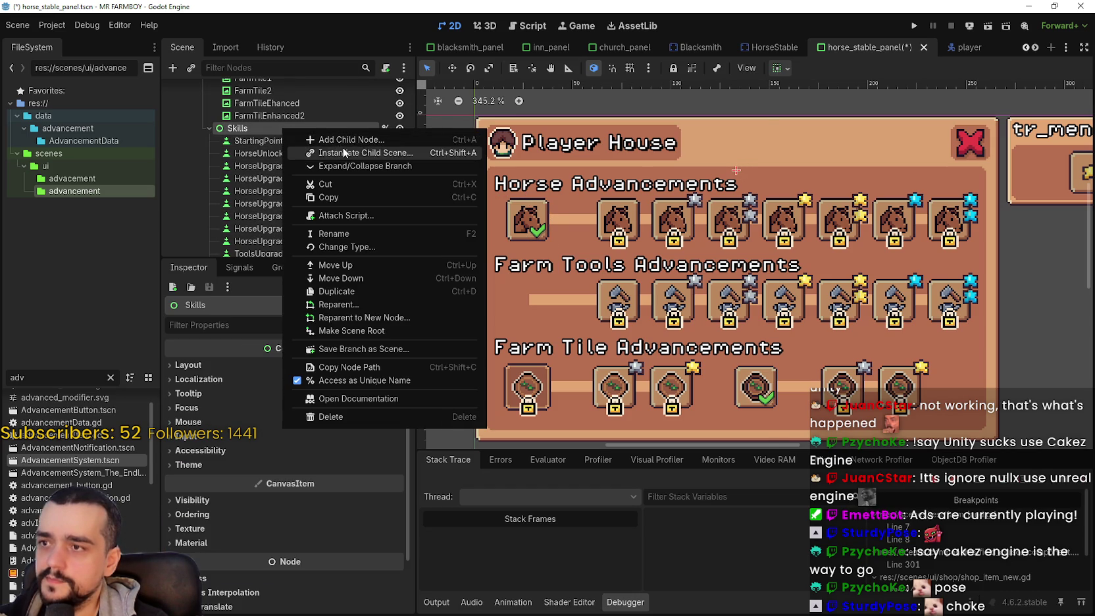
pyautogui.click(350, 153)
pyautogui.write('player')
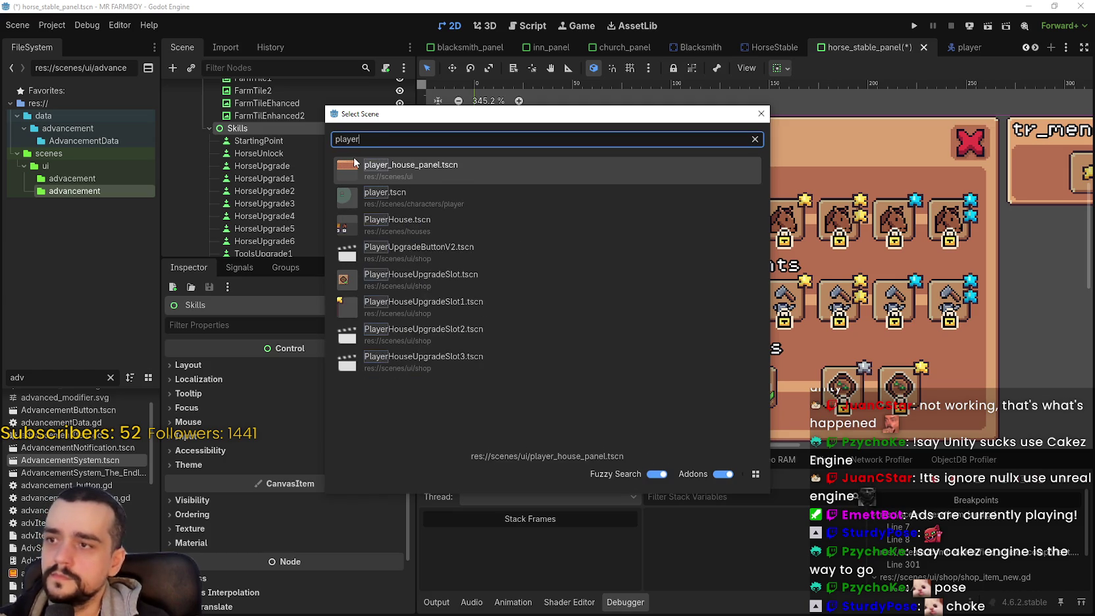
pyautogui.write('_ho')
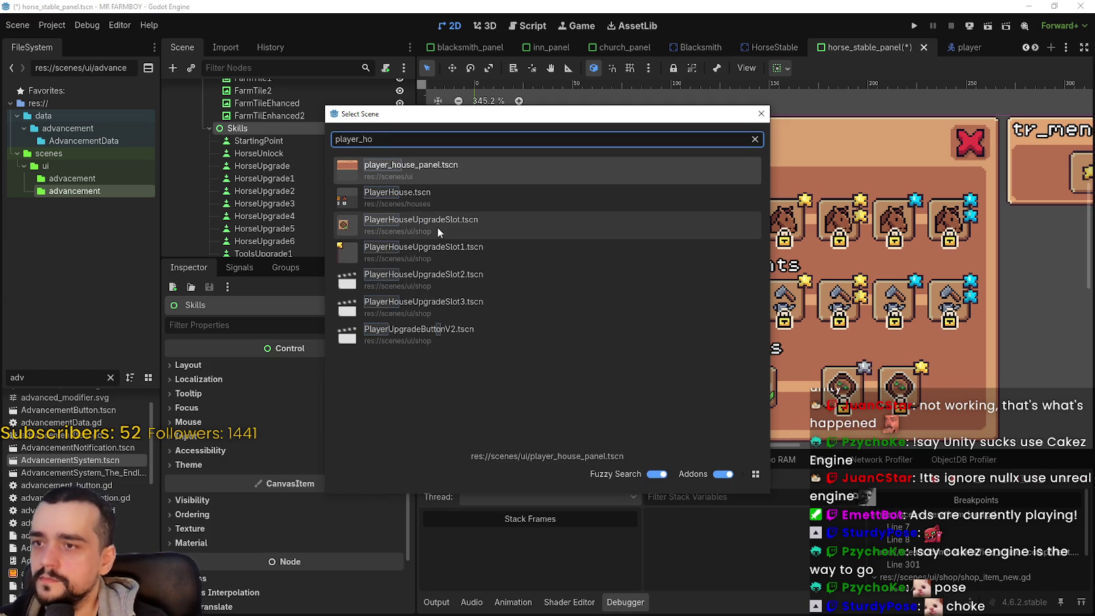
pyautogui.doubleClick(438, 224)
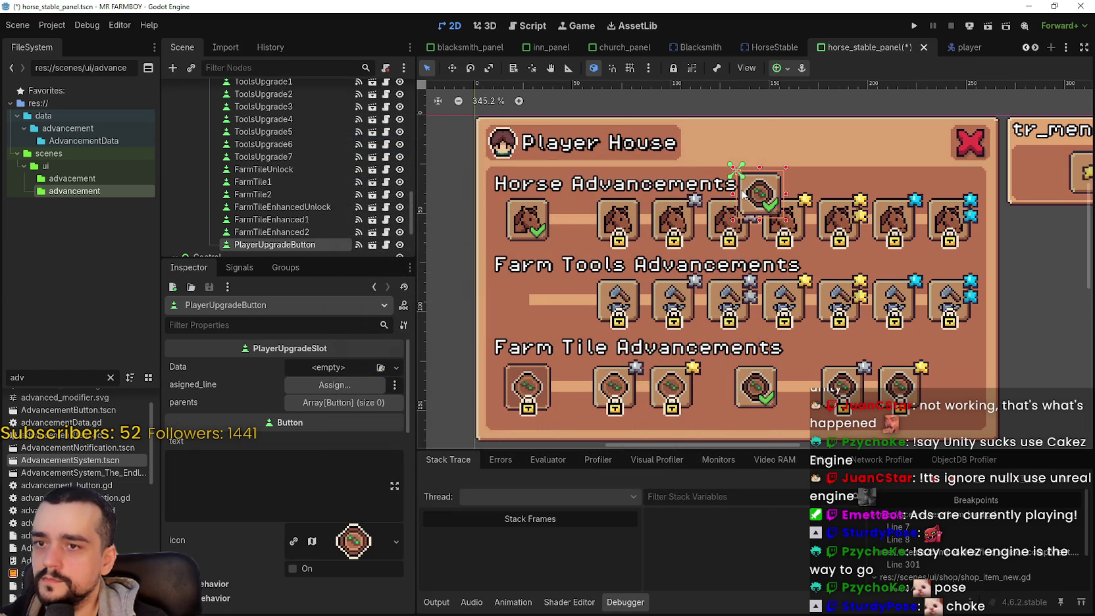
pyautogui.moveTo(261, 245)
pyautogui.mouseDown()
pyautogui.moveTo(293, 142)
pyautogui.moveTo(287, 123)
pyautogui.moveTo(413, 119)
pyautogui.mouseUp()
# Step: Rename the new slot node to ToolsUnlock
pyautogui.doubleClick(330, 123)
pyautogui.press('BackSpace')
pyautogui.press('BackSpace')
pyautogui.press('BackSpace')
pyautogui.press('BackSpace')
pyautogui.write('Unlock')
pyautogui.press('Return')
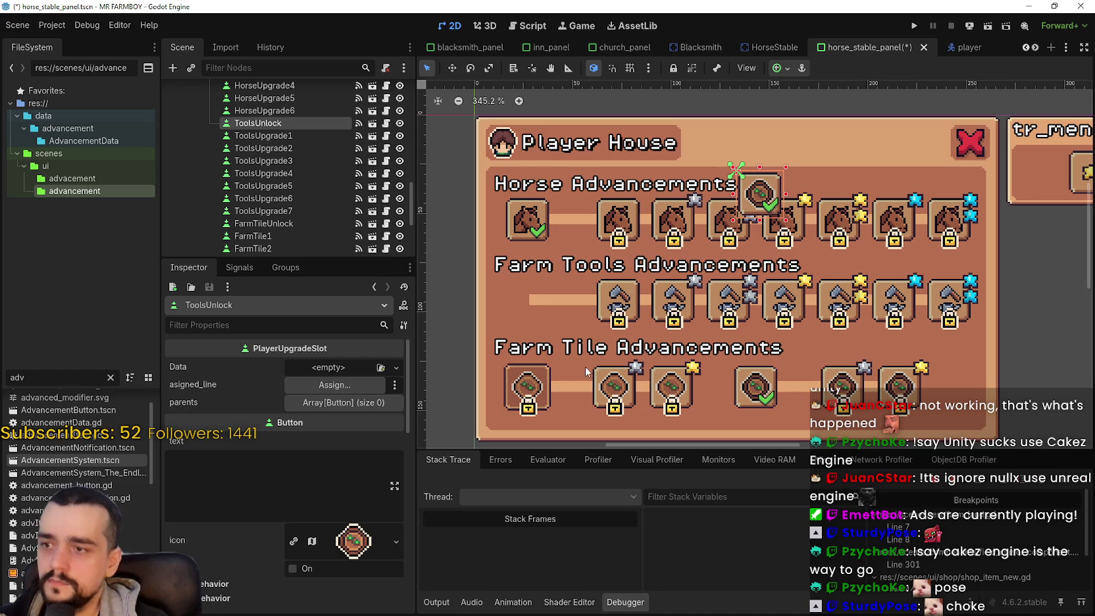
# Step: Place ToolsUnlock in the first Farm Tools position on the canvas, then select ToolsUpgrade1
pyautogui.click(451, 68)
pyautogui.moveTo(763, 189)
pyautogui.mouseDown()
pyautogui.moveTo(534, 281)
pyautogui.moveTo(535, 294)
pyautogui.mouseUp()
pyautogui.scroll(1, 548, 296)
pyautogui.scroll(1, 548, 295)
pyautogui.scroll(-2, 548, 295)
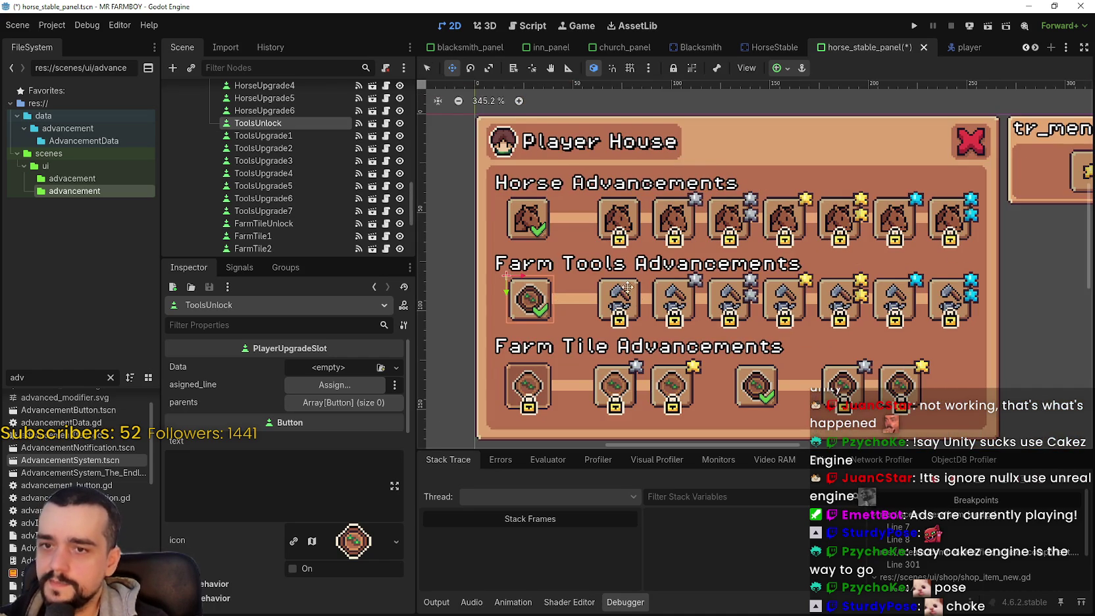
pyautogui.click(427, 68)
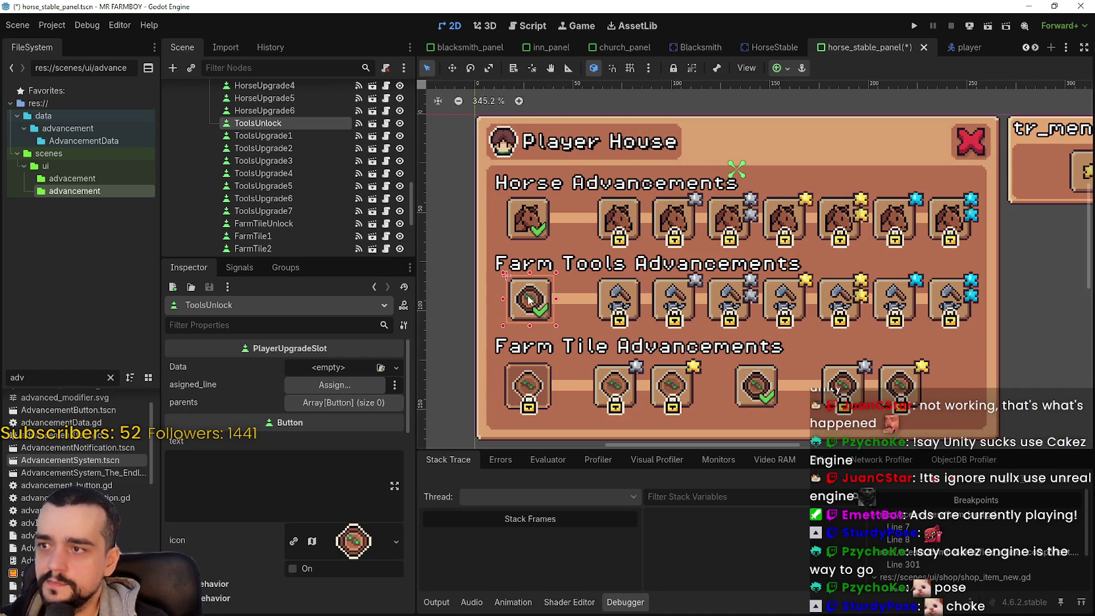
pyautogui.click(611, 303)
pyautogui.scroll(6, 355, 494)
pyautogui.scroll(3, 352, 441)
# Step: Set ToolsUnlock as the parent of ToolsUpgrade1 and save the scene
pyautogui.click(351, 405)
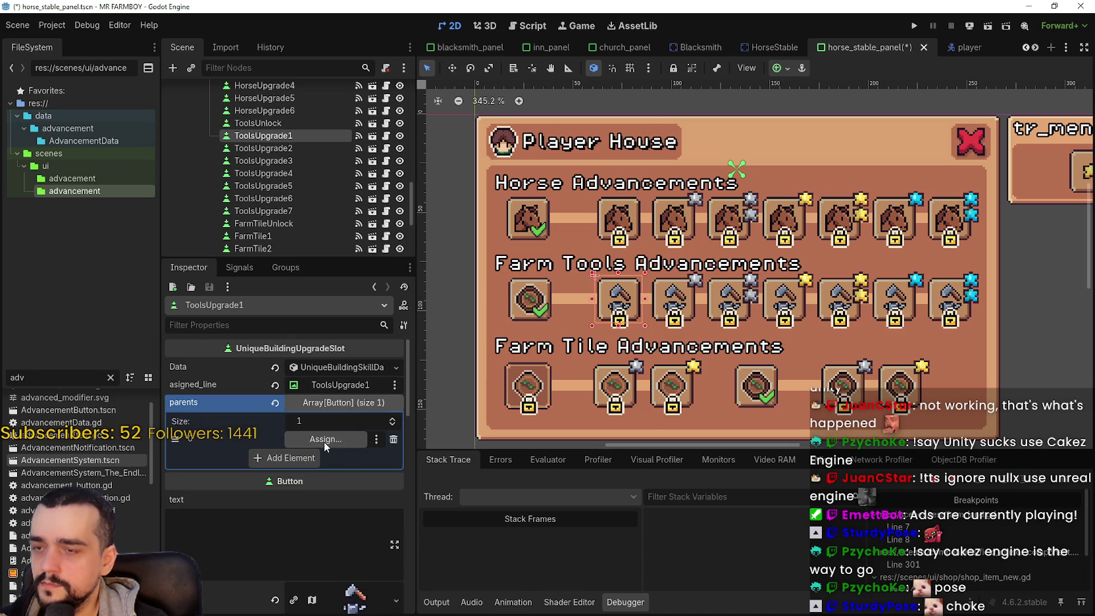
pyautogui.click(325, 439)
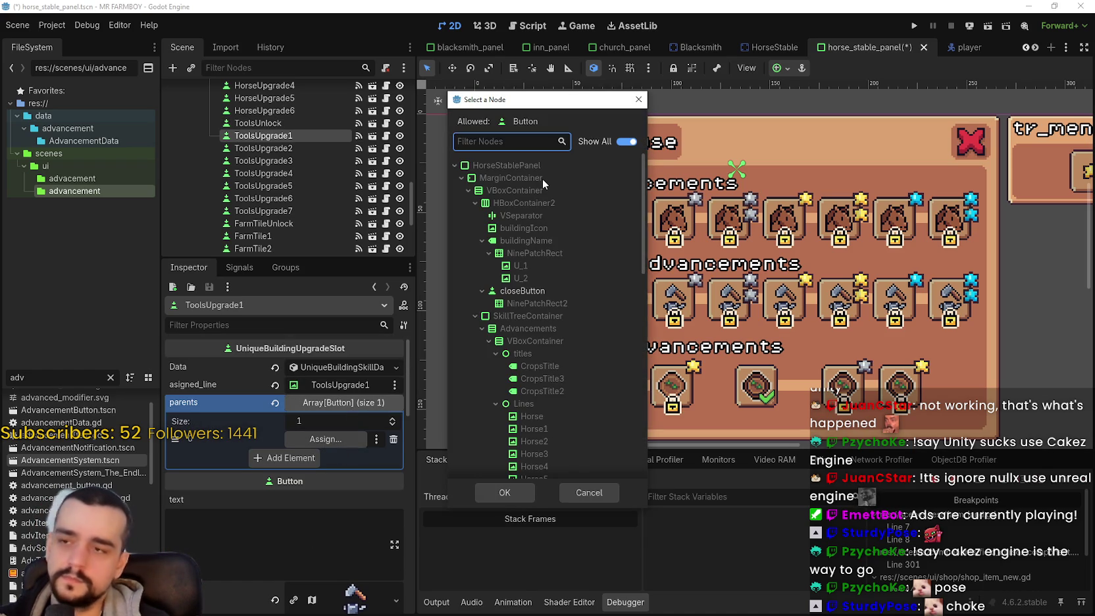
pyautogui.write('tool')
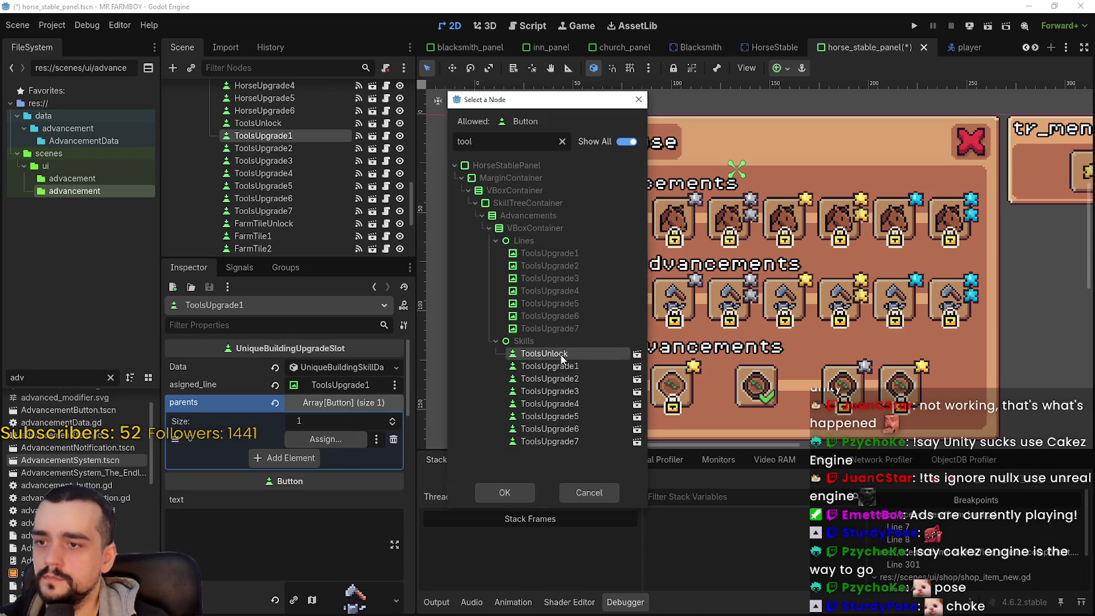
pyautogui.doubleClick(561, 355)
pyautogui.hotkey('ctrl', 's')
pyautogui.scroll(3, 565, 314)
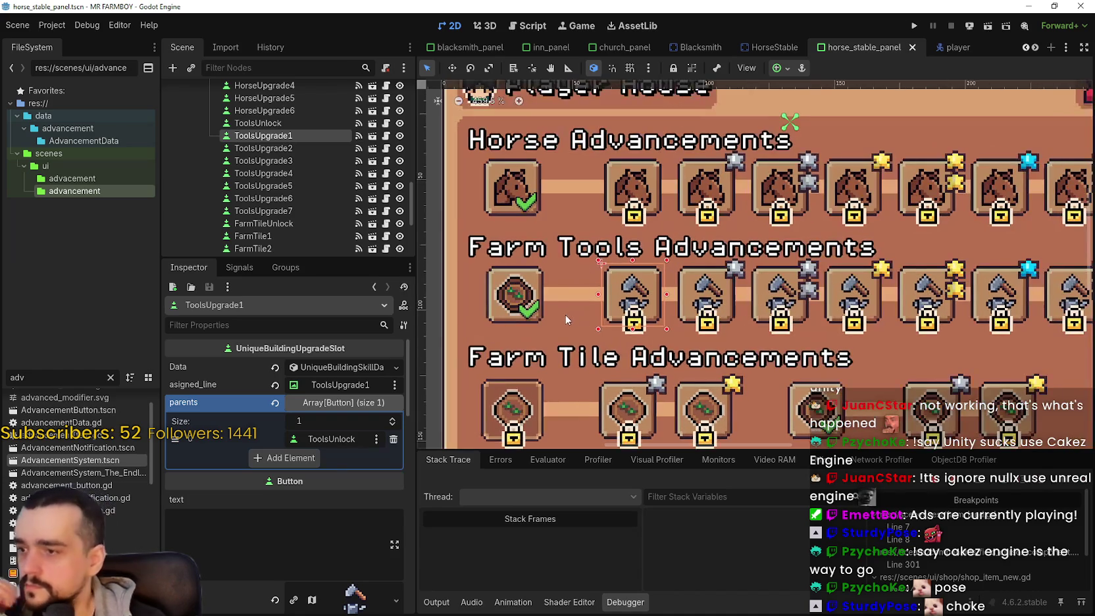
# Step: Give ToolsUnlock a new PlayerHouseSkillData resource with advancement type Upgrades
pyautogui.click(513, 308)
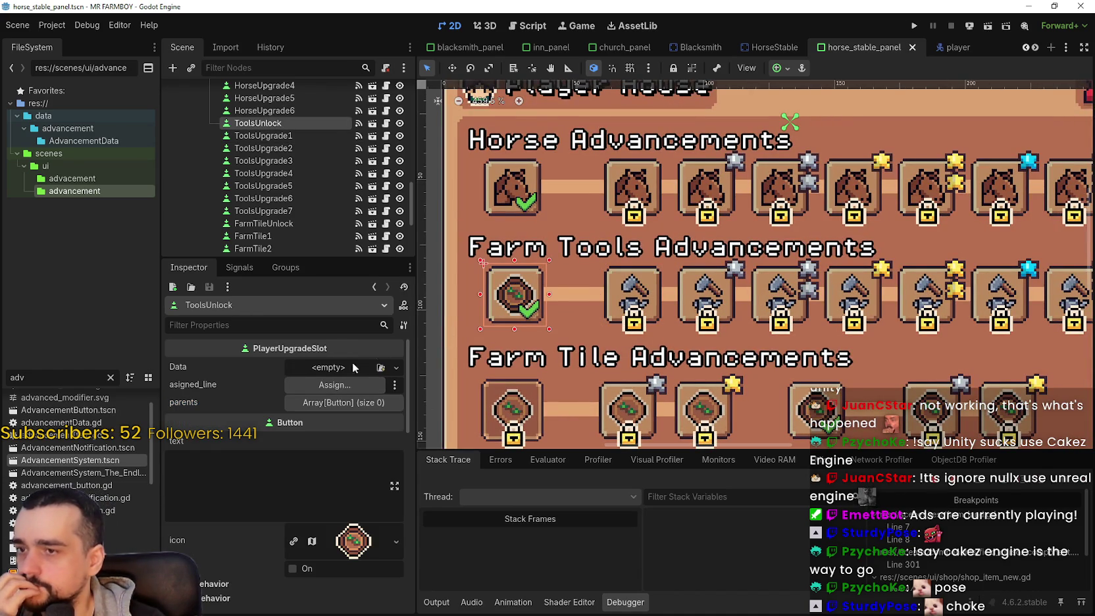
pyautogui.click(329, 367)
pyautogui.click(333, 398)
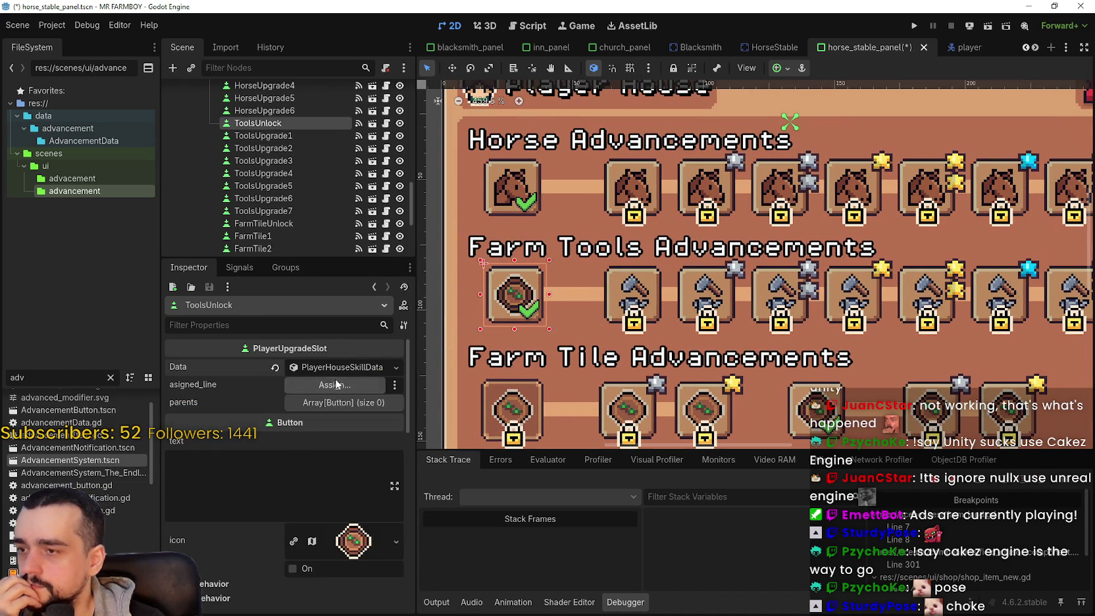
pyautogui.click(336, 387)
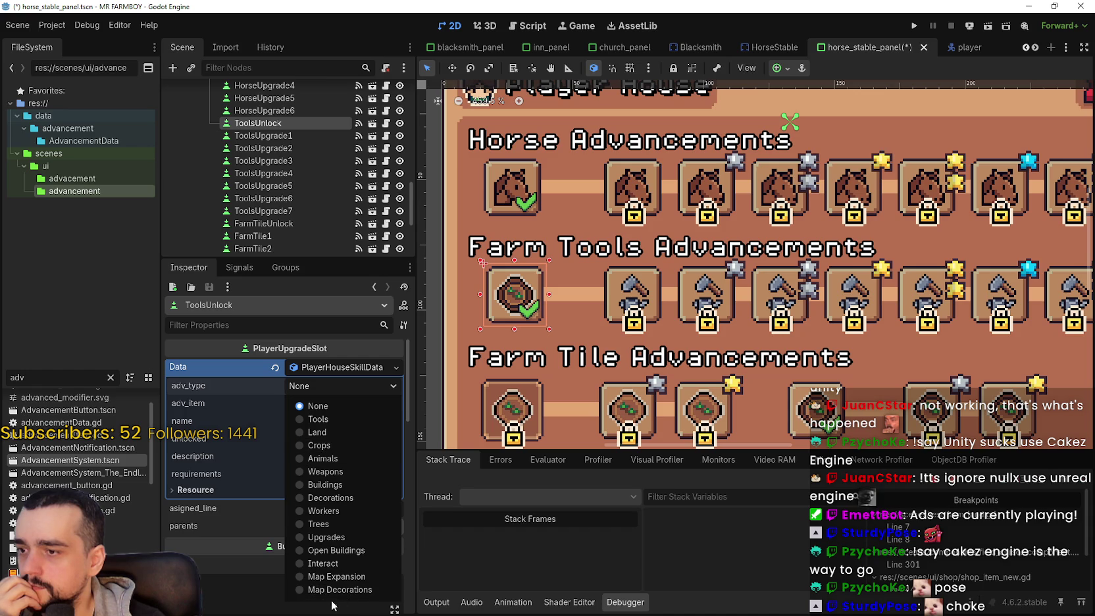
pyautogui.click(326, 537)
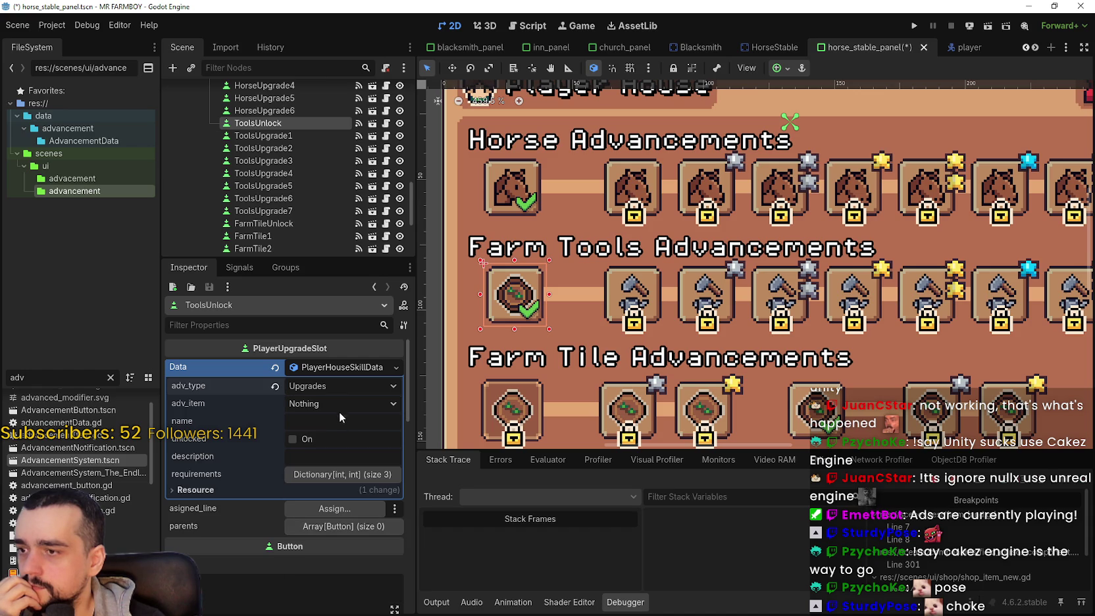
# Step: After comparing ToolsUpgrade1 and HorseUnlock, set ToolsUnlock's advancement item to Wood and save
pyautogui.click(633, 279)
pyautogui.click(533, 192)
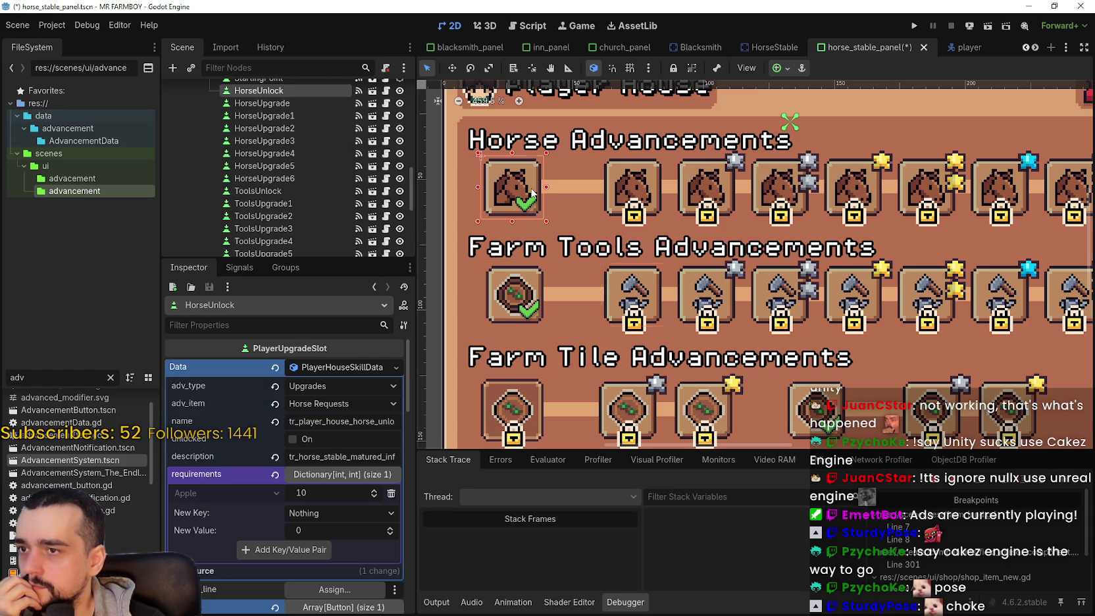
pyautogui.click(541, 308)
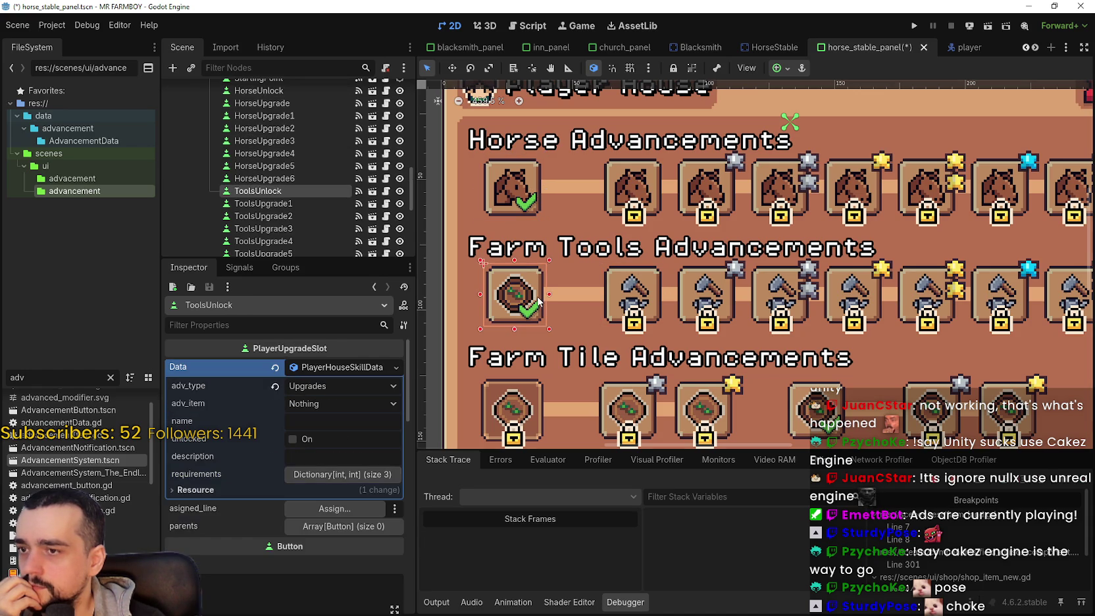
pyautogui.click(378, 406)
pyautogui.scroll(-10, 375, 119)
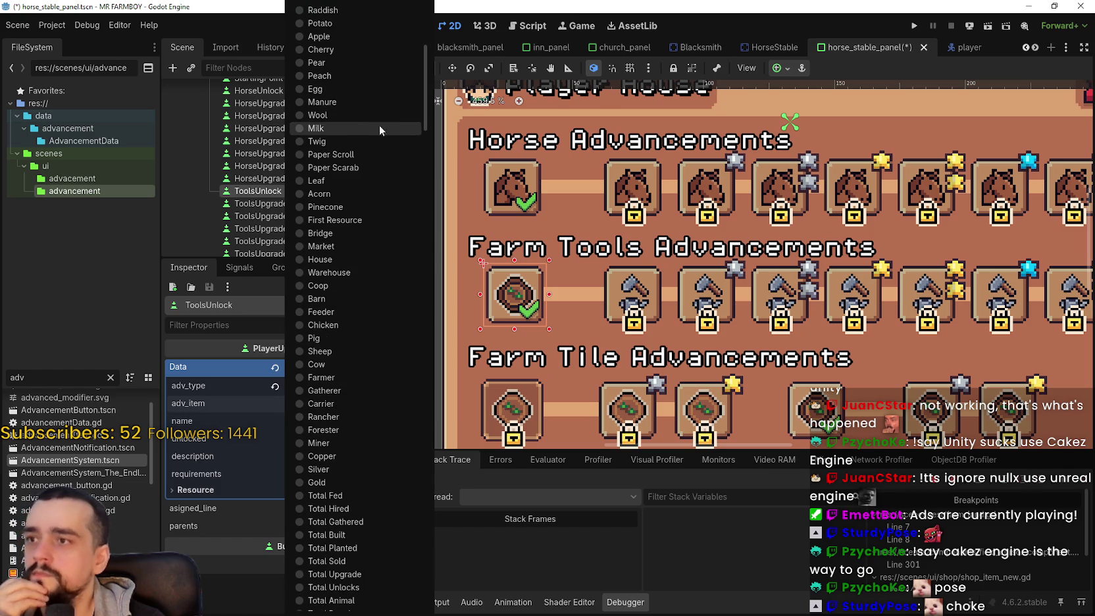
pyautogui.moveTo(429, 146)
pyautogui.mouseDown()
pyautogui.moveTo(424, 572)
pyautogui.moveTo(425, 49)
pyautogui.mouseUp()
pyautogui.click(344, 29)
pyautogui.scroll(-3, 669, 262)
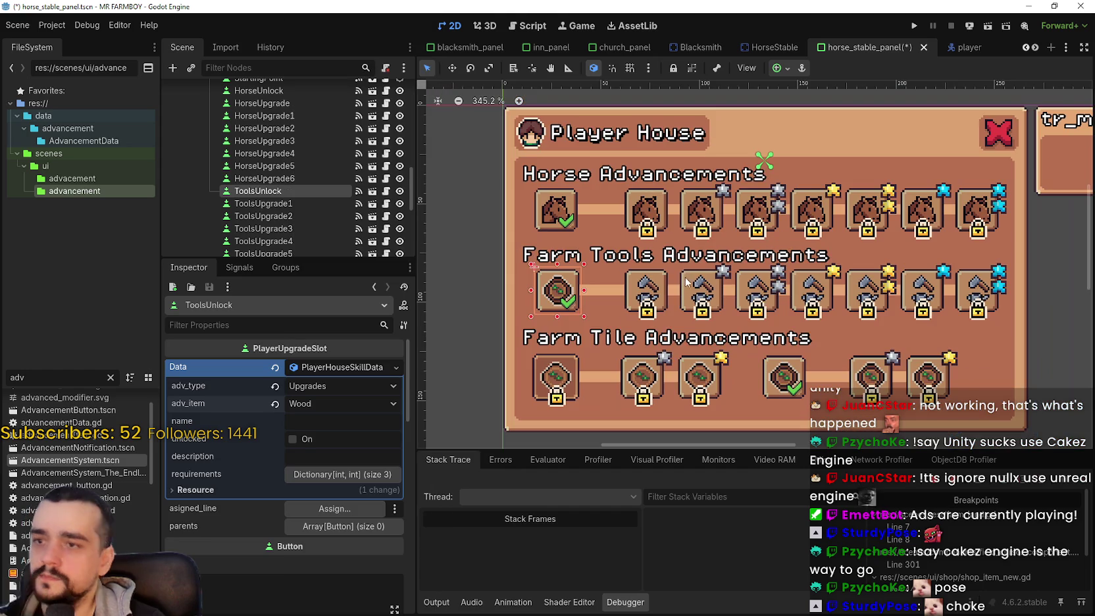
pyautogui.hotkey('ctrl', 's')
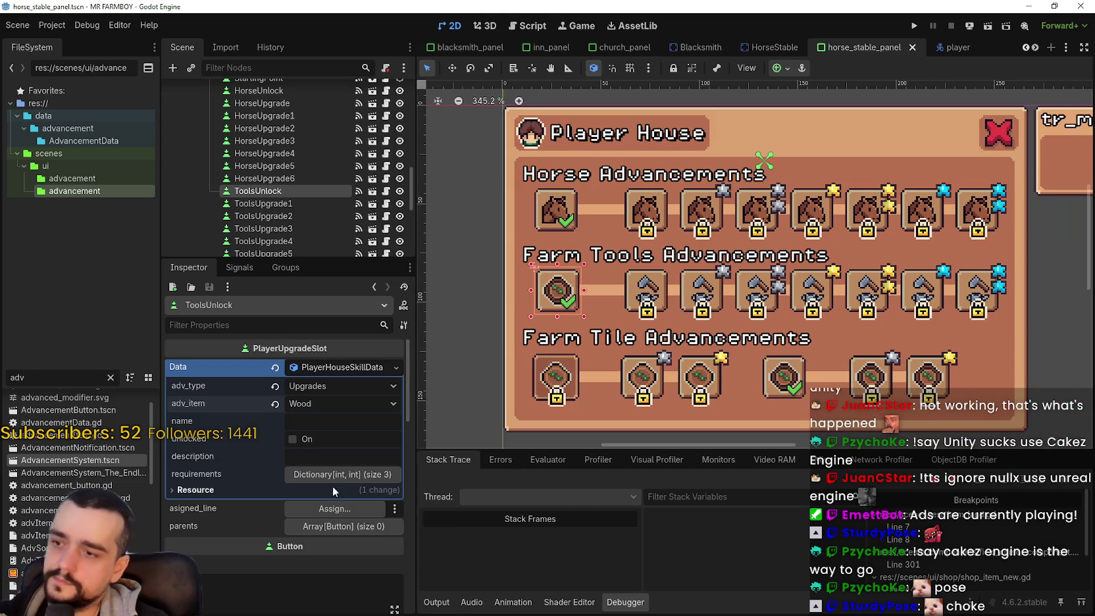
# Step: Change ToolsUnlock's requirement to 100 Copper and save
pyautogui.click(329, 475)
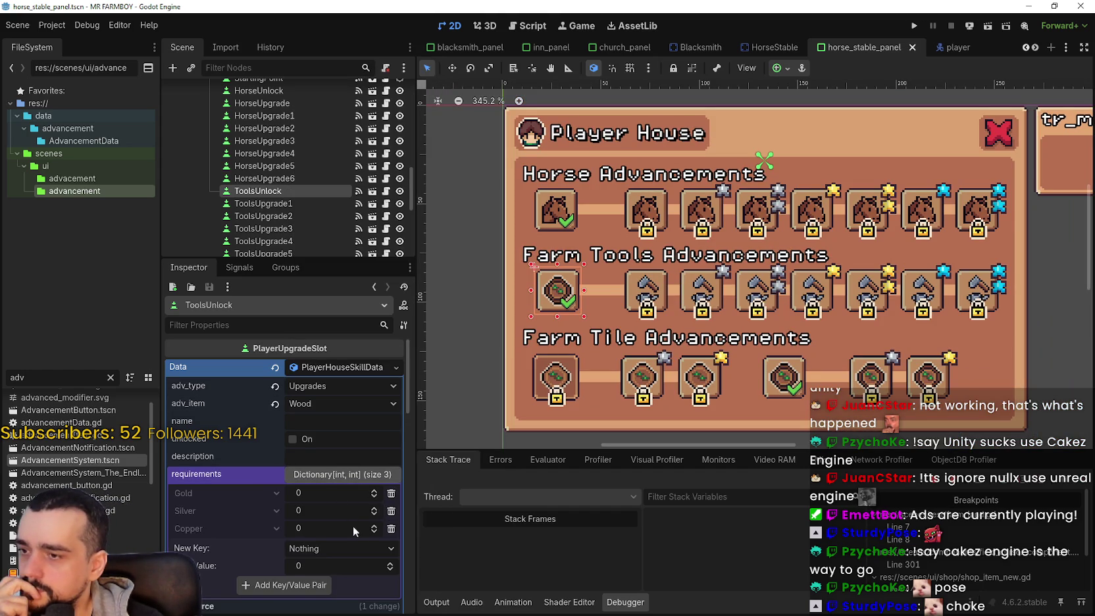
pyautogui.click(391, 529)
pyautogui.click(391, 511)
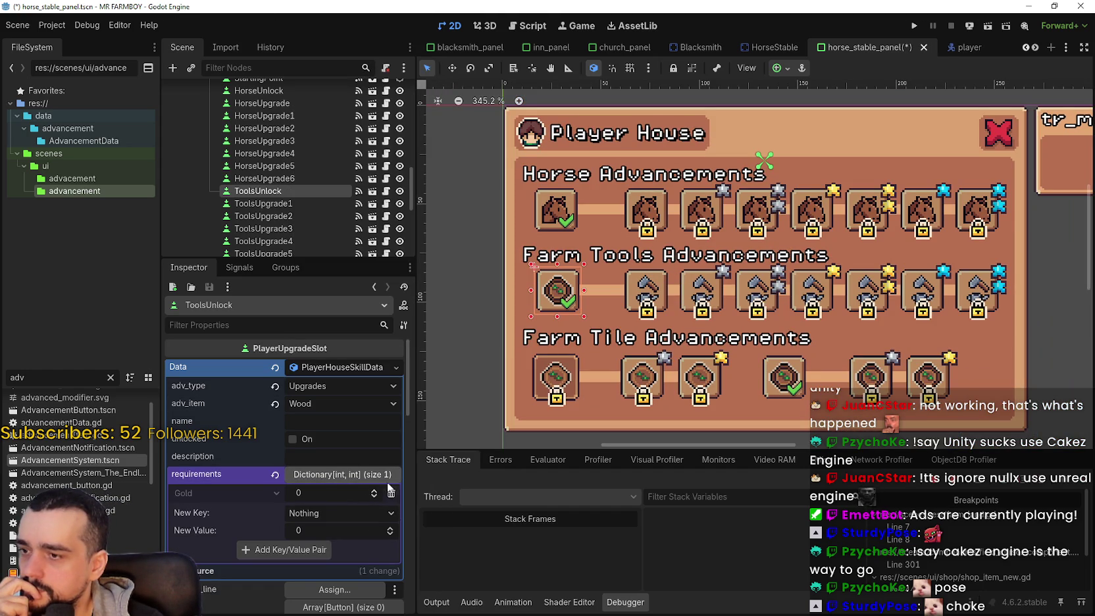
pyautogui.hotkey('ctrl', 'z')
pyautogui.hotkey('ctrl', 'z')
pyautogui.click(391, 493)
pyautogui.click(391, 493)
pyautogui.write('0')
pyautogui.press('Return')
pyautogui.hotkey('ctrl', 's')
pyautogui.scroll(-3, 364, 488)
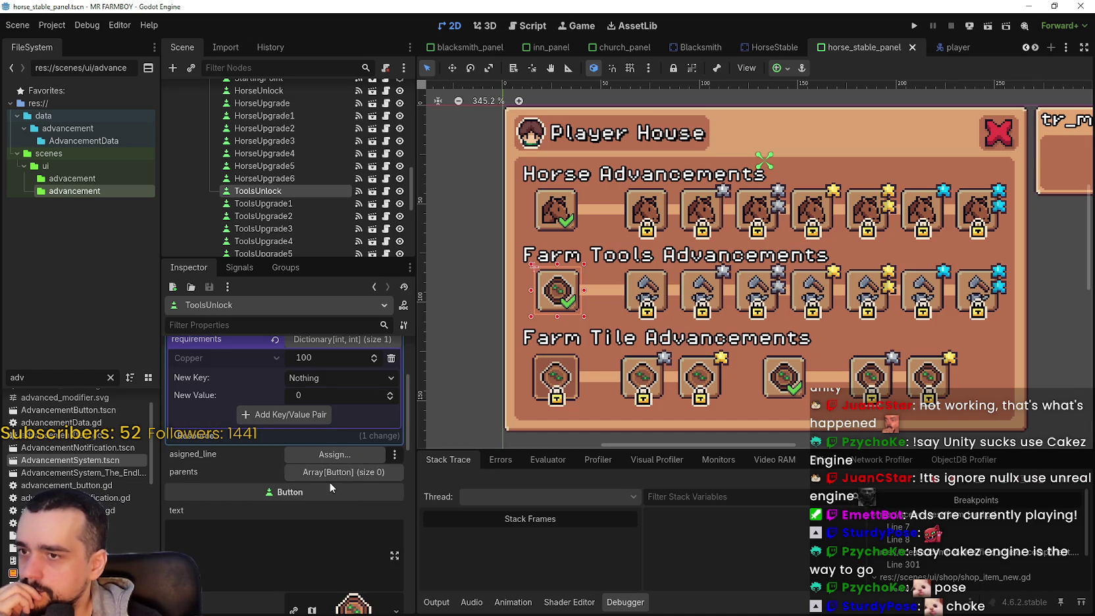
# Step: Add StartingPoint as the only entry in ToolsUnlock's parents list and save
pyautogui.click(338, 471)
pyautogui.click(304, 514)
pyautogui.click(334, 514)
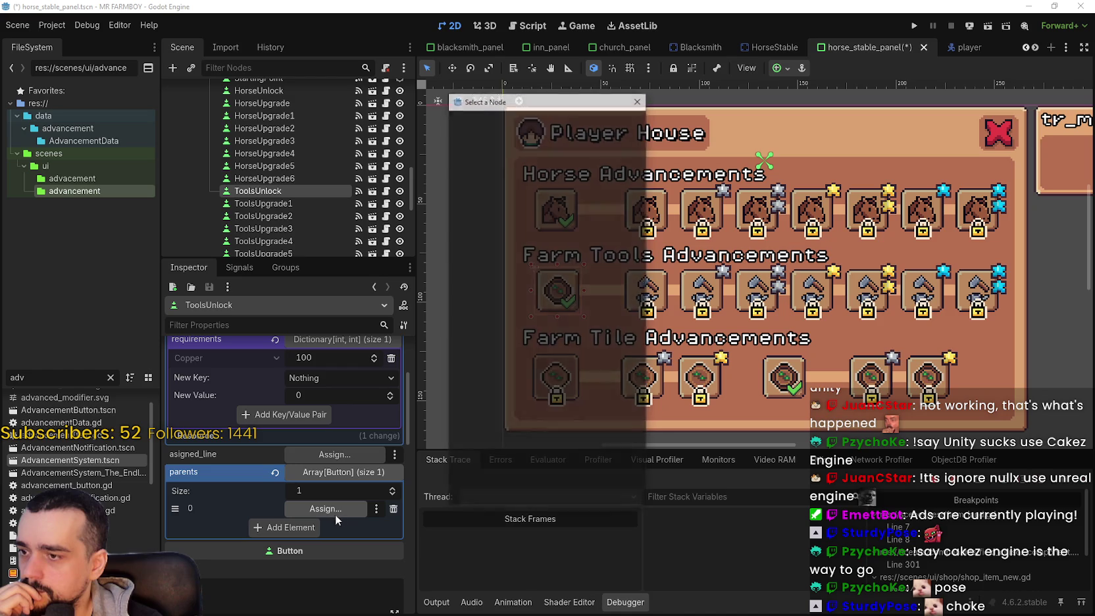
pyautogui.write('start')
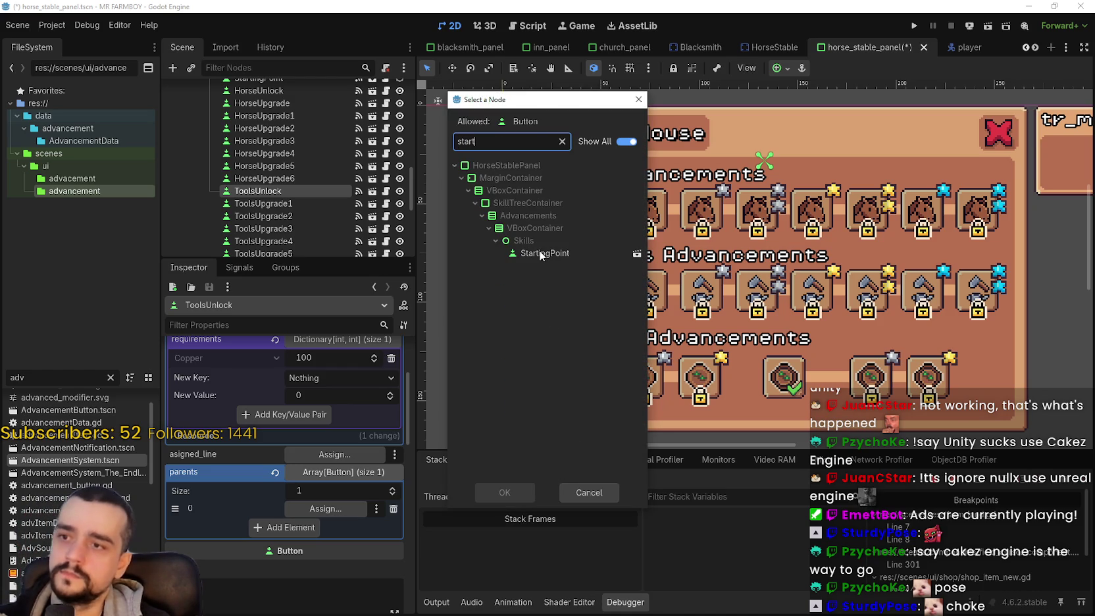
pyautogui.click(559, 252)
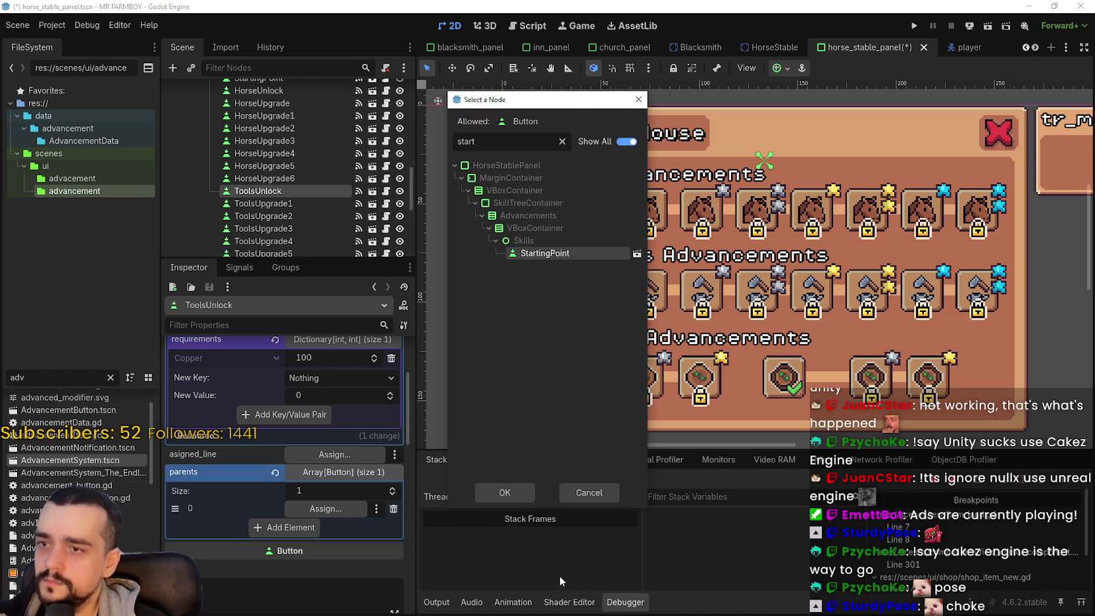
pyautogui.click(513, 494)
pyautogui.hotkey('ctrl', 's')
pyautogui.scroll(1, 650, 281)
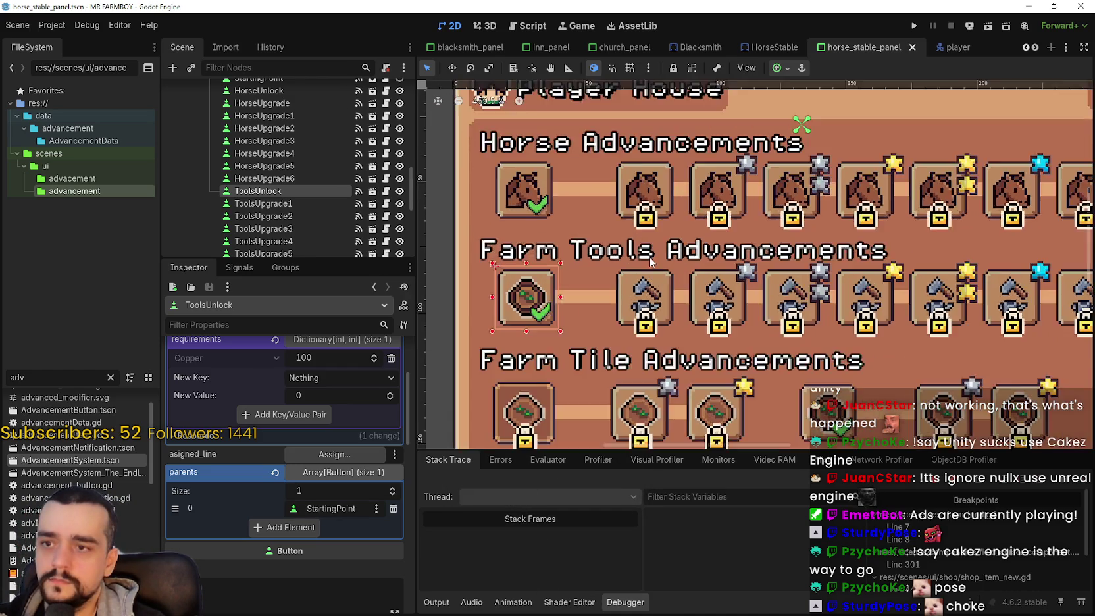
pyautogui.scroll(-2, 650, 282)
# Step: Review ToolsUpgrade1's data, keeping its advancement buff as Player Tools Upgrade 1
pyautogui.click(650, 282)
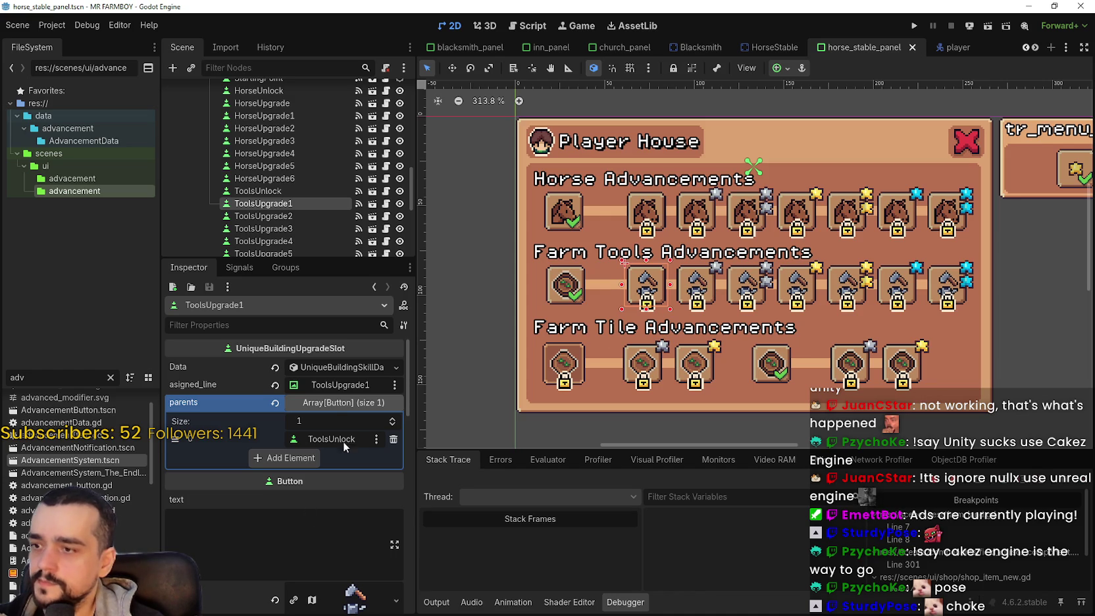
pyautogui.click(341, 368)
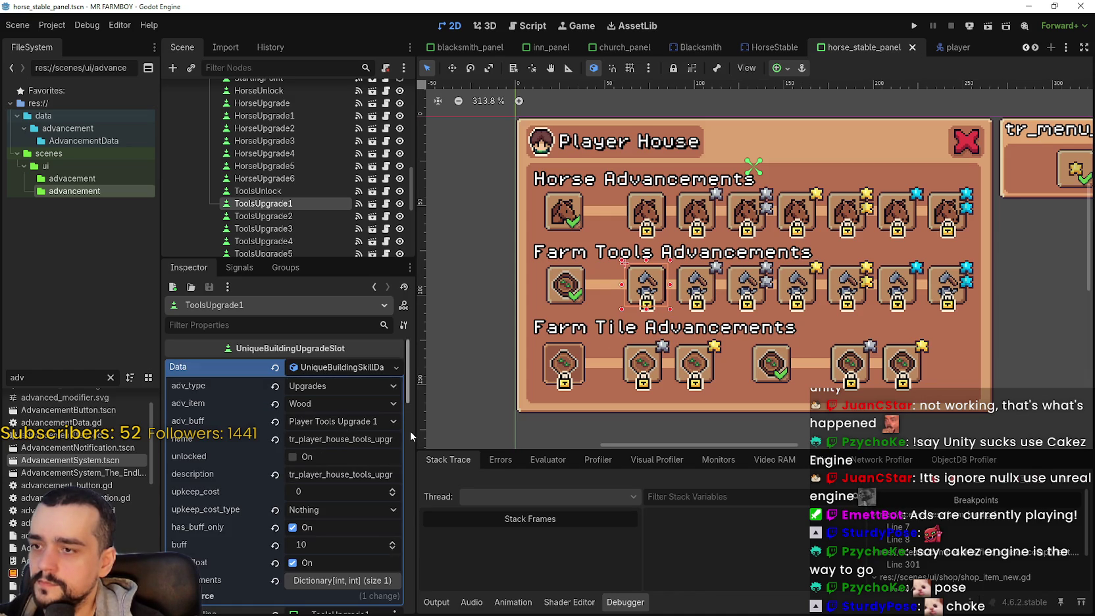
pyautogui.moveTo(414, 429); pyautogui.dragTo(450, 429)
pyautogui.click(436, 421)
pyautogui.scroll(-10, 428, 411)
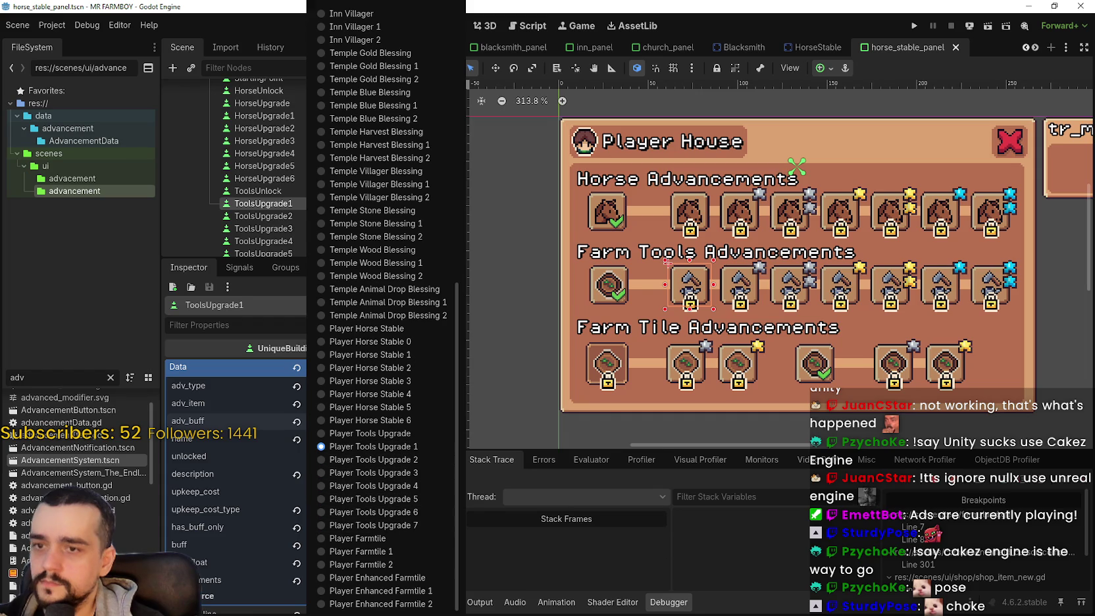
pyautogui.press('Escape')
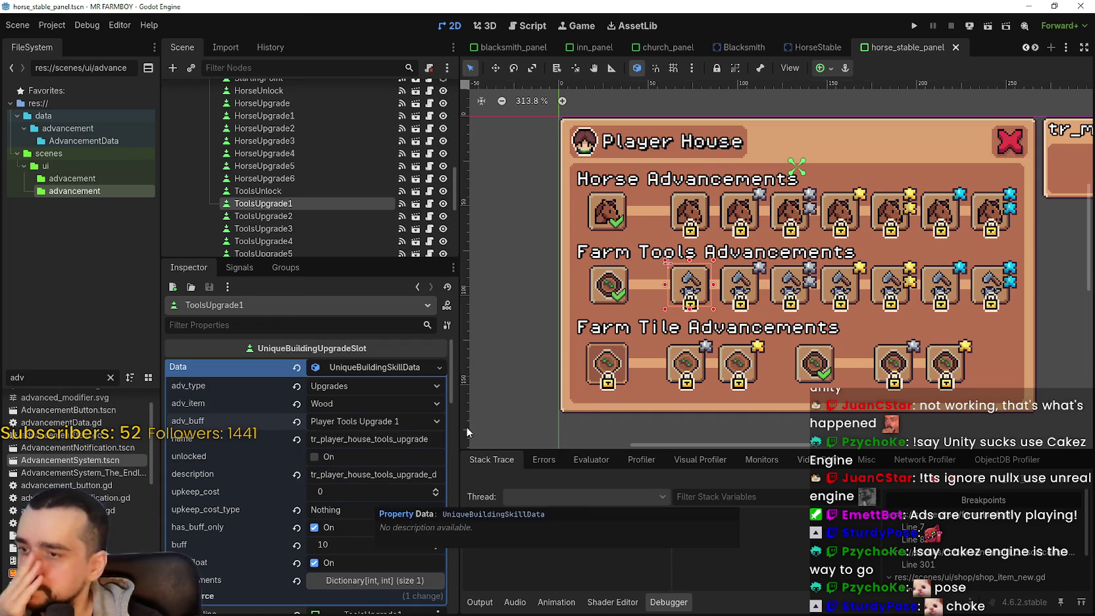
pyautogui.scroll(-1, 603, 331)
pyautogui.scroll(4, 602, 330)
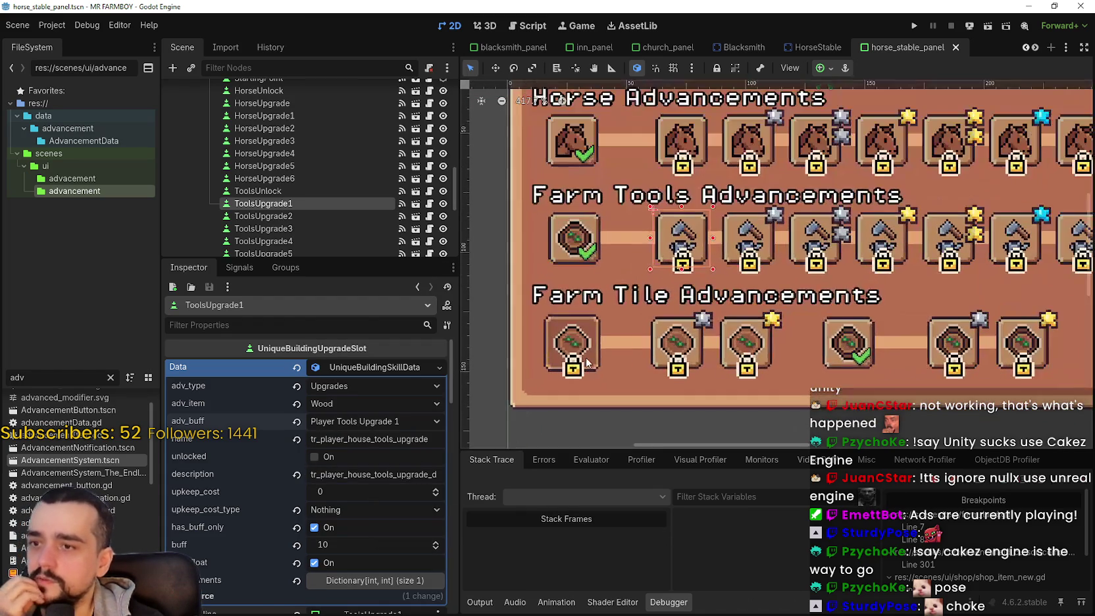
# Step: Check the FarmTileUnlock slot, then reselect the ToolsUnlock slot
pyautogui.click(588, 333)
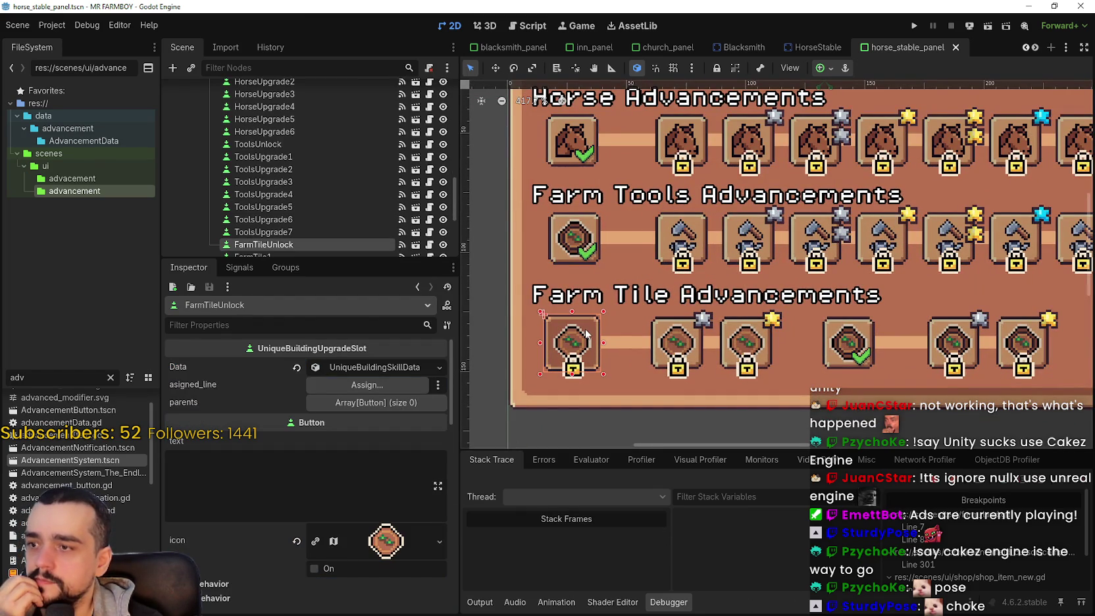
pyautogui.scroll(-3, 587, 334)
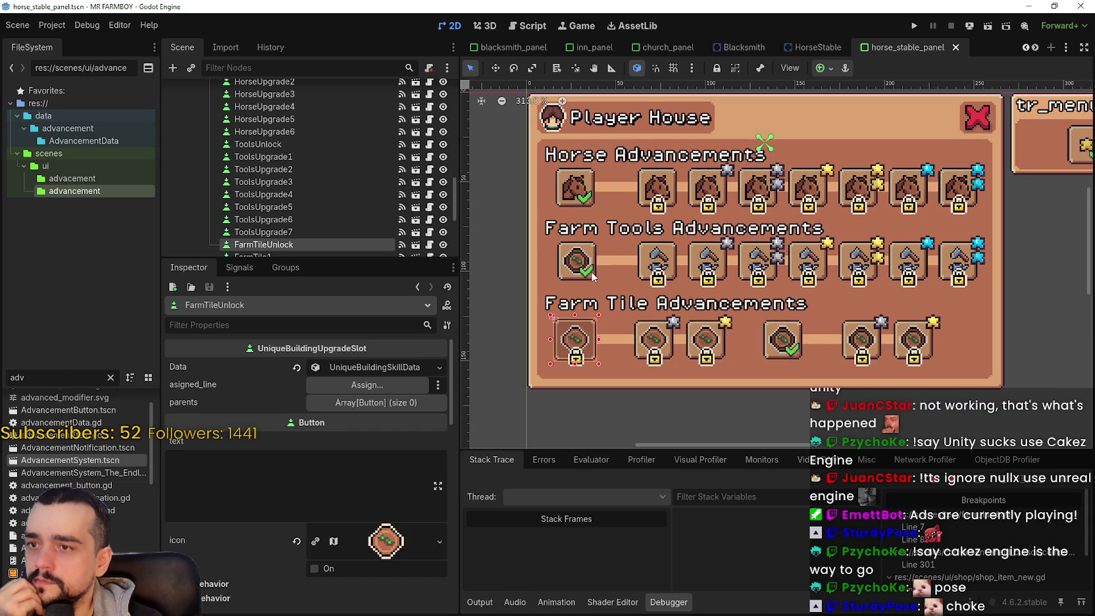
pyautogui.click(593, 276)
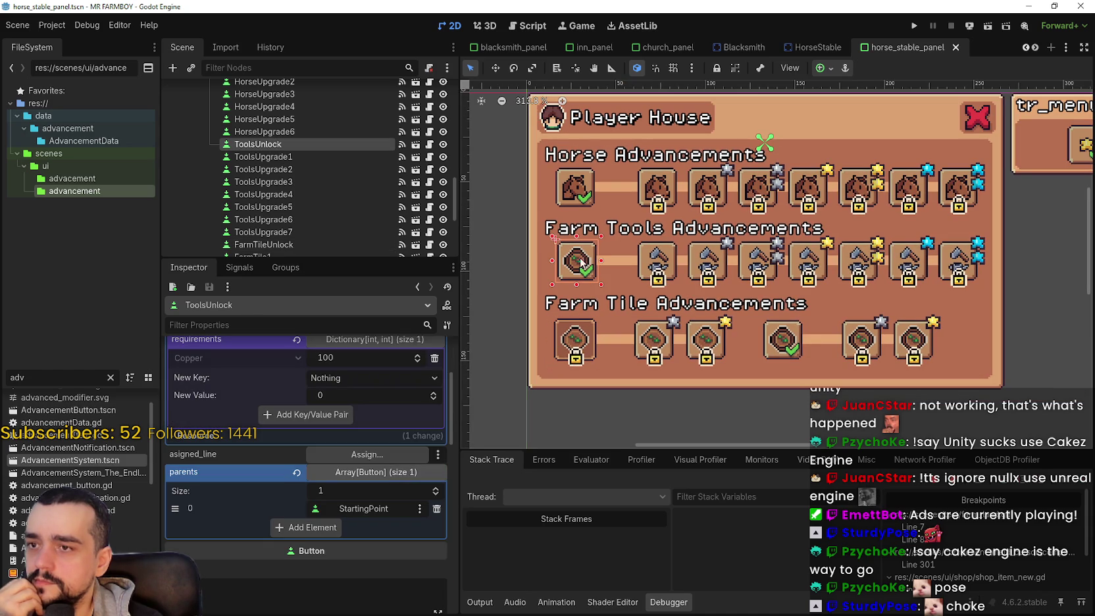
# Step: Keep item Wood; paste tr_player_house_tools_unlock as name and tr_player_house_tools_desc as description
pyautogui.scroll(3, 316, 520)
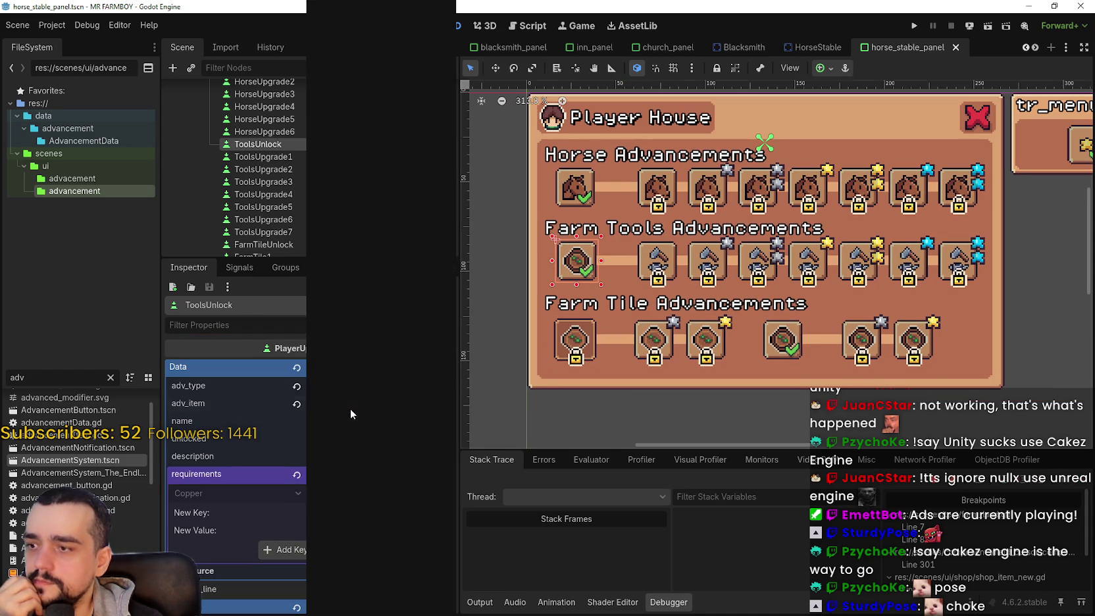
pyautogui.click(350, 410)
pyautogui.click(355, 414)
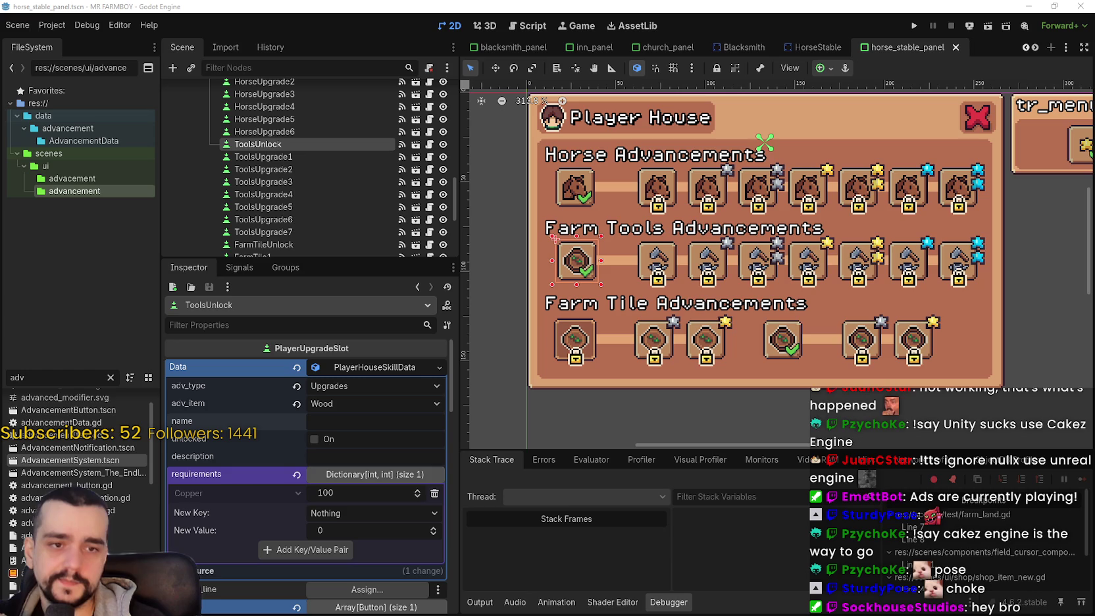
pyautogui.write('tr_player_house_tools_unlock')
pyautogui.click(365, 453)
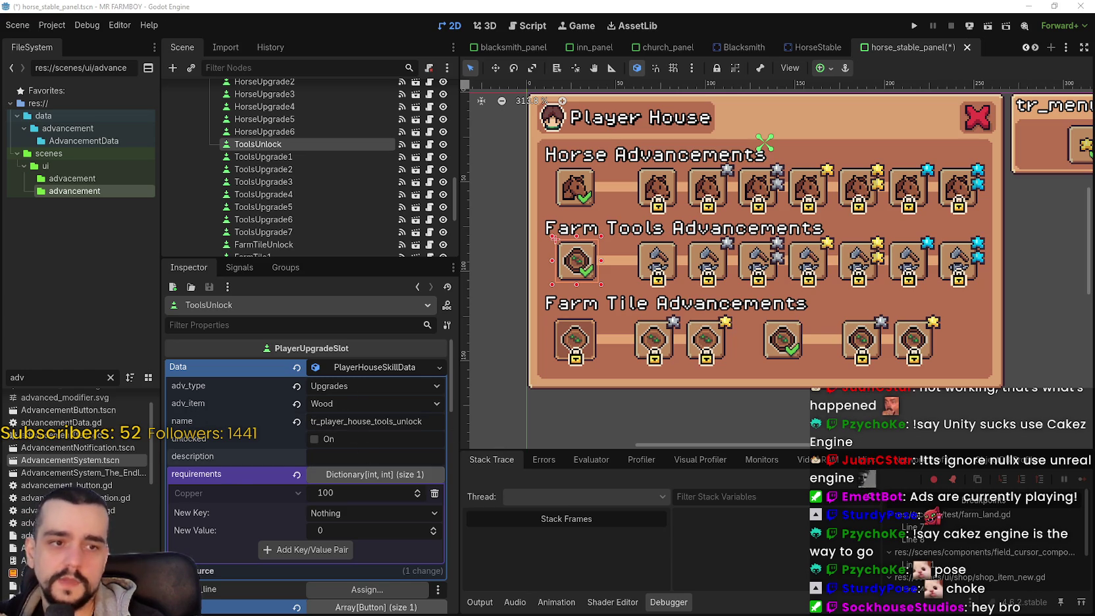
pyautogui.click(360, 457)
pyautogui.write('tr_player_house_tools_desc')
pyautogui.click(440, 426)
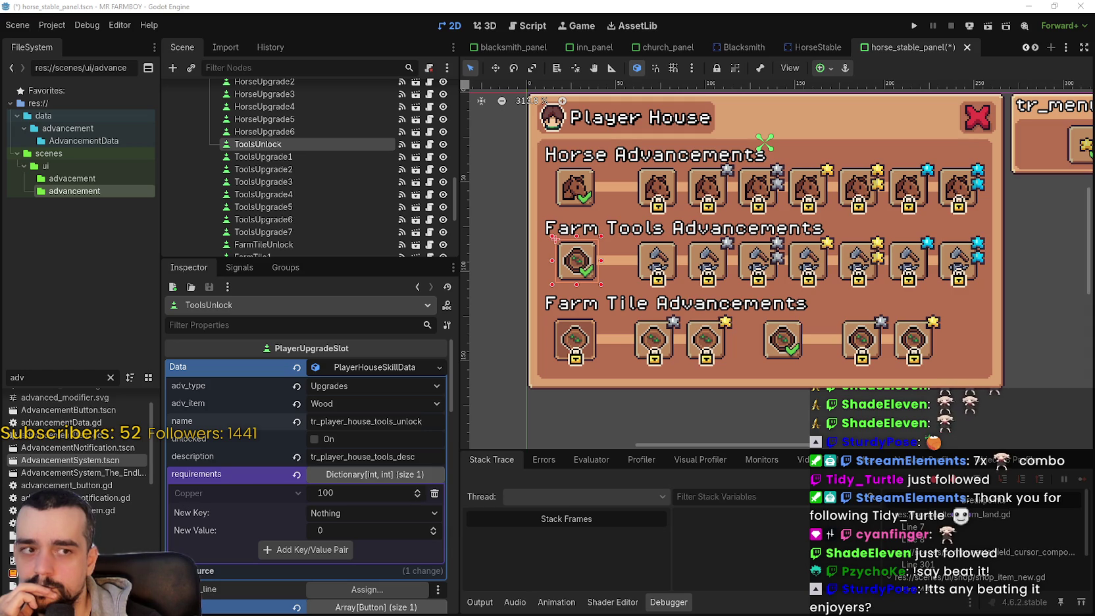
pyautogui.scroll(-2, 961, 408)
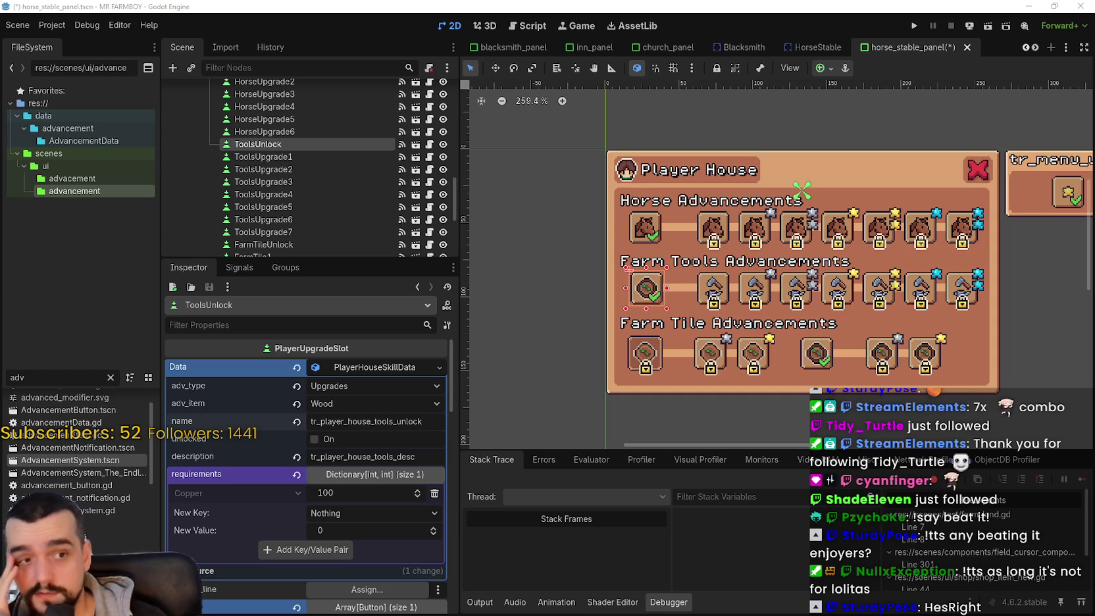
pyautogui.scroll(3, 730, 276)
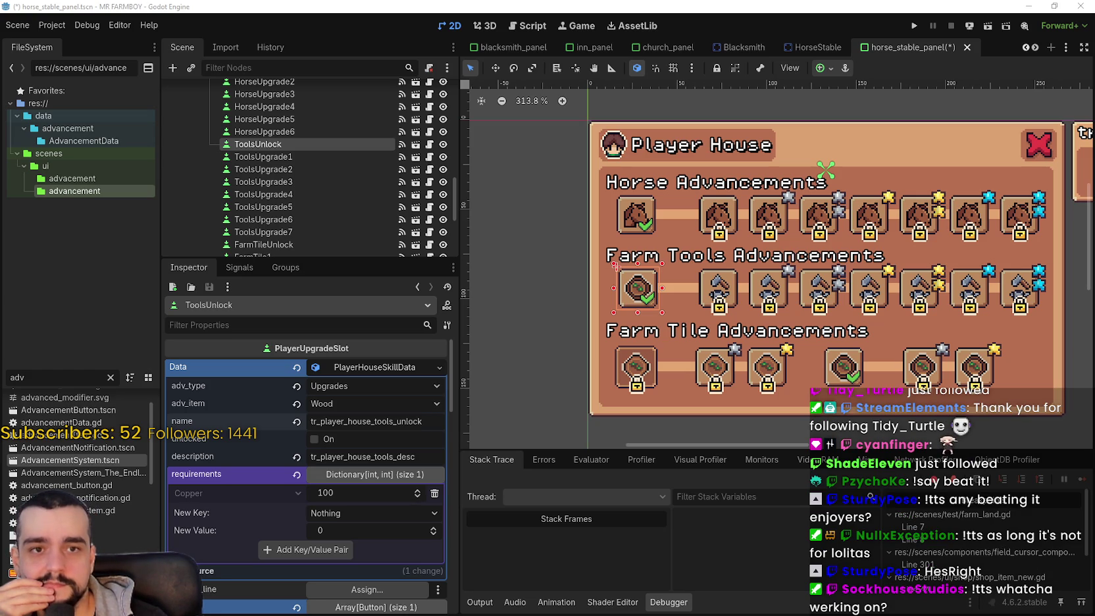
pyautogui.hscroll(2, 651, 344)
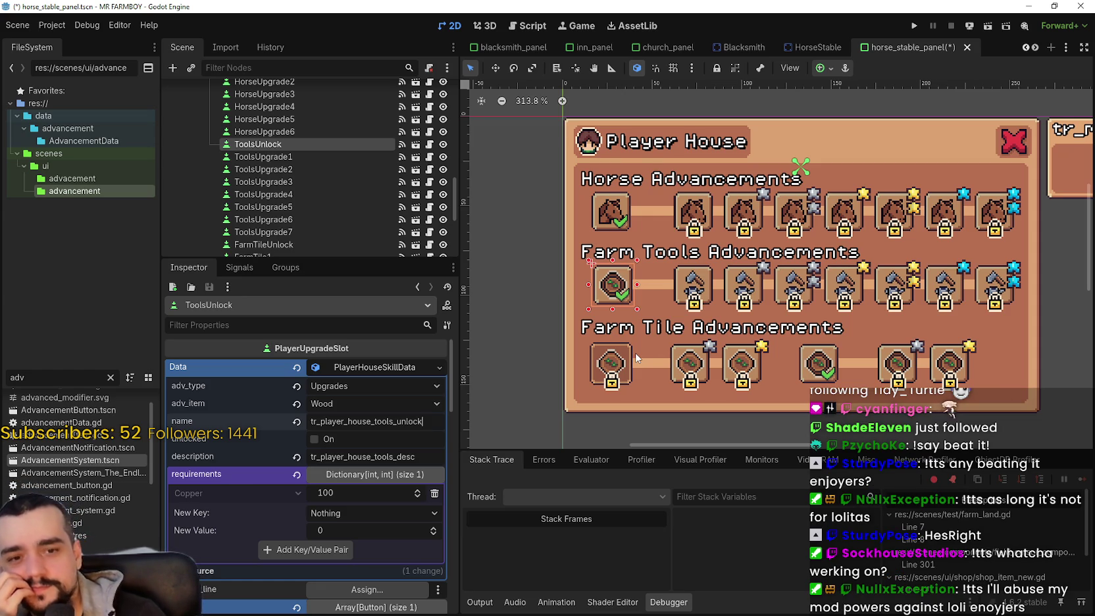
# Step: Review ToolsUnlock's full description text and save the scene
pyautogui.hscroll(2, 595, 340)
pyautogui.scroll(-1, 595, 340)
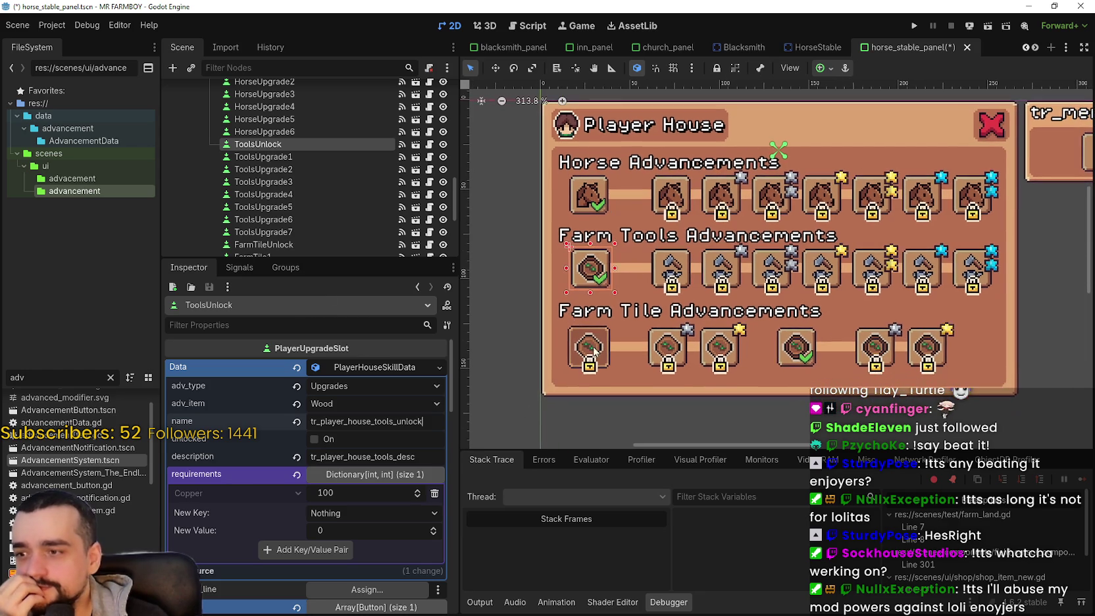
pyautogui.click(423, 457)
pyautogui.hscroll(-2, 737, 266)
pyautogui.scroll(-1, 737, 266)
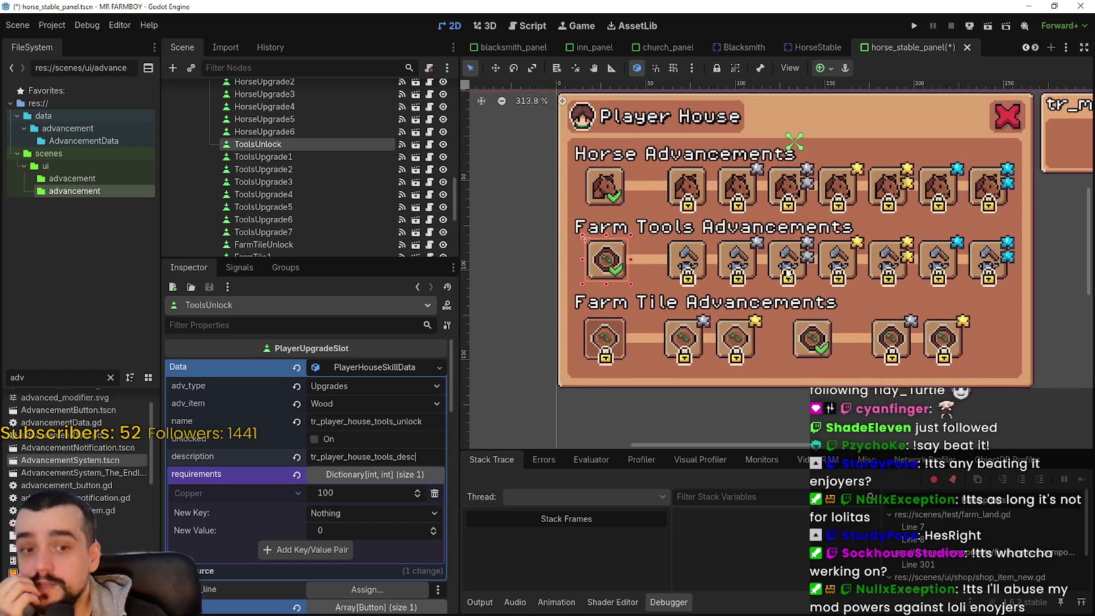
pyautogui.scroll(-2, 785, 269)
pyautogui.scroll(4, 779, 264)
pyautogui.scroll(2, 783, 269)
pyautogui.scroll(-4, 789, 282)
pyautogui.scroll(-1, 796, 297)
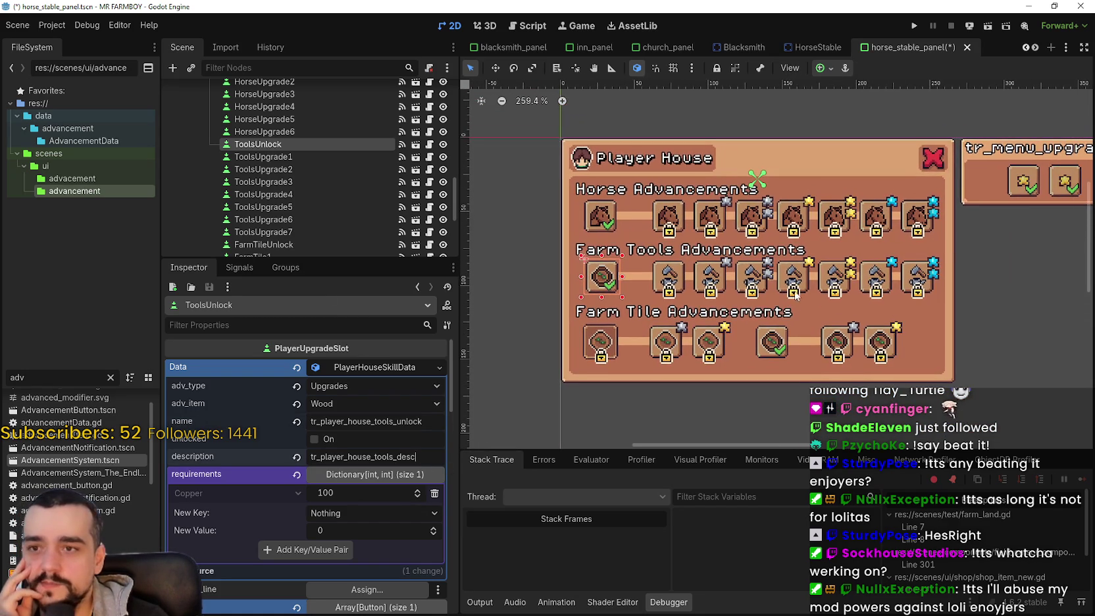
pyautogui.scroll(2, 785, 276)
pyautogui.scroll(1, 786, 276)
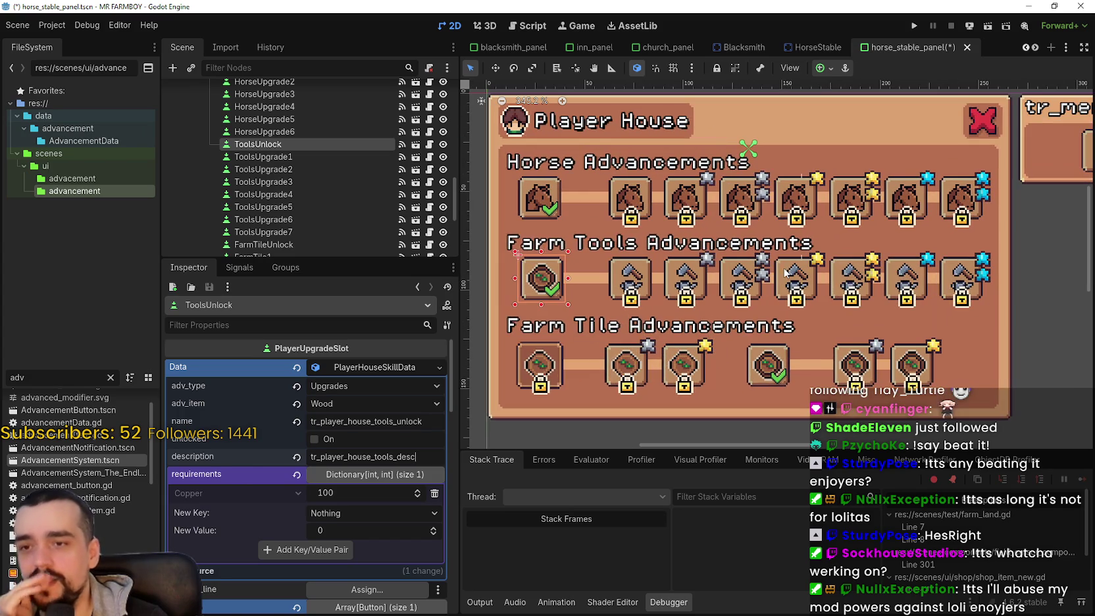
pyautogui.hotkey('ctrl', 's')
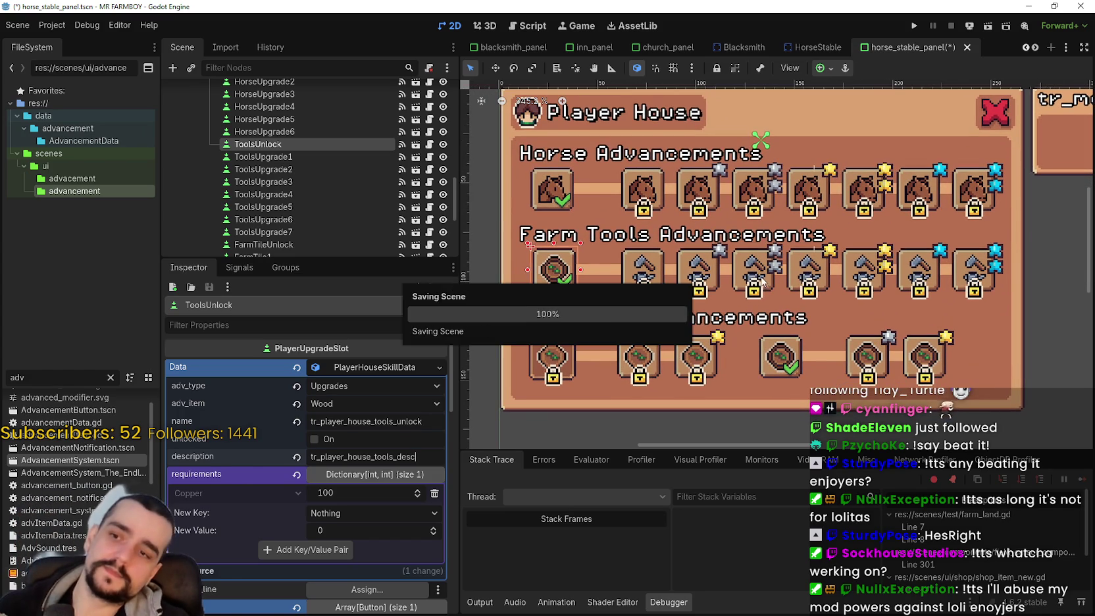
# Step: Copy ToolsUpgrade1's tool icon texture onto ToolsUnlock's icon and save
pyautogui.click(640, 264)
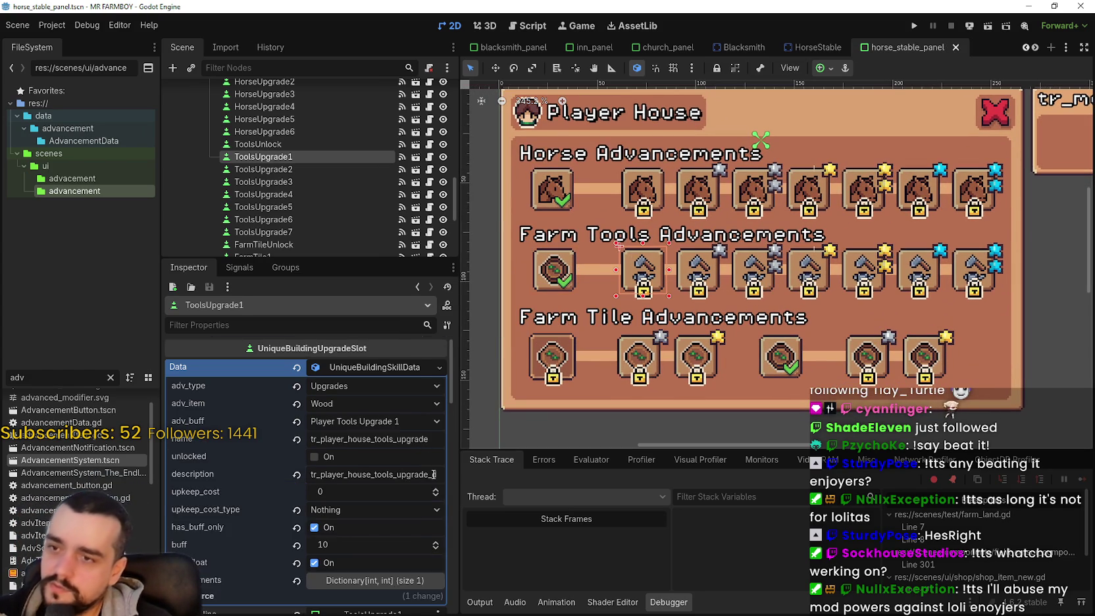
pyautogui.scroll(-5, 434, 474)
pyautogui.scroll(-3, 394, 493)
pyautogui.rightClick(383, 464)
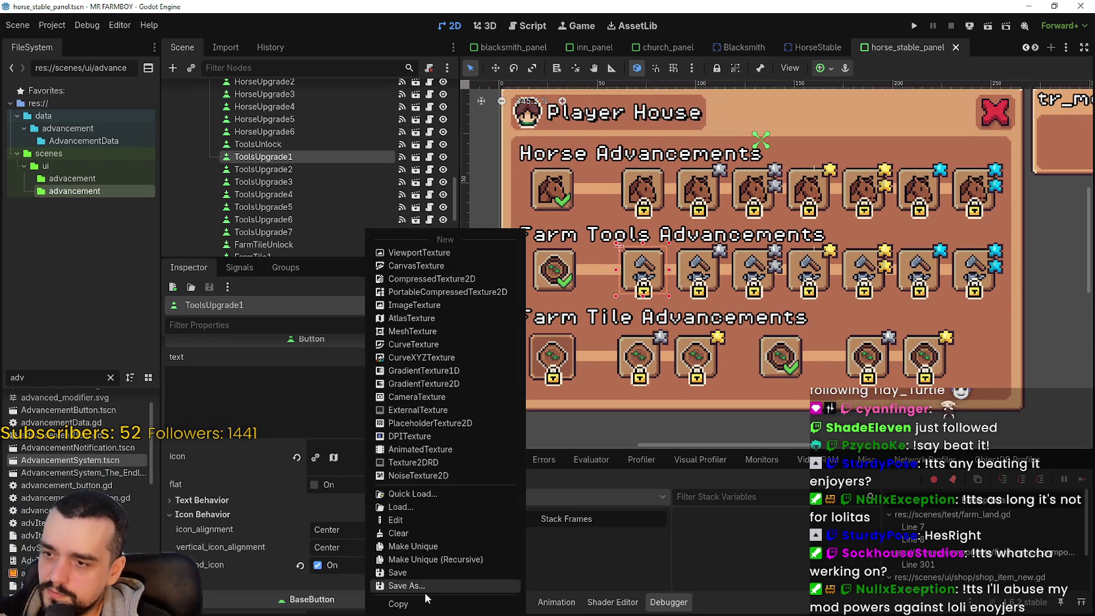
pyautogui.click(427, 605)
pyautogui.click(557, 268)
pyautogui.scroll(-5, 375, 519)
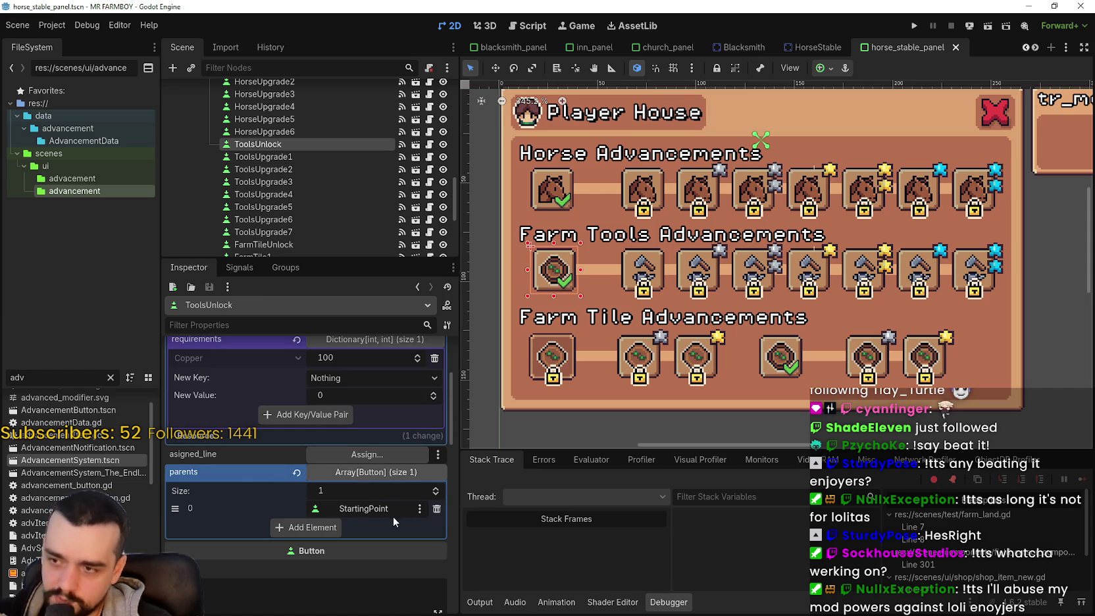
pyautogui.scroll(-3, 393, 515)
pyautogui.rightClick(369, 403)
pyautogui.click(406, 594)
pyautogui.hotkey('ctrl', 's')
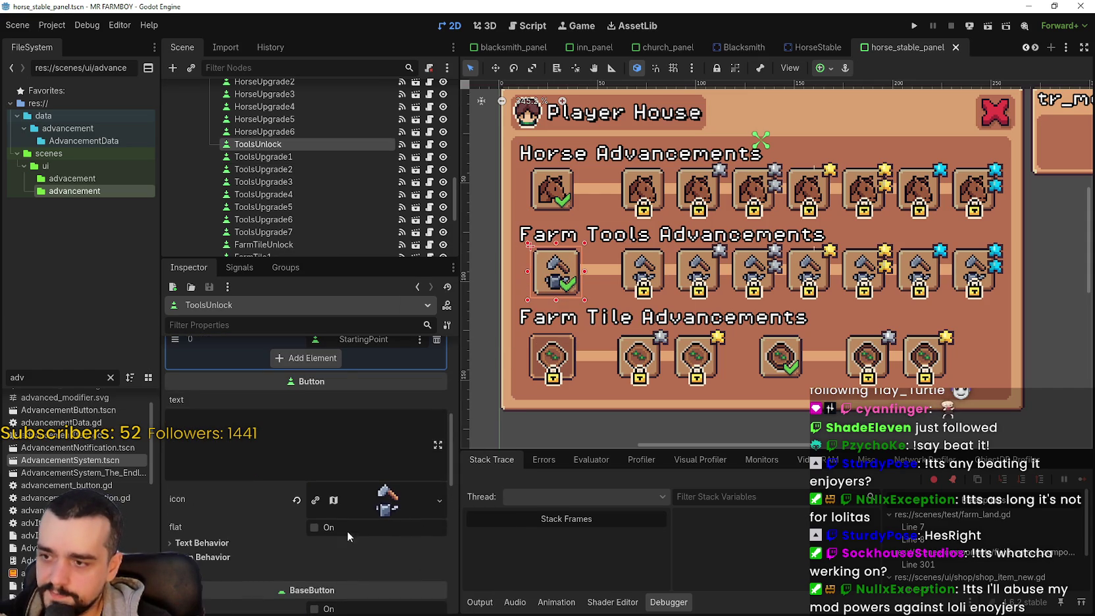
# Step: Enable expand_icon on ToolsUnlock so the icon fills the slot, and save
pyautogui.click(299, 555)
pyautogui.scroll(-3, 372, 569)
pyautogui.click(318, 506)
pyautogui.hotkey('ctrl', 's')
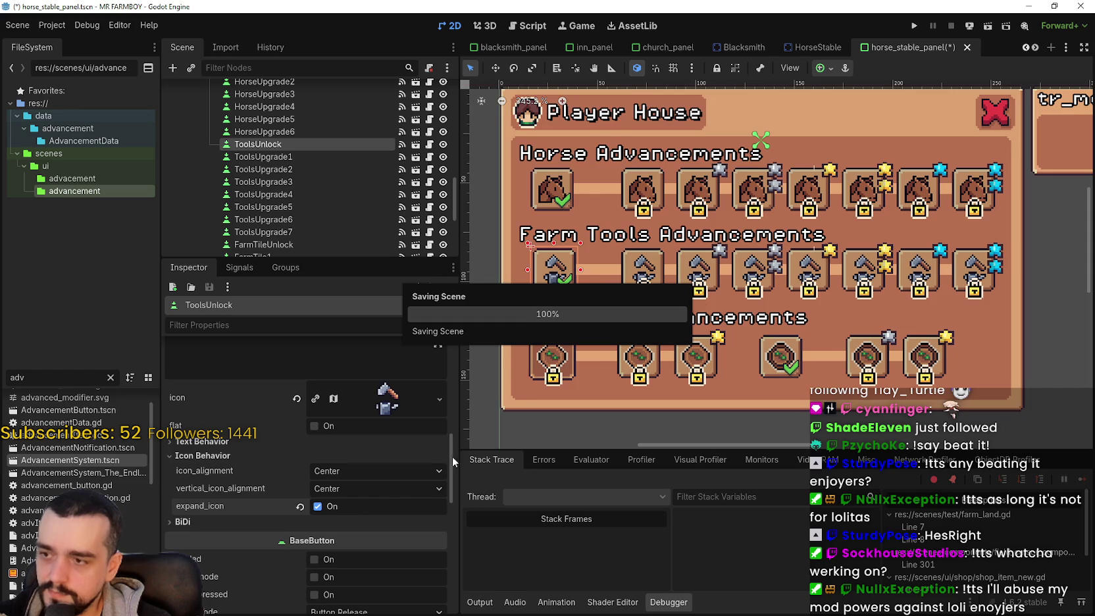
pyautogui.scroll(-2, 656, 303)
pyautogui.scroll(2, 655, 303)
pyautogui.scroll(-2, 655, 303)
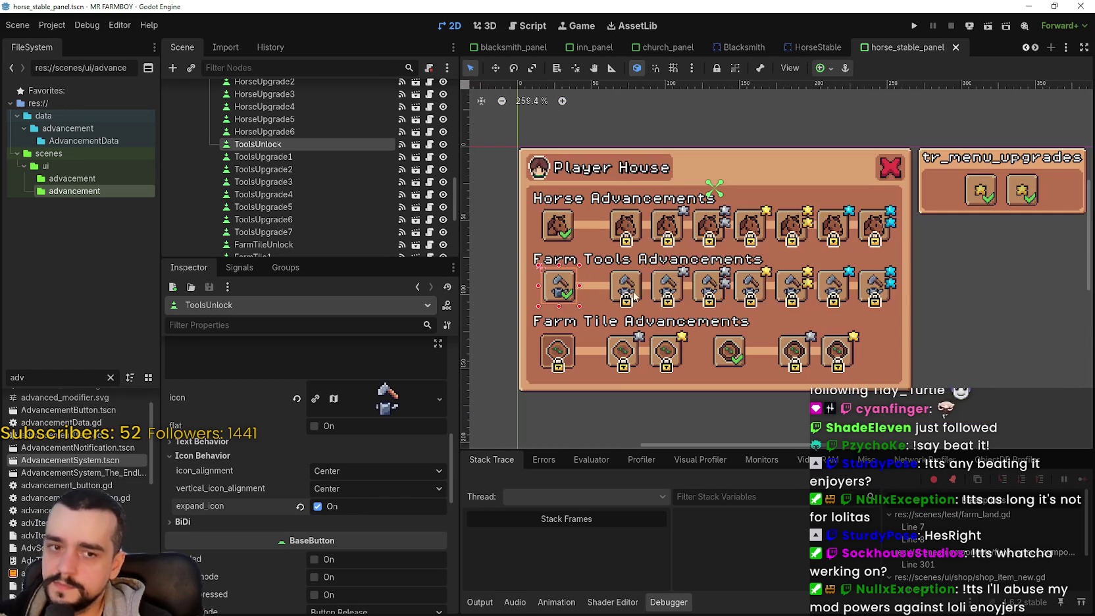
# Step: Zoom in on the Player House panel, then run the project
pyautogui.hscroll(-1, 655, 303)
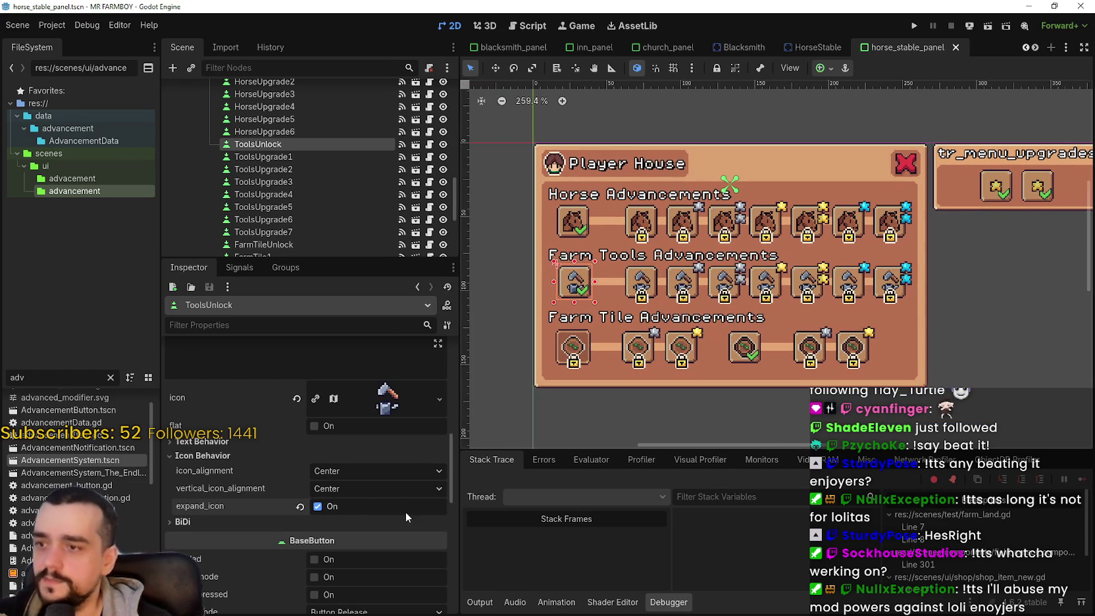
pyautogui.scroll(-5, 407, 500)
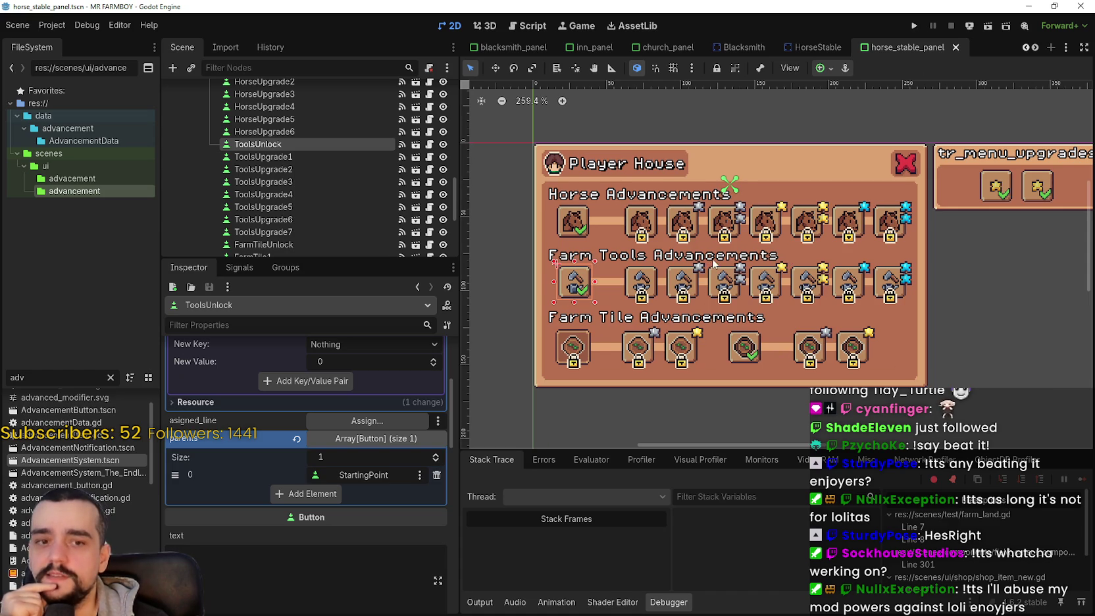
pyautogui.hotkey('ctrl', '=')
pyautogui.scroll(-2, 844, 312)
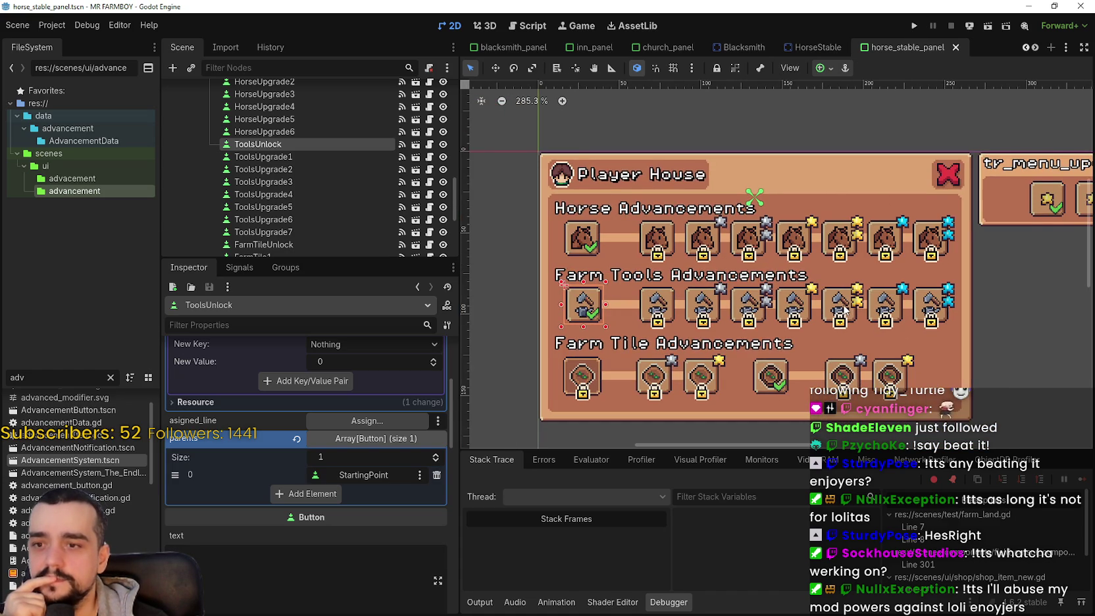
pyautogui.scroll(-1, 882, 171)
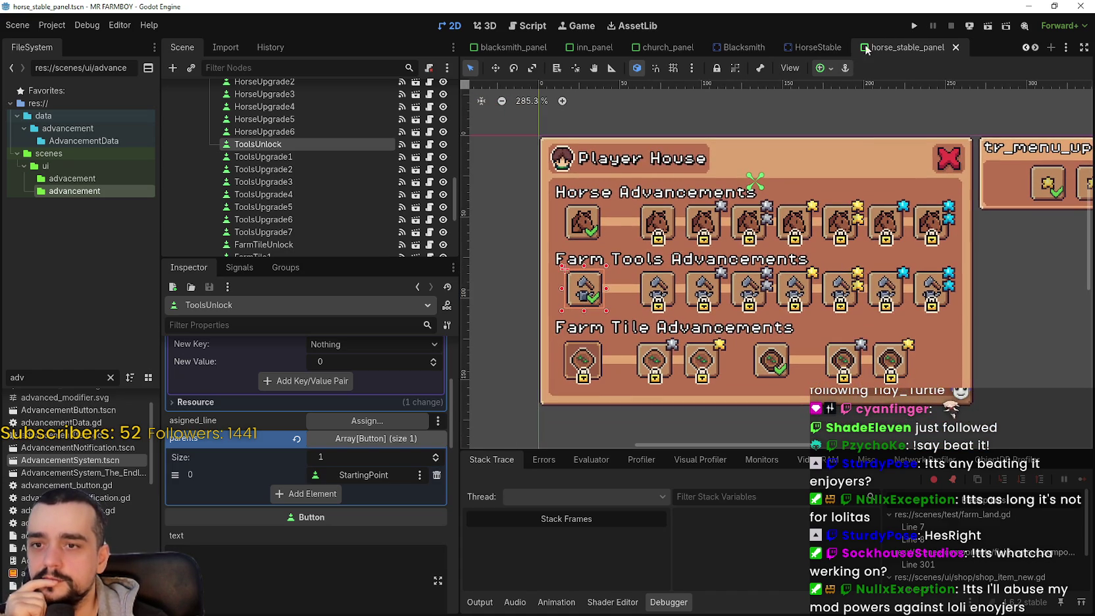
pyautogui.click(913, 28)
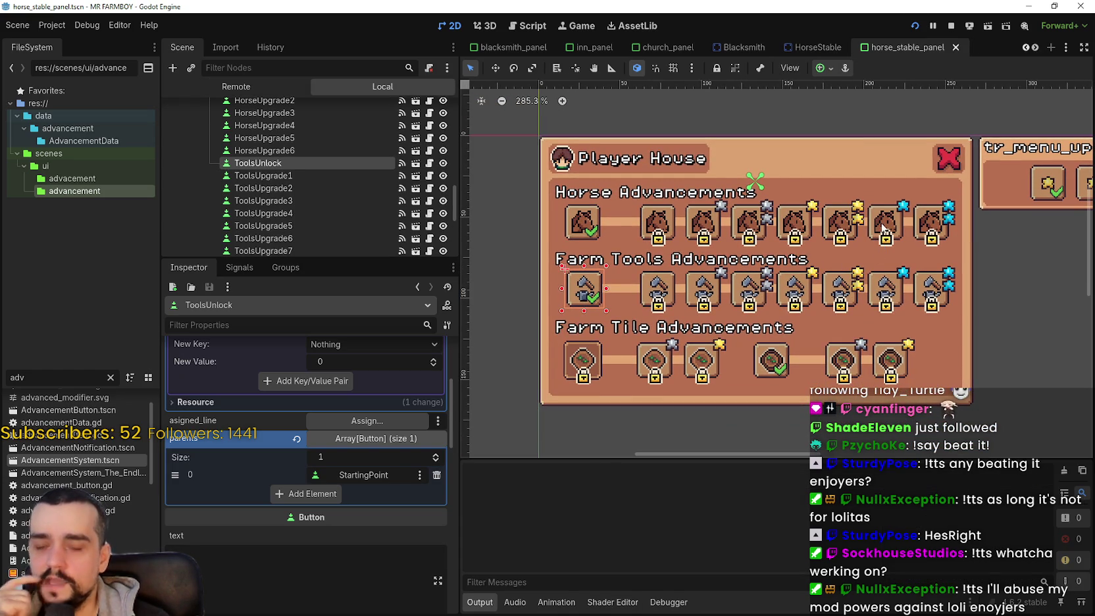
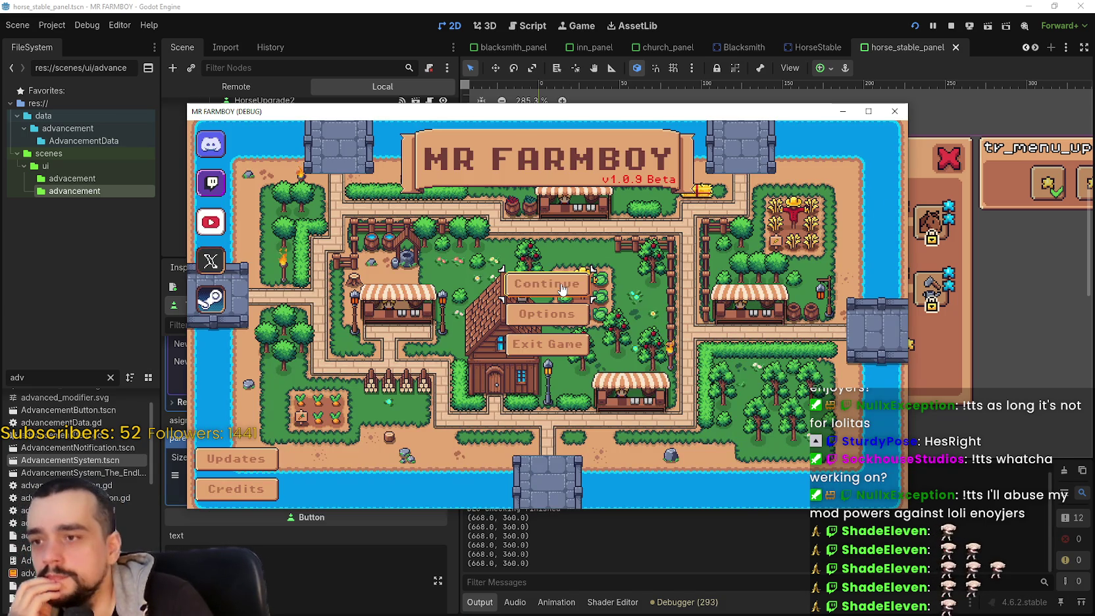
# Step: Continue the running game and load a save, triggering the null-data script error
pyautogui.click(550, 284)
pyautogui.click(556, 307)
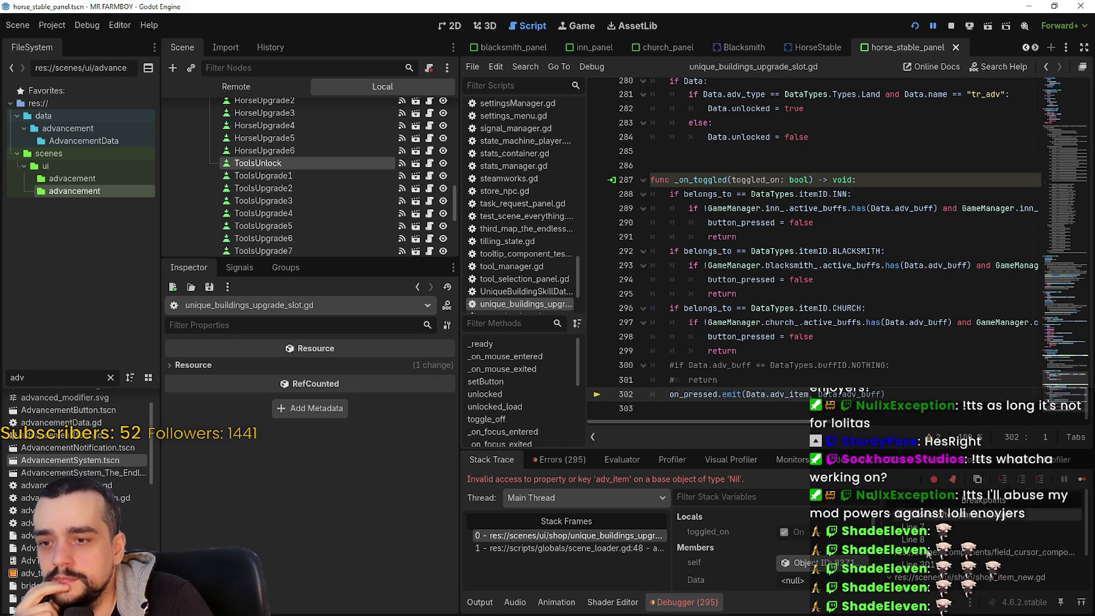
pyautogui.scroll(-2, 778, 581)
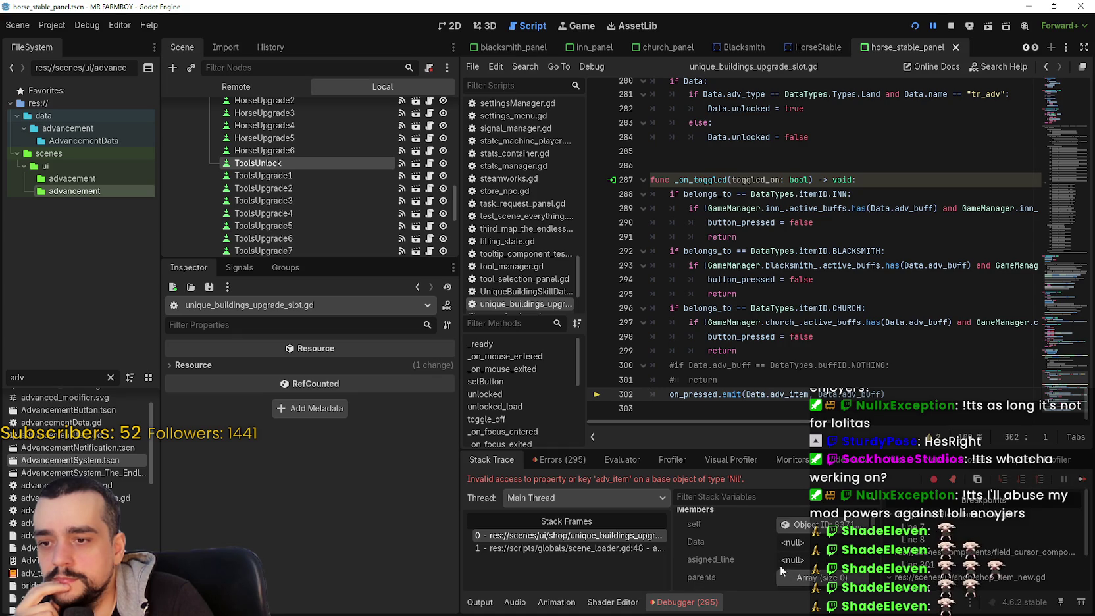
# Step: Inspect the failing button's self member in the debugger, then return to the 2D view
pyautogui.click(701, 525)
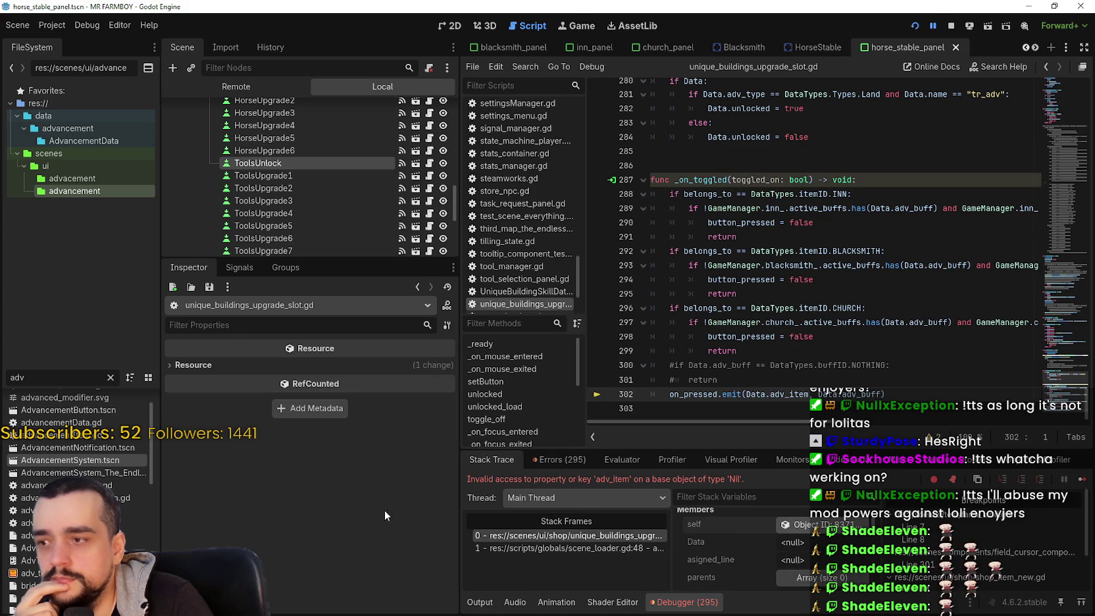
pyautogui.scroll(-8, 363, 490)
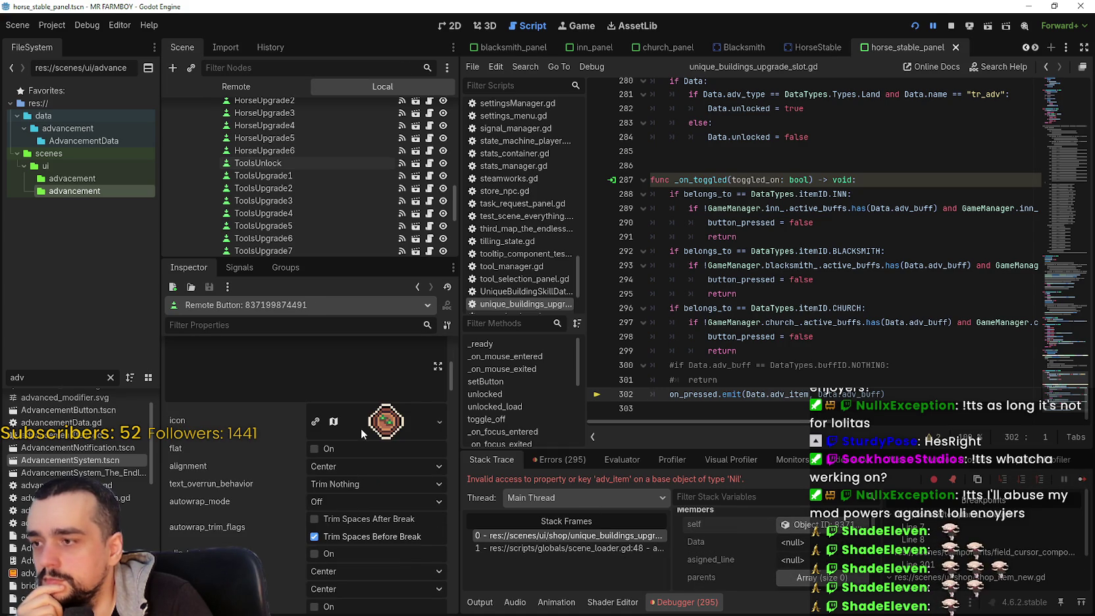
pyautogui.click(453, 28)
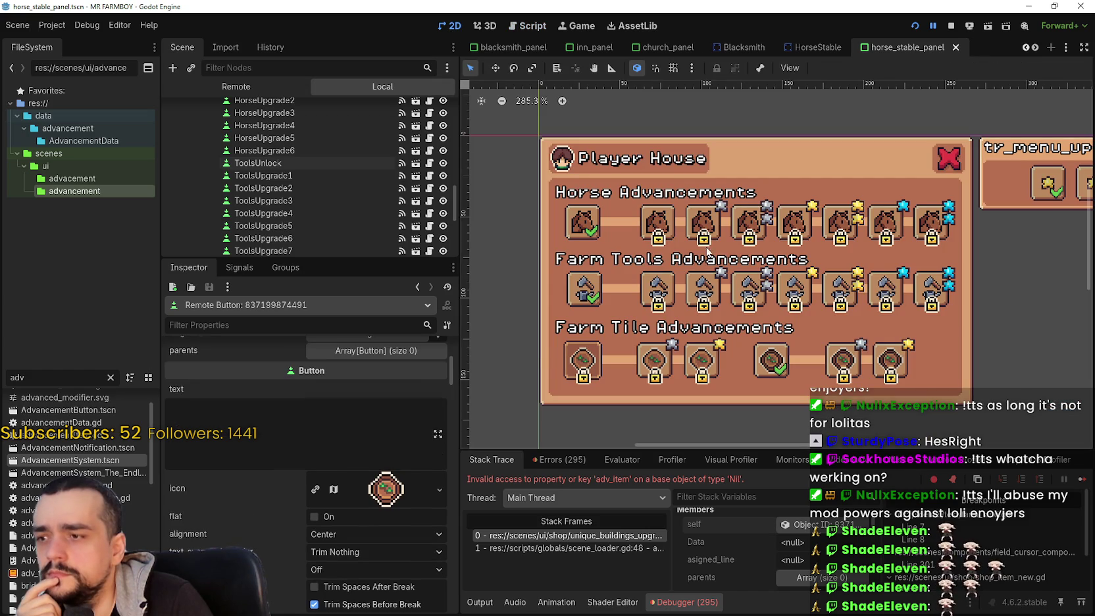
# Step: Stop the game and expand the first Farm Tile slot's Data, showing Upgrades and Stone
pyautogui.click(952, 26)
pyautogui.click(583, 359)
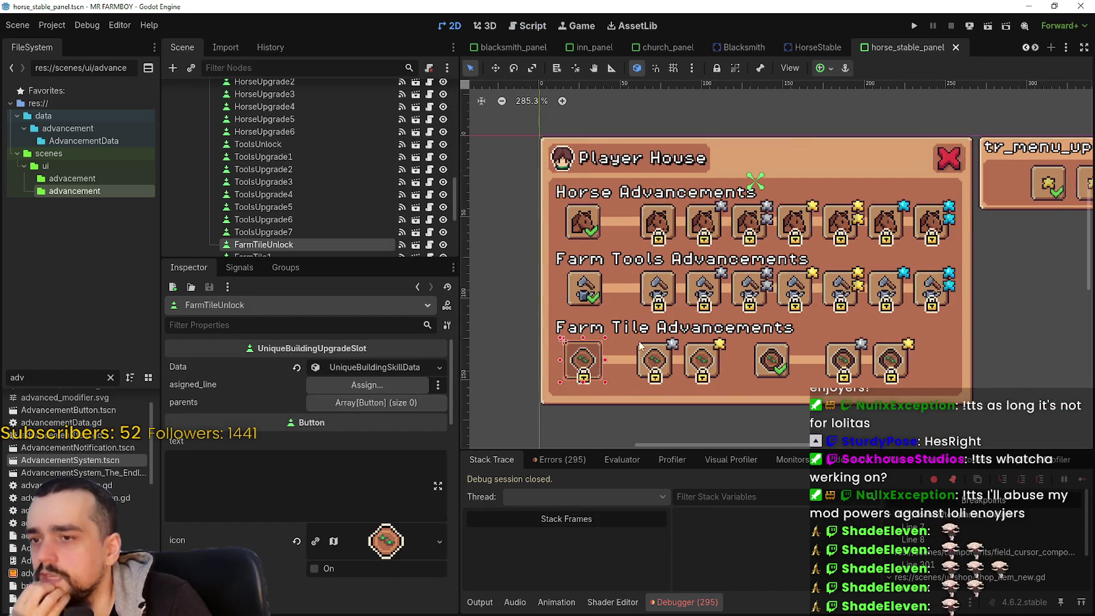
pyautogui.scroll(3, 642, 285)
pyautogui.scroll(-3, 642, 285)
pyautogui.scroll(-1, 304, 253)
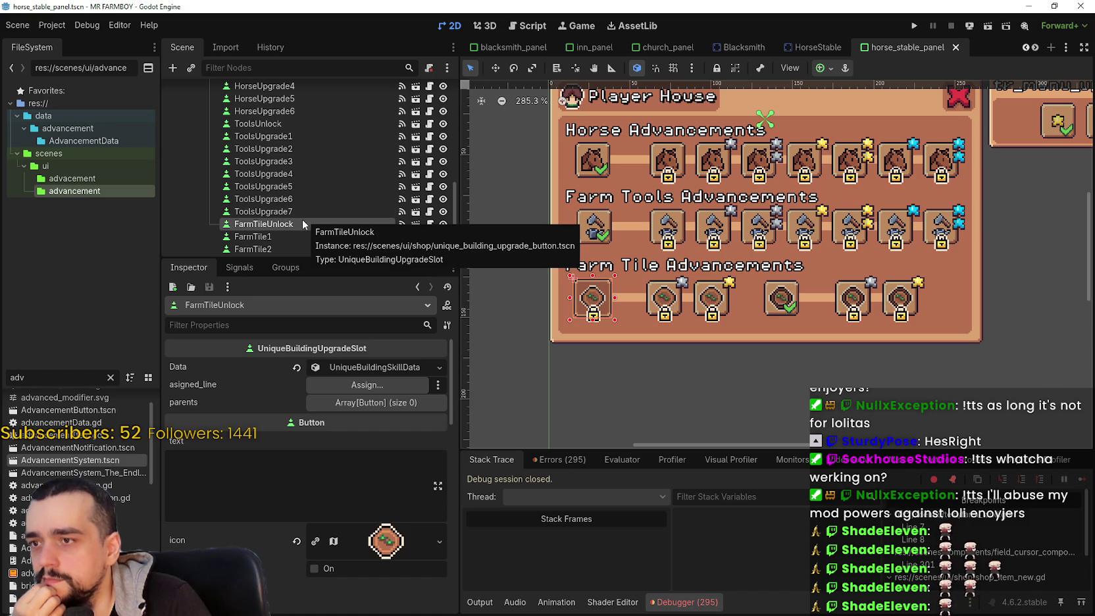
pyautogui.click(372, 371)
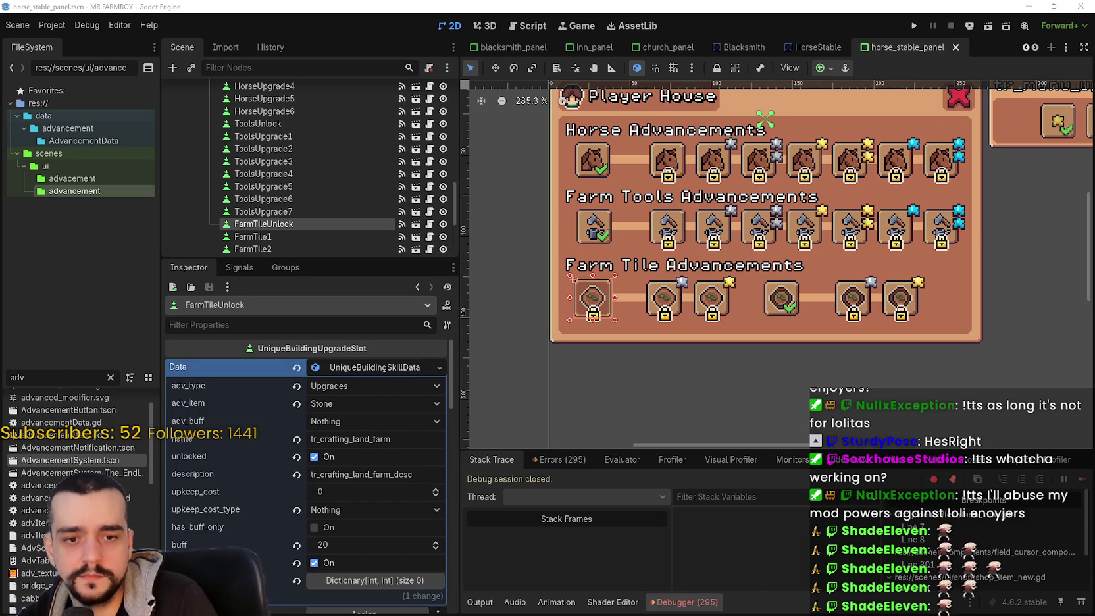
# Step: Capture a screen snip of the FarmTileUnlock slot's data settings for reference
pyautogui.press('super+shift+s')
pyautogui.moveTo(141, 344)
pyautogui.mouseDown()
pyautogui.moveTo(404, 590)
pyautogui.moveTo(460, 599)
pyautogui.mouseUp()
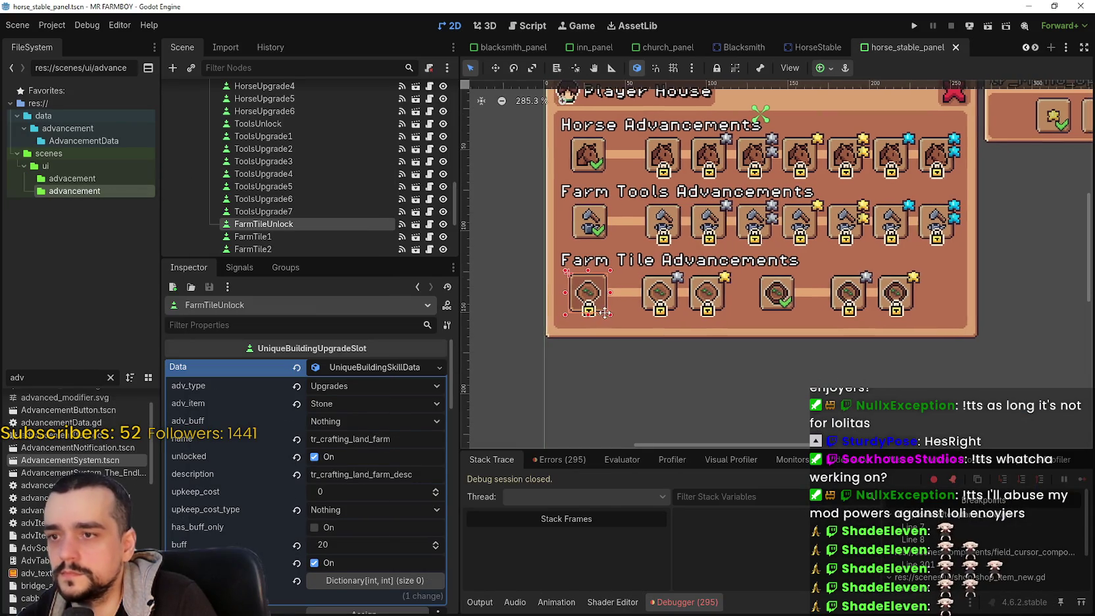
pyautogui.rightClick(327, 224)
# Step: Delete the old FarmTileUnlock node and instantiate a PlayerHouseUpgradeSlot scene under Skills
pyautogui.click(382, 603)
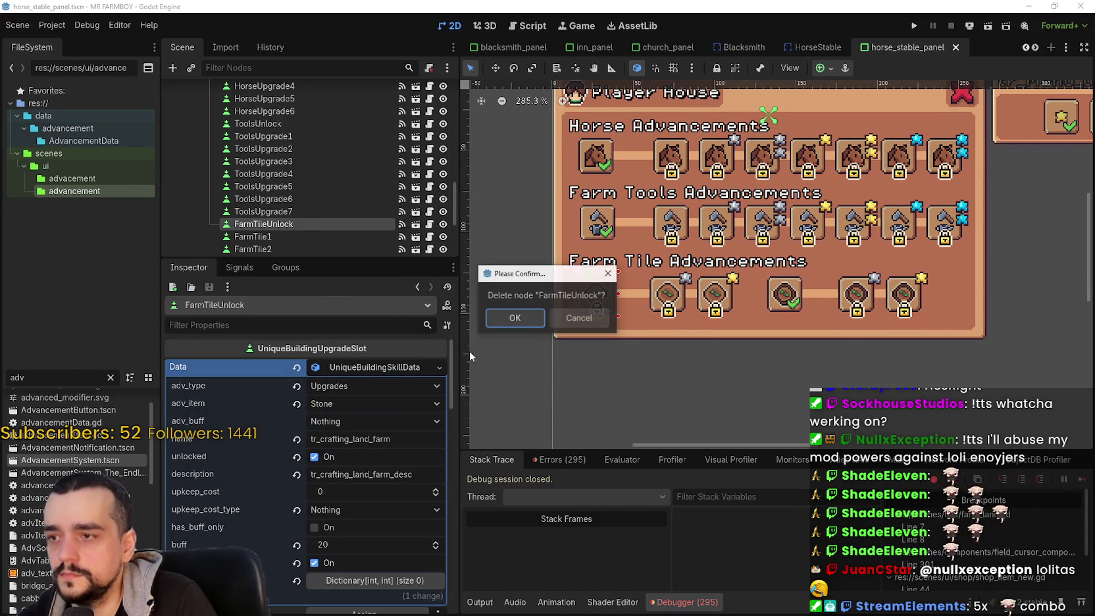
pyautogui.click(510, 317)
pyautogui.scroll(3, 318, 186)
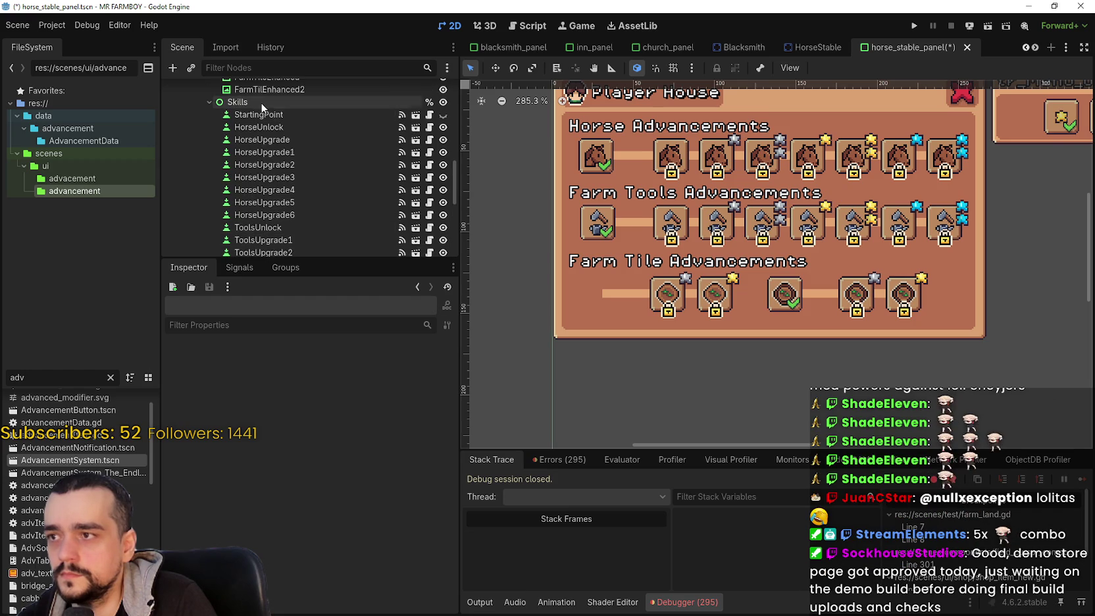
pyautogui.rightClick(263, 102)
pyautogui.click(344, 129)
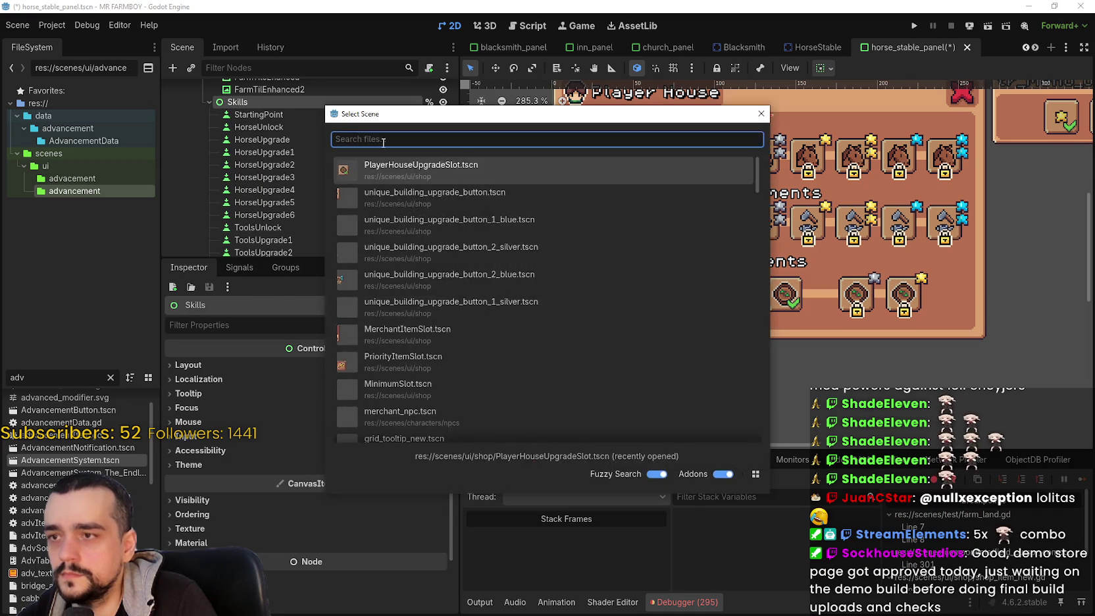
pyautogui.press('Return')
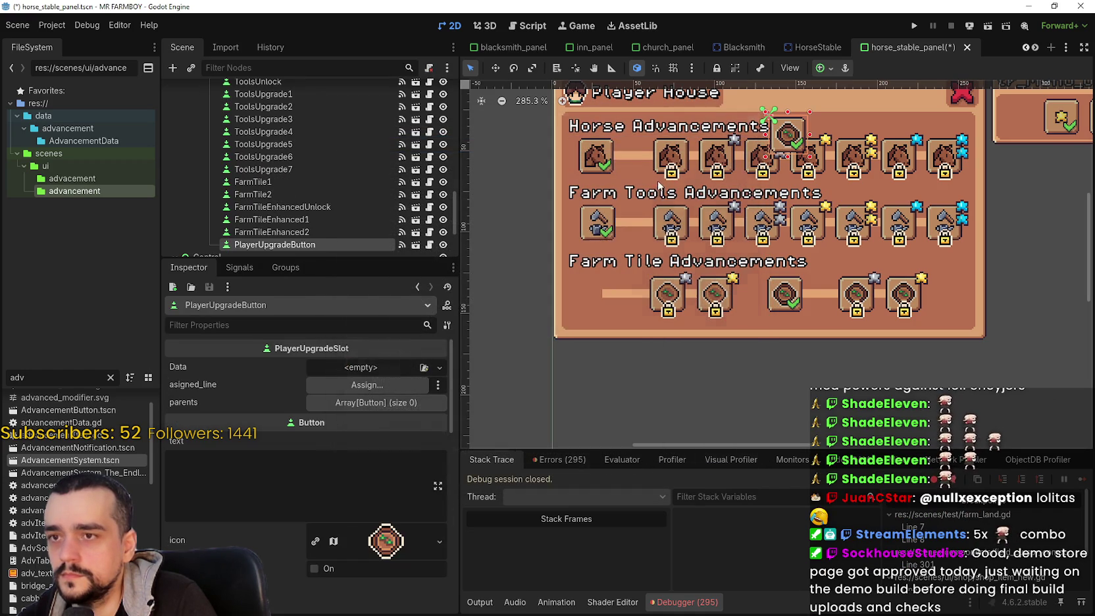
# Step: Place the new slot at the Farm Tile row start, after ToolsUpgrade7, and rename it FarmTileUnlock
pyautogui.click(494, 68)
pyautogui.moveTo(788, 135)
pyautogui.mouseDown()
pyautogui.moveTo(602, 309)
pyautogui.moveTo(589, 290)
pyautogui.mouseUp()
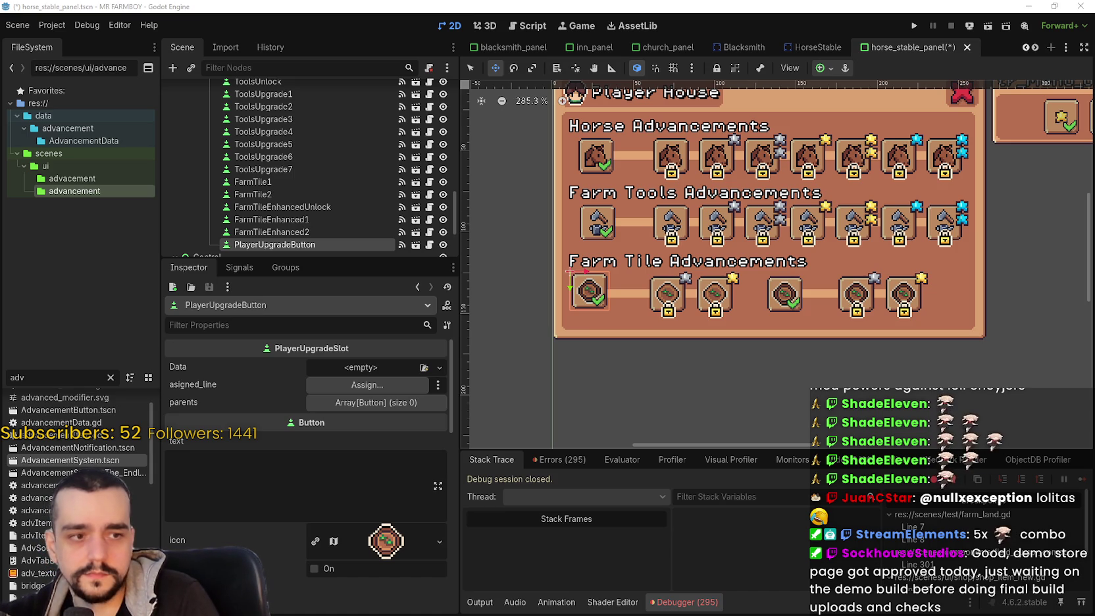
pyautogui.scroll(2, 578, 241)
pyautogui.scroll(-2, 579, 250)
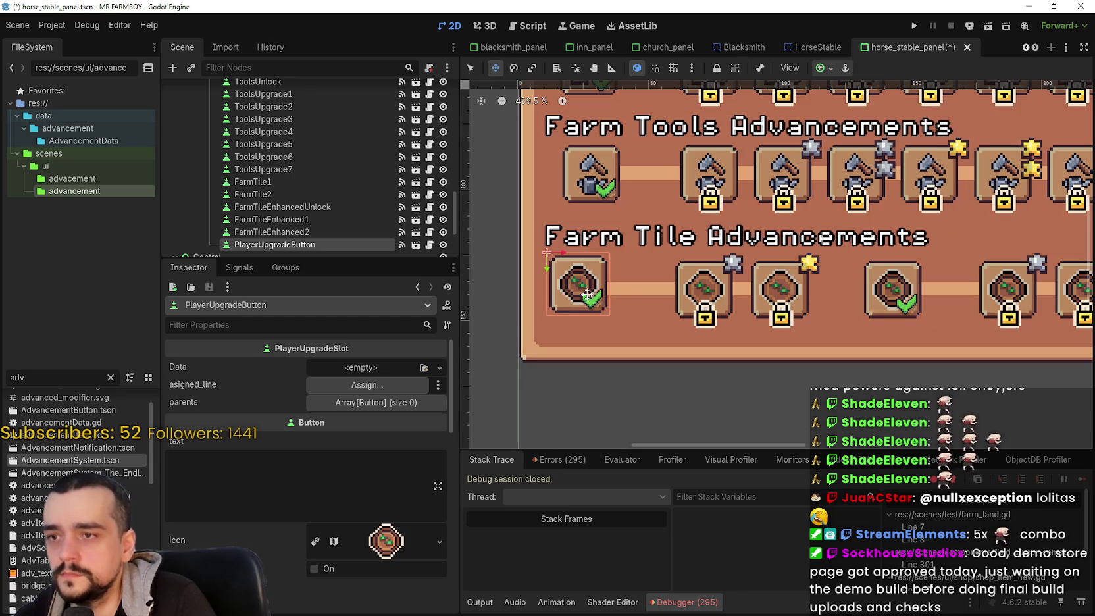
pyautogui.scroll(2, 593, 296)
pyautogui.scroll(-2, 295, 207)
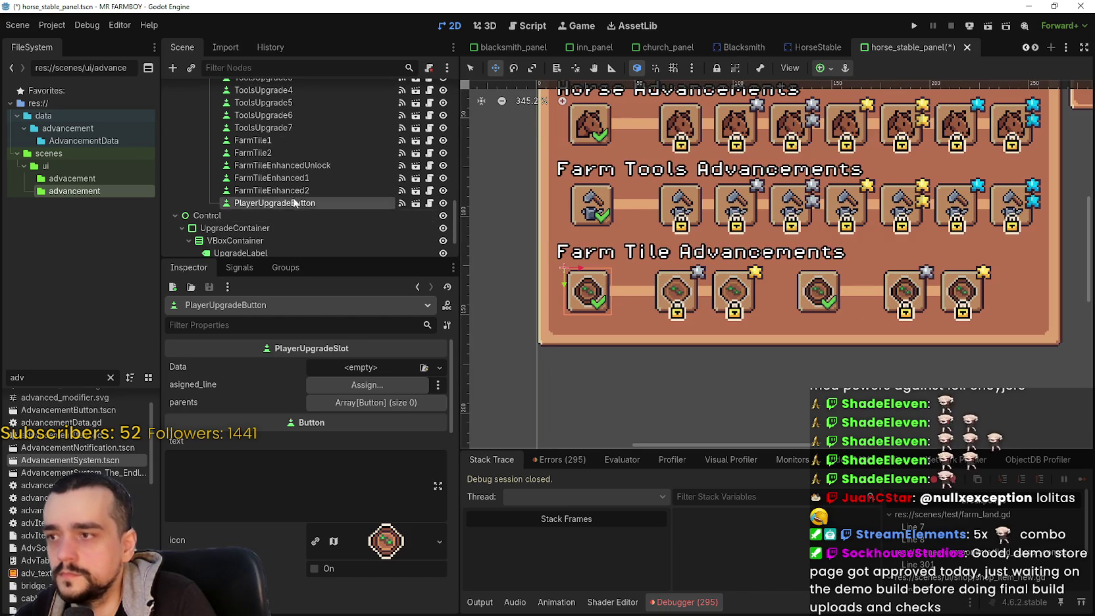
pyautogui.moveTo(299, 210); pyautogui.dragTo(346, 135)
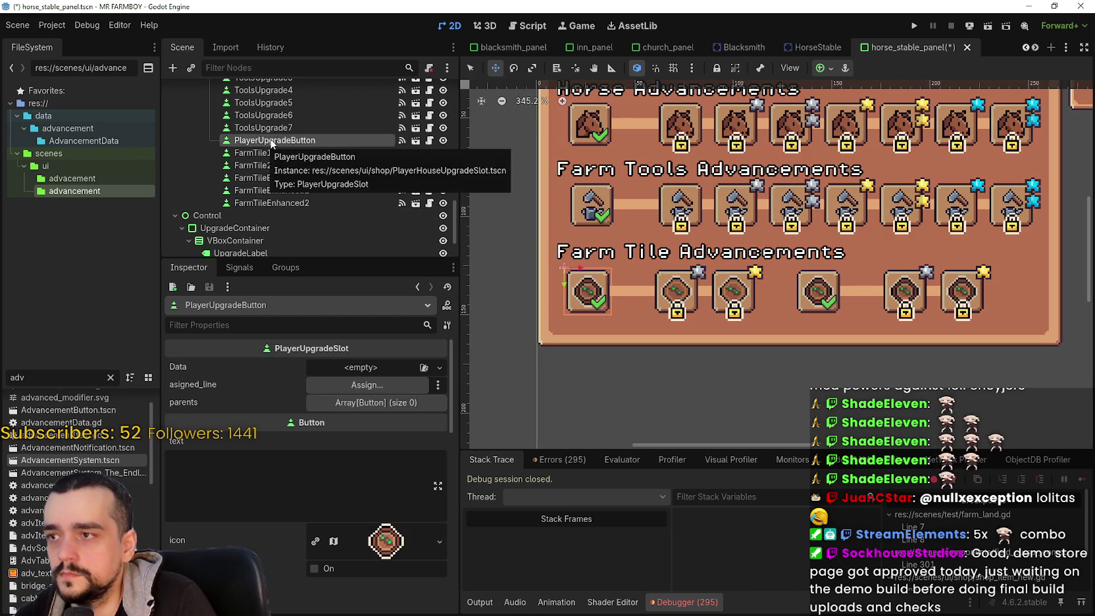
pyautogui.write('FarmTil')
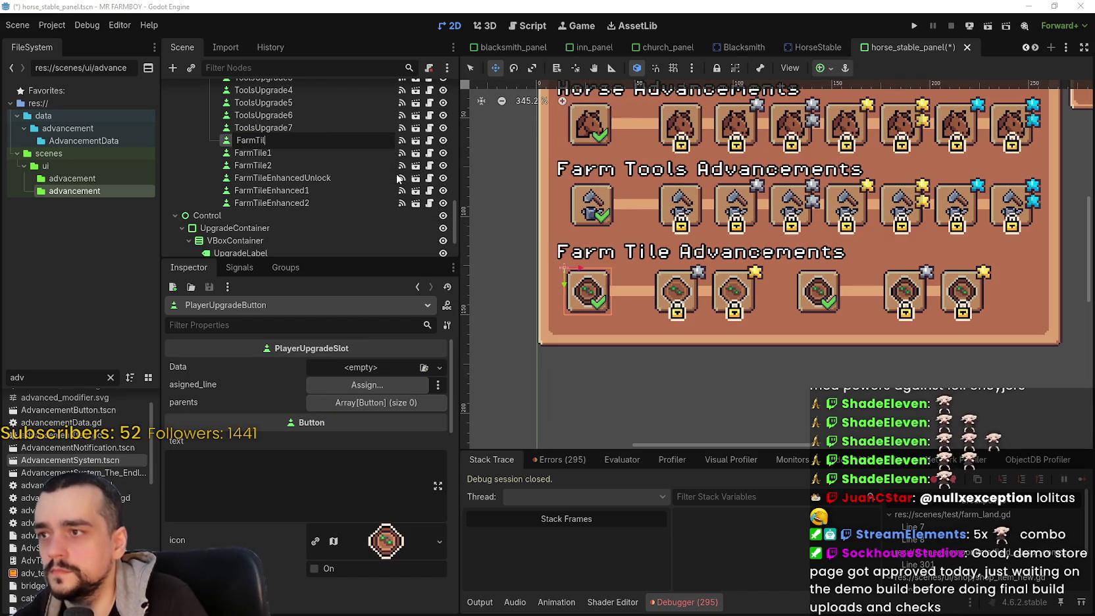
pyautogui.write('eUnlock')
pyautogui.press('Return')
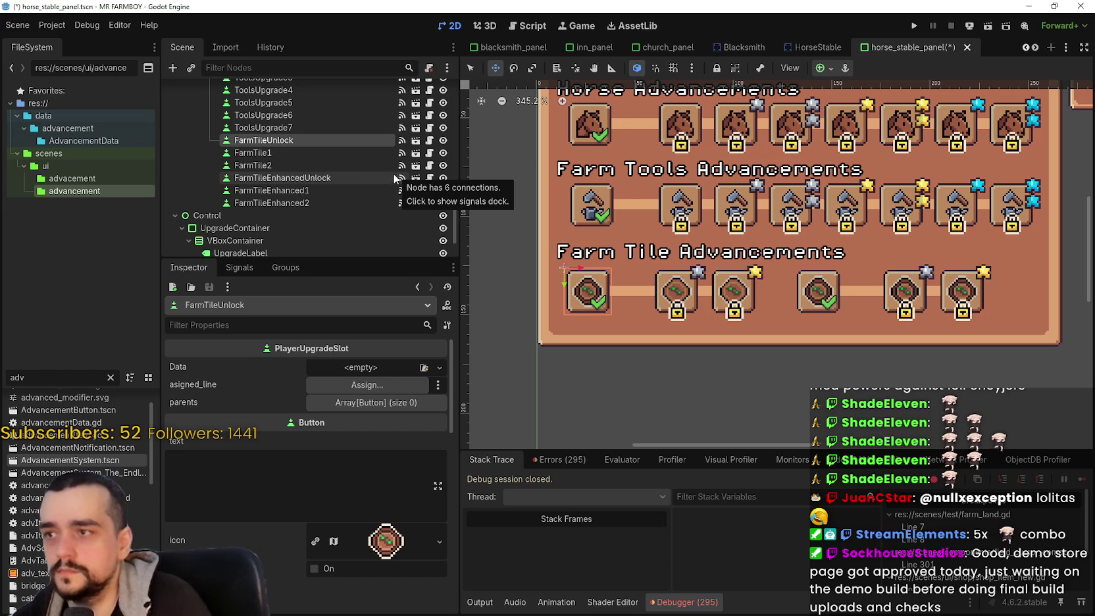
# Step: Give FarmTileUnlock a new PlayerHouseSkillData resource as its Data
pyautogui.click(300, 182)
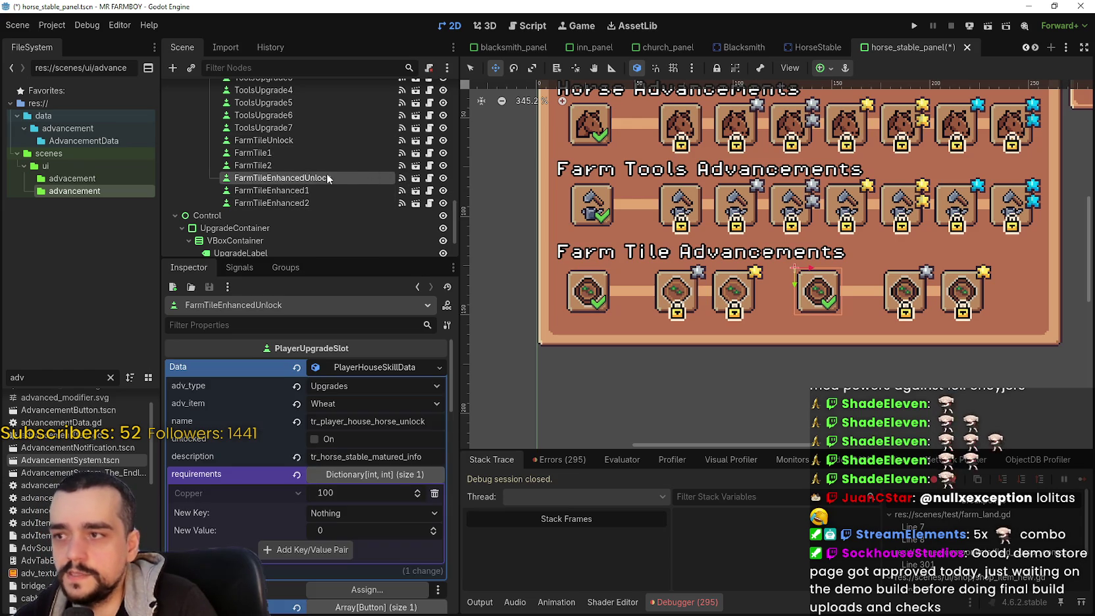
pyautogui.click(296, 141)
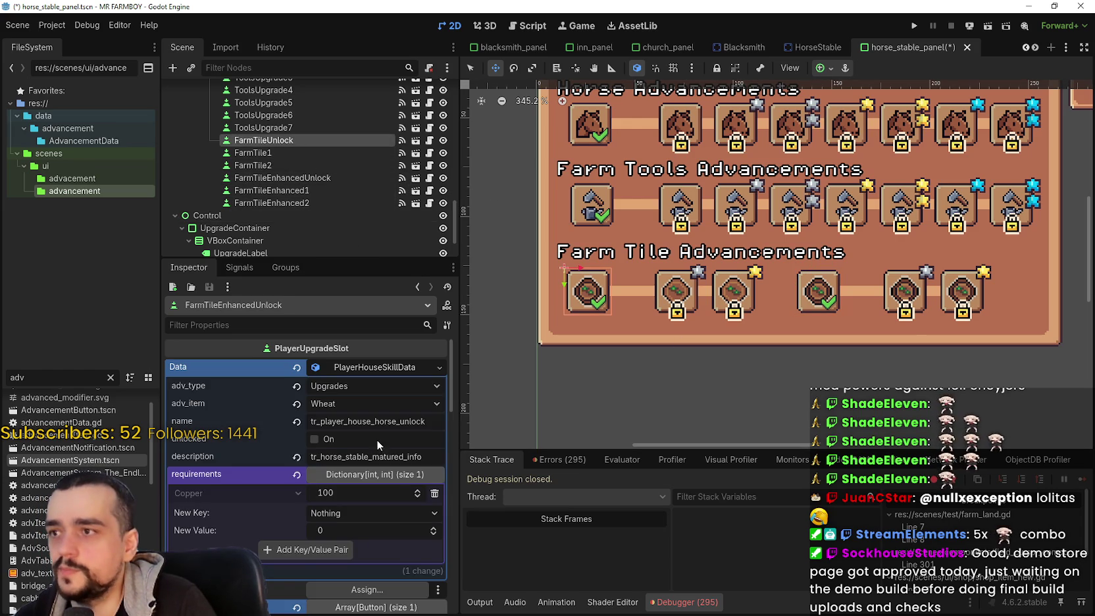
pyautogui.click(363, 367)
pyautogui.click(396, 402)
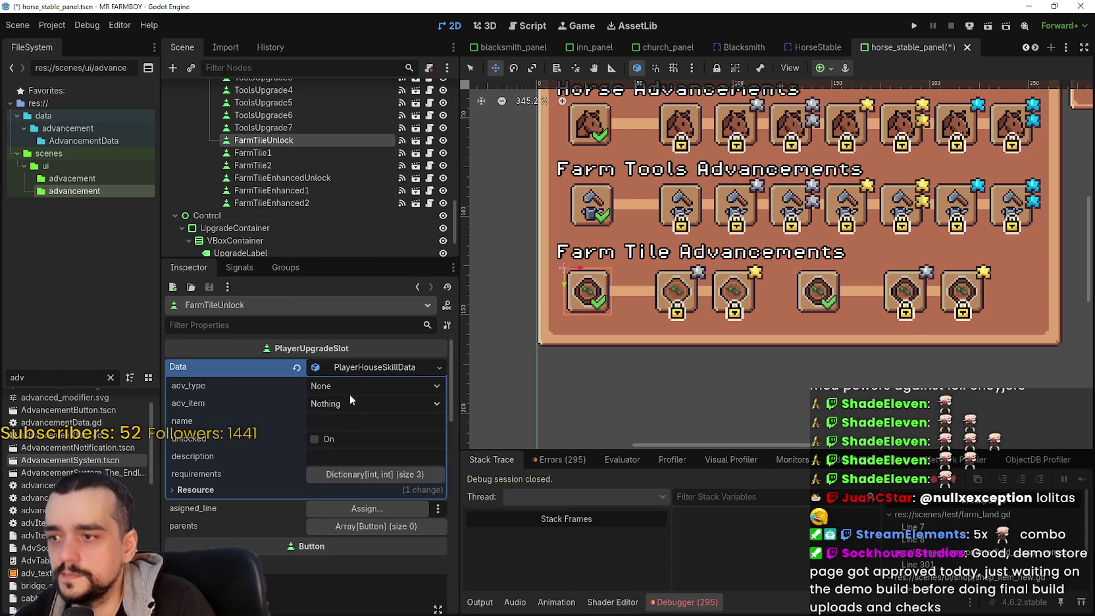
# Step: Set the slot's adv_type to Upgrades, adv_item to Stone, and name to tr_crafting_land_farm
pyautogui.click(349, 388)
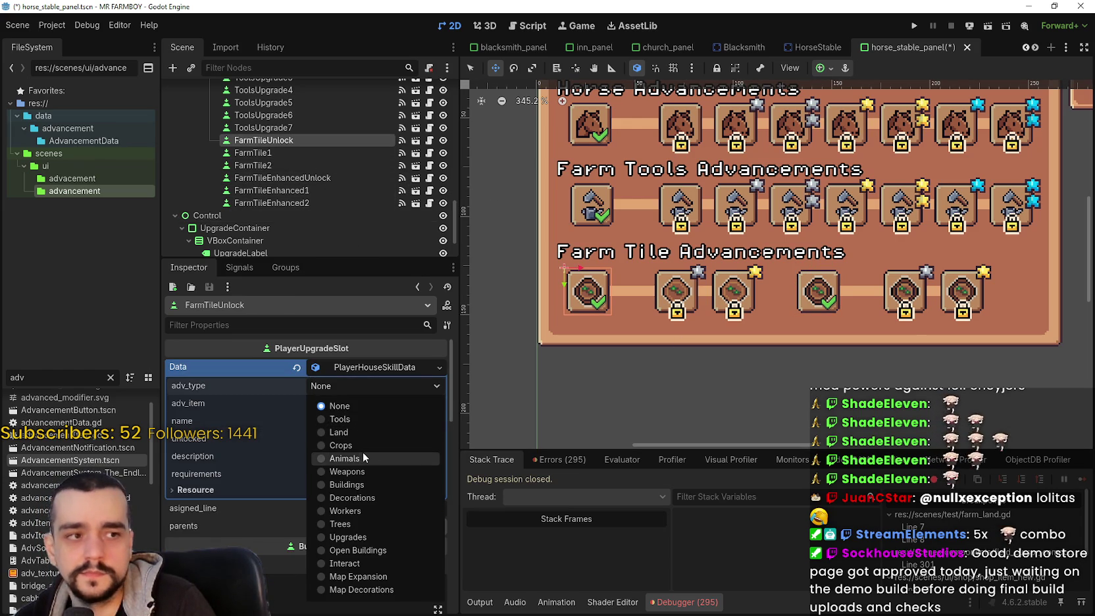
pyautogui.click(347, 537)
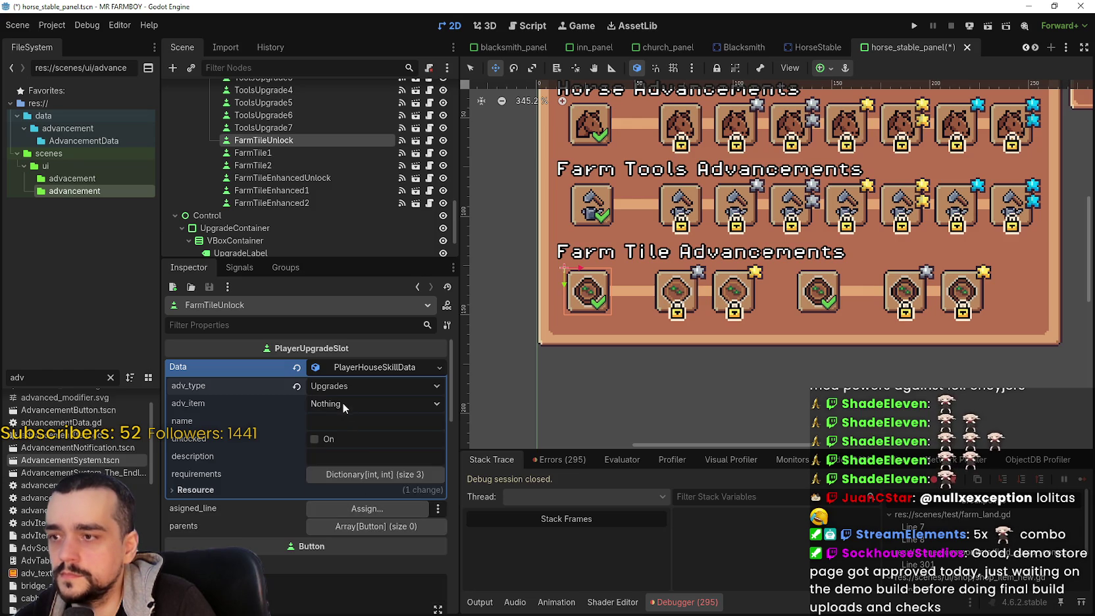
pyautogui.click(342, 404)
pyautogui.click(371, 39)
pyautogui.click(349, 423)
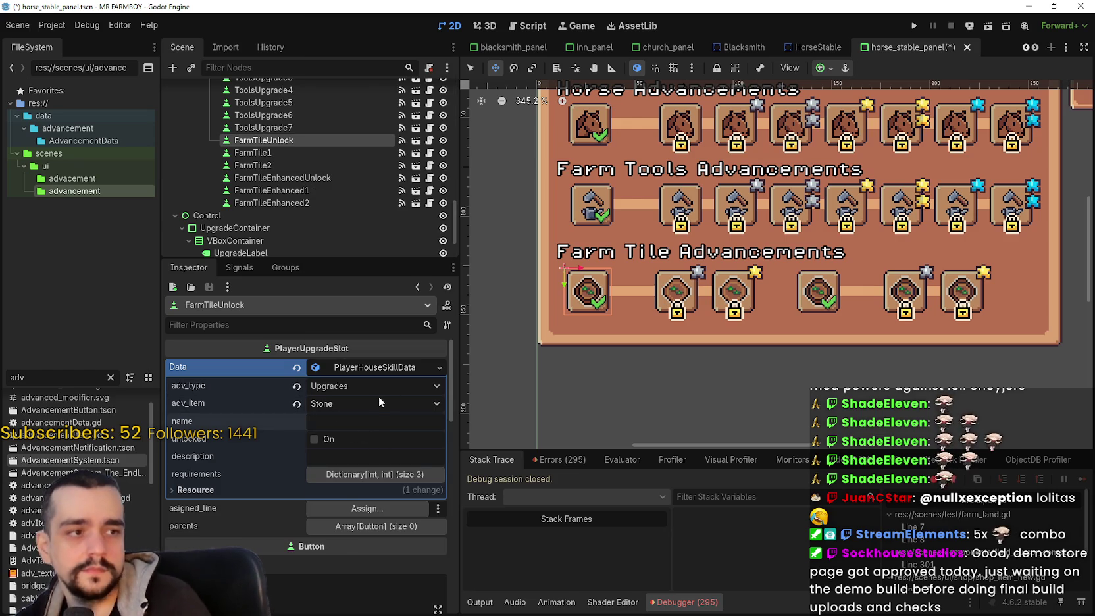
pyautogui.write('tr_crafting_land_farm')
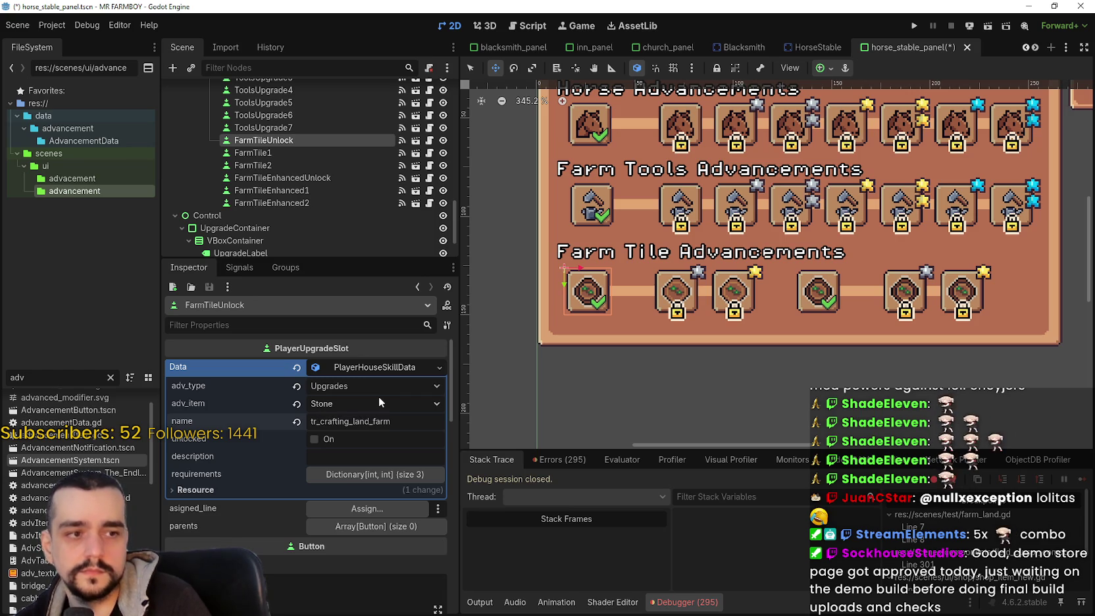
# Step: Add the _desc description, make the cost only 100 Copper by removing Gold and Silver, and save
pyautogui.click(375, 460)
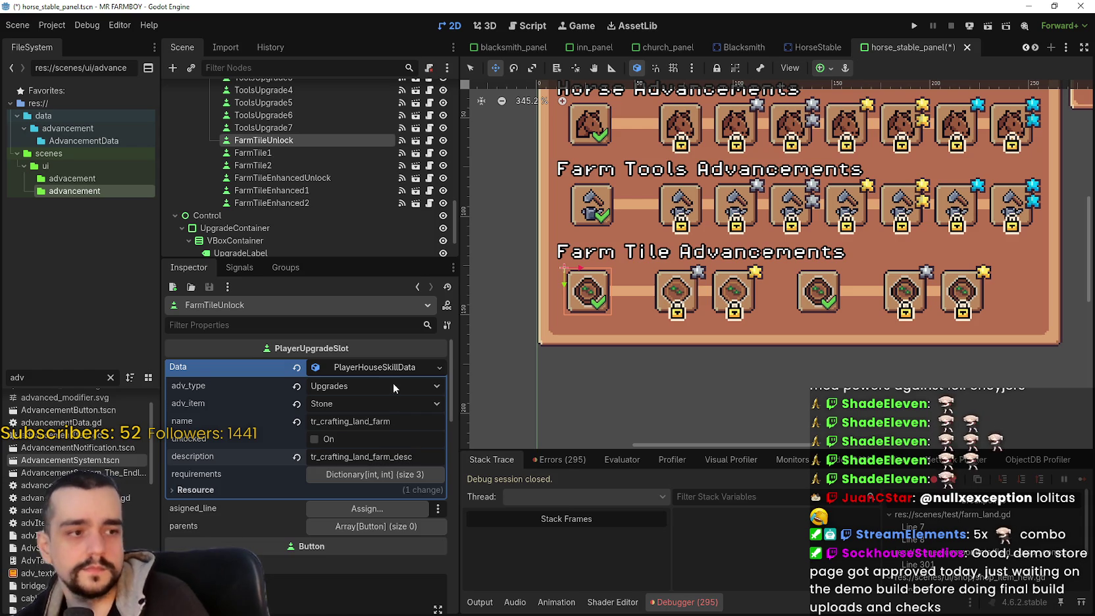
pyautogui.scroll(-3, 369, 394)
pyautogui.scroll(3, 350, 397)
pyautogui.click(355, 475)
pyautogui.scroll(-1, 427, 515)
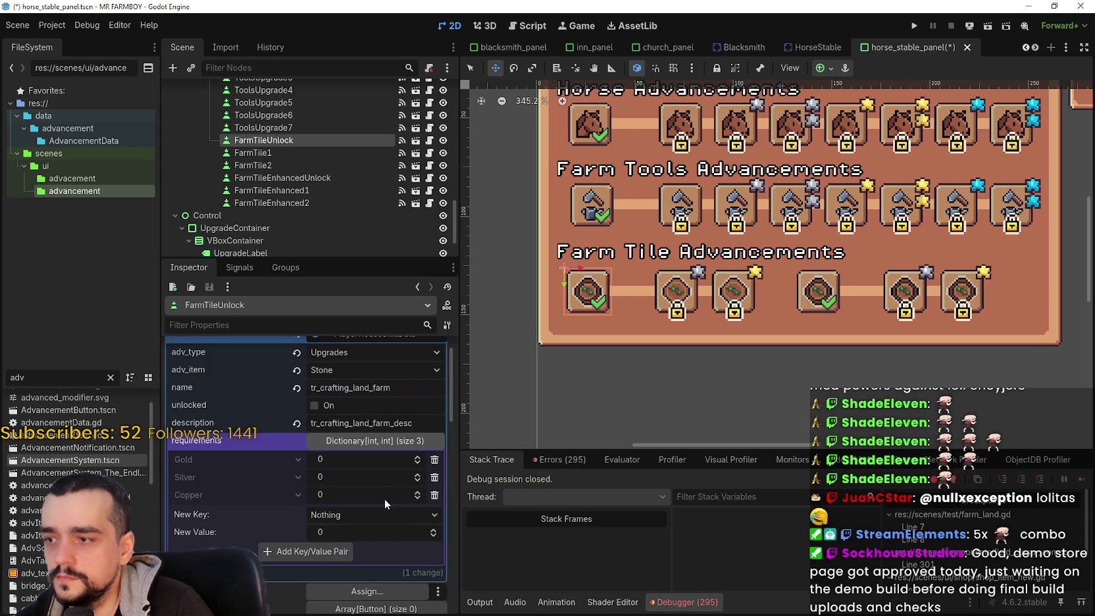
pyautogui.write('00')
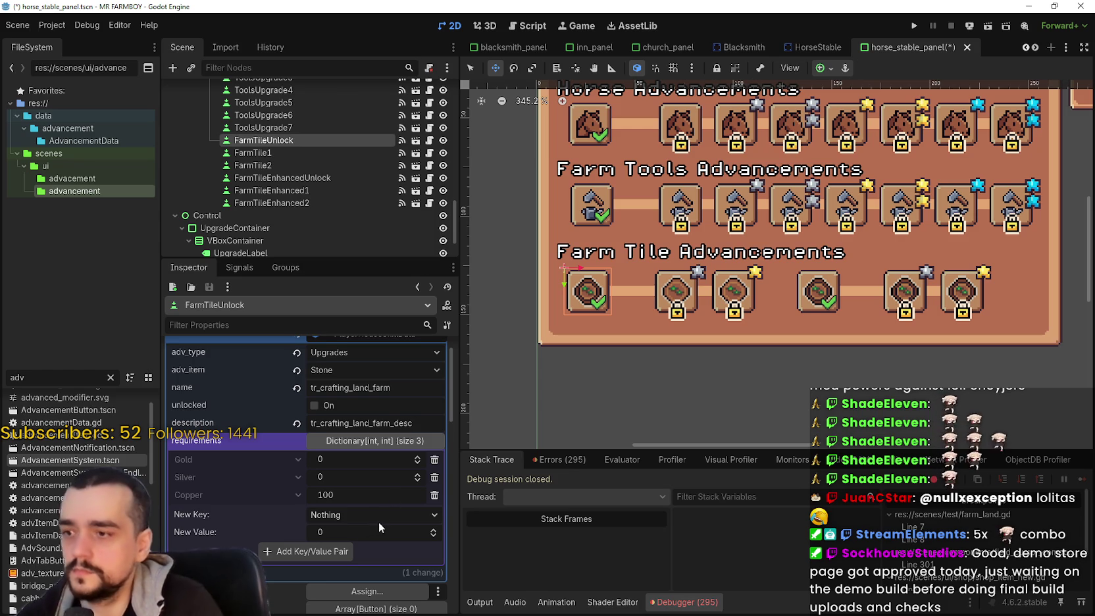
pyautogui.click(435, 477)
pyautogui.click(434, 460)
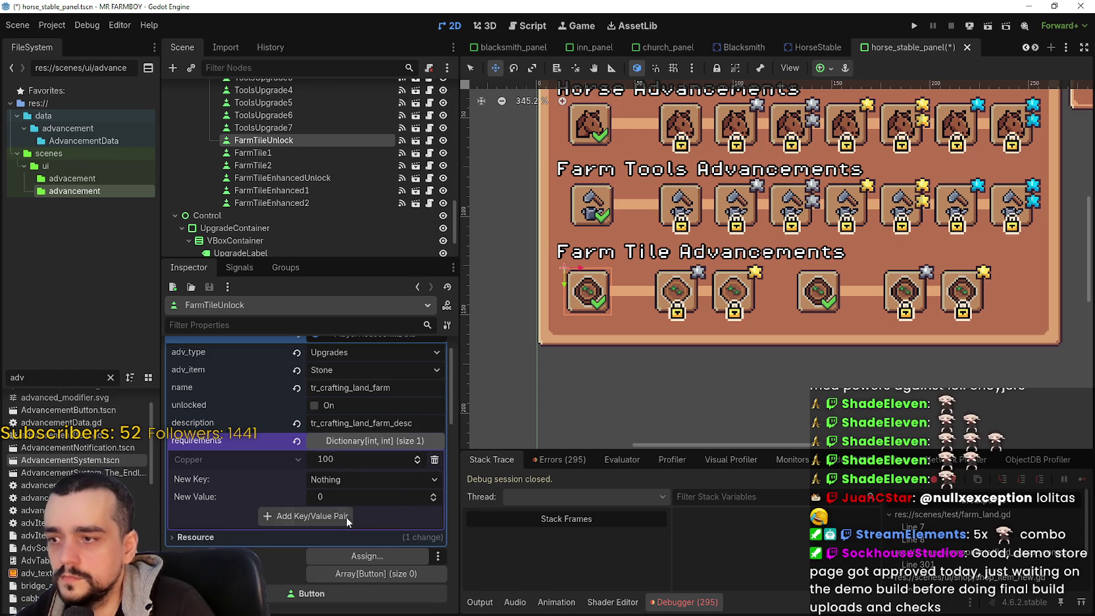
pyautogui.hotkey('ctrl', 's')
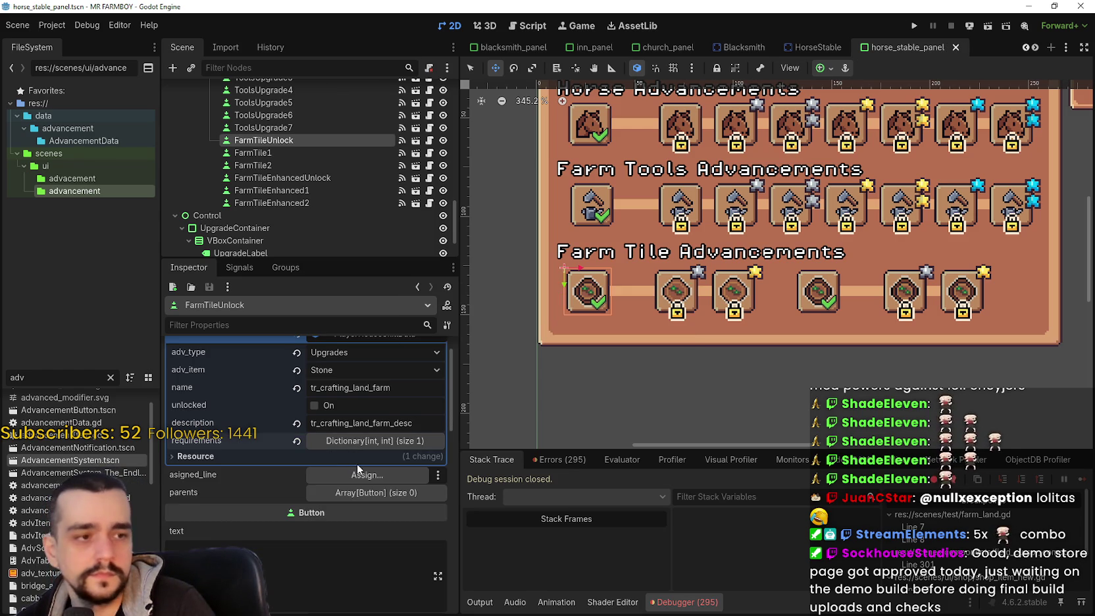
# Step: Add StartingPoint as the single entry in FarmTileUnlock's parents list and save the scene
pyautogui.scroll(-2, 357, 461)
pyautogui.click(363, 392)
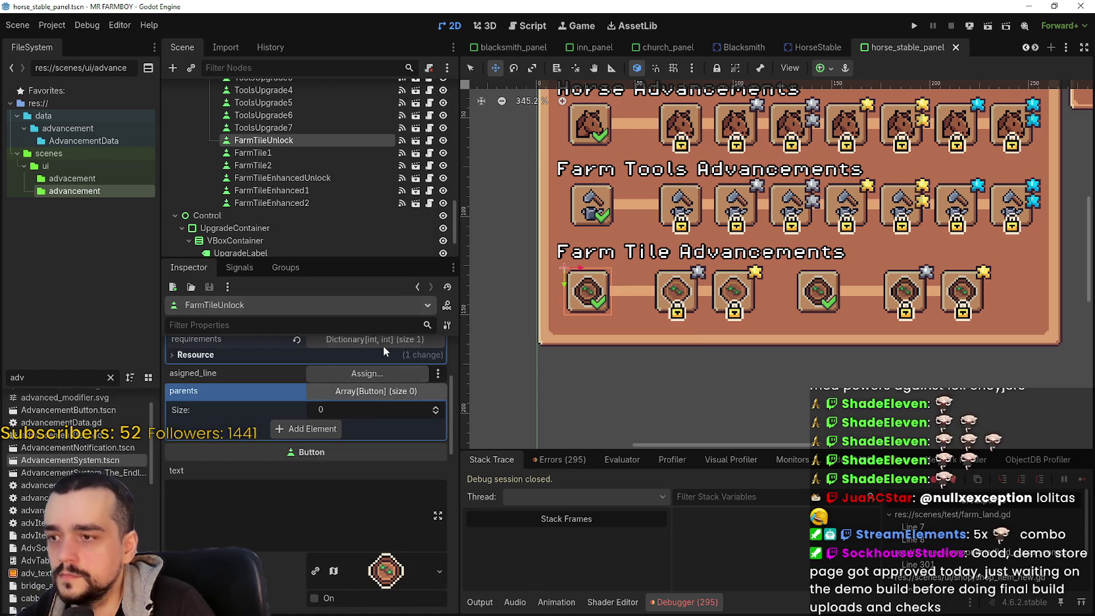
pyautogui.click(312, 428)
pyautogui.click(357, 428)
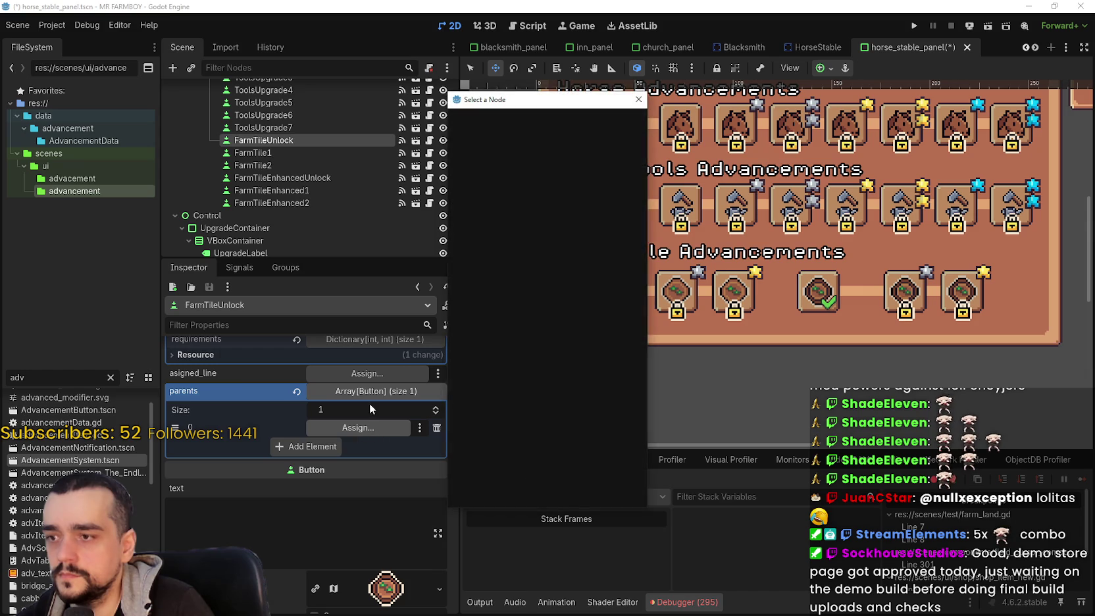
pyautogui.write('sta')
pyautogui.click(530, 253)
pyautogui.click(503, 491)
pyautogui.hotkey('ctrl', 's')
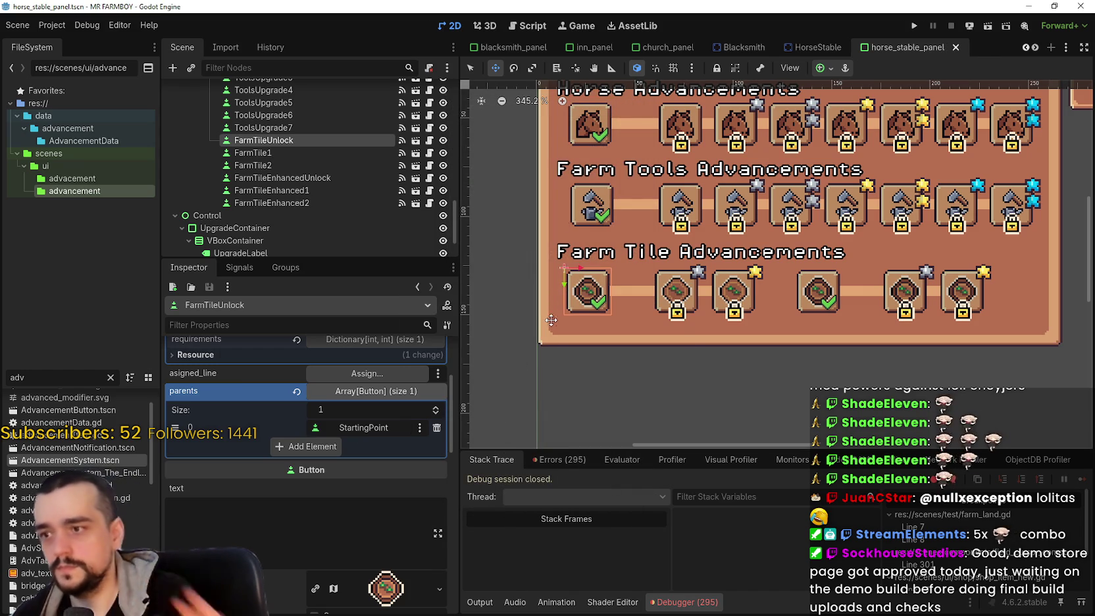
pyautogui.scroll(1, 634, 348)
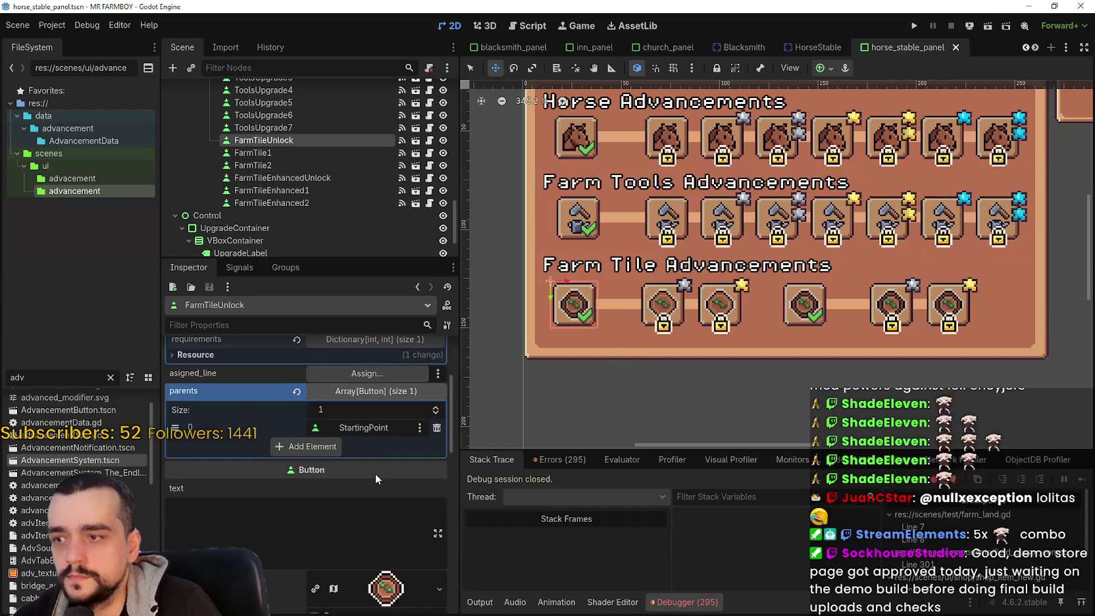
pyautogui.scroll(4, 379, 468)
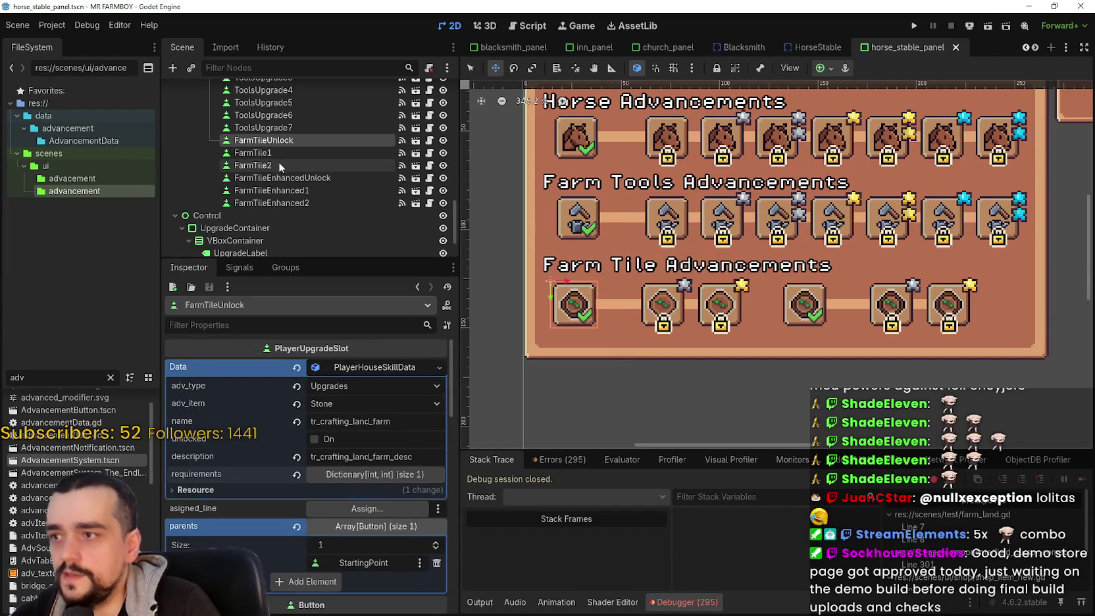
# Step: Review FarmTileEnhancedUnlock's data (Upgrades, Wheat, 100 Copper, one parent) and save
pyautogui.click(289, 178)
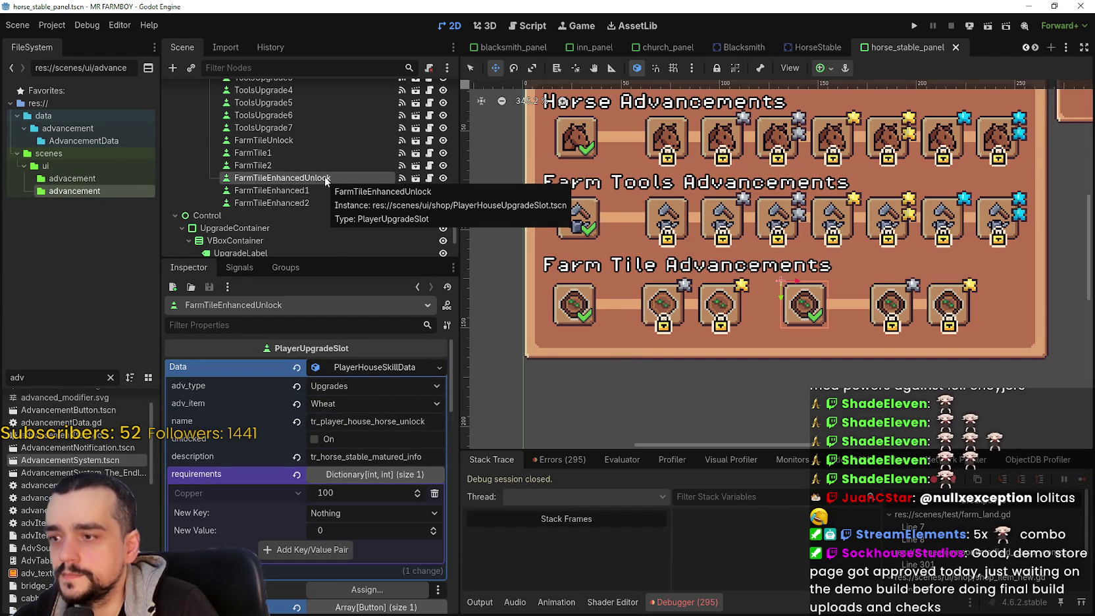
pyautogui.scroll(-4, 360, 506)
pyautogui.scroll(4, 380, 511)
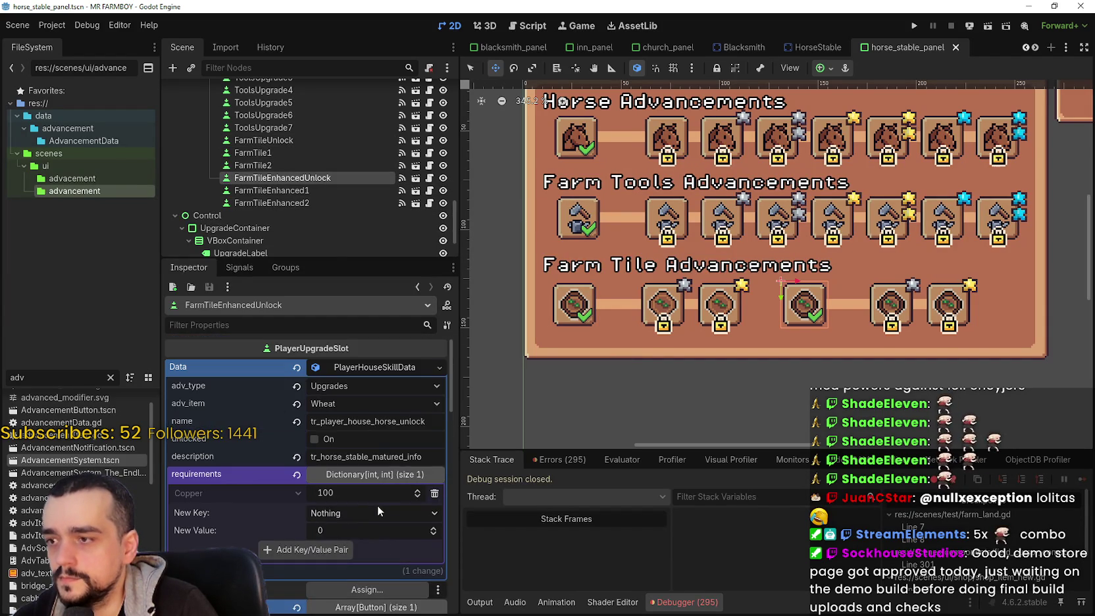
pyautogui.hotkey('ctrl', 's')
# Step: Zoom the canvas around the advancement panel and save the scene before testing
pyautogui.scroll(1, 761, 299)
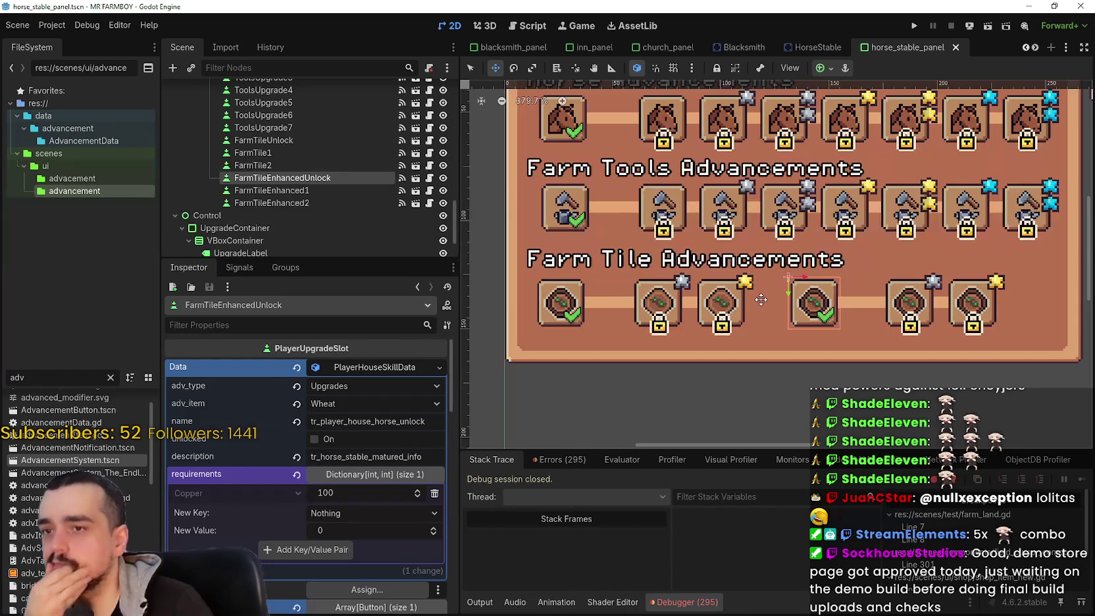
pyautogui.scroll(-4, 761, 299)
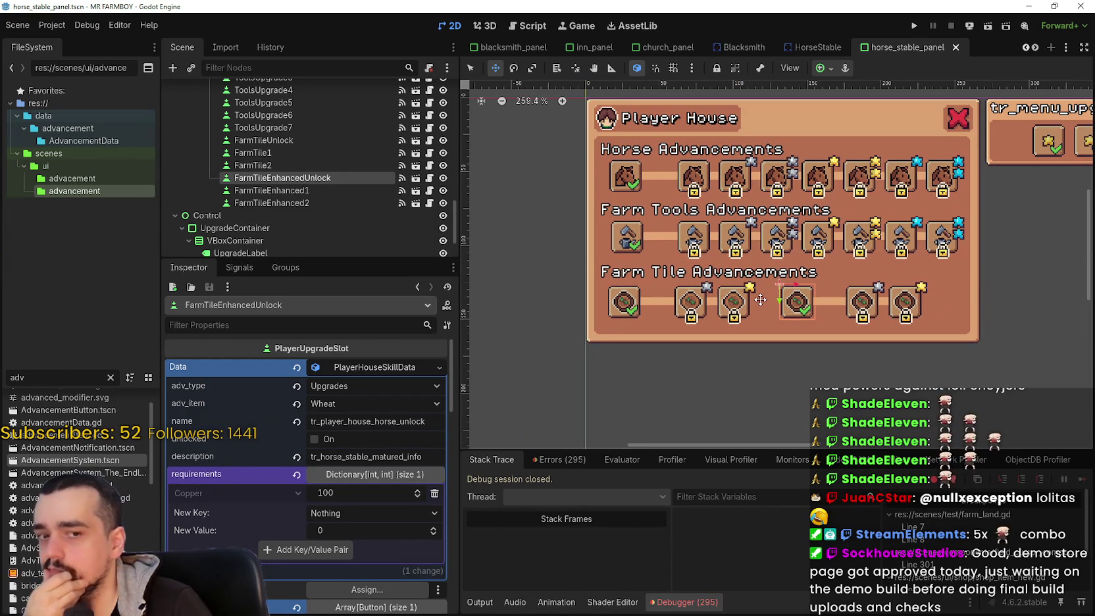
pyautogui.scroll(1, 760, 299)
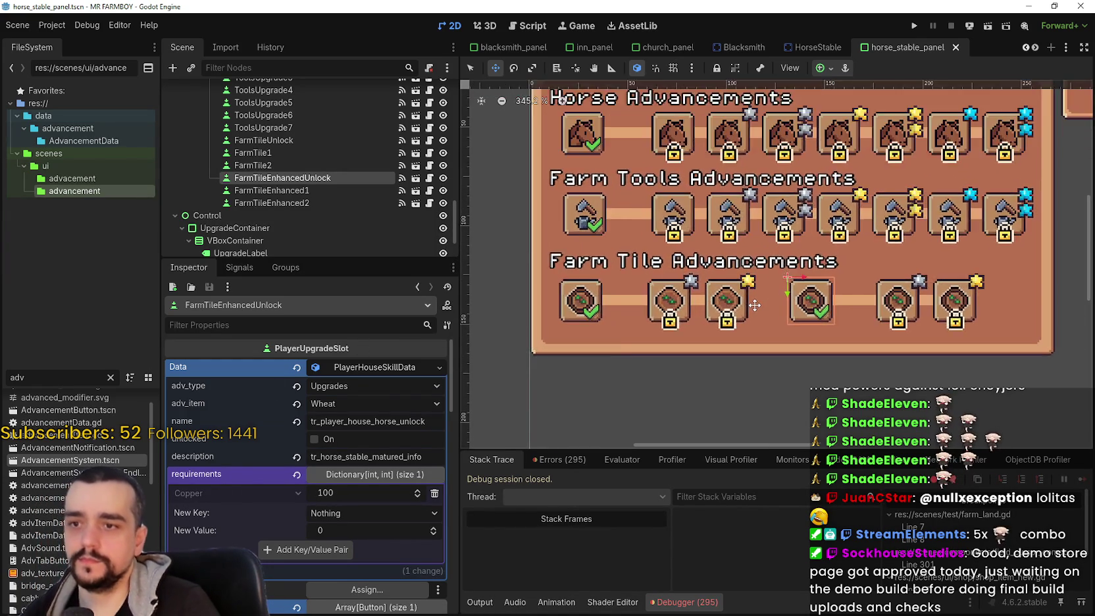
pyautogui.scroll(-2, 757, 303)
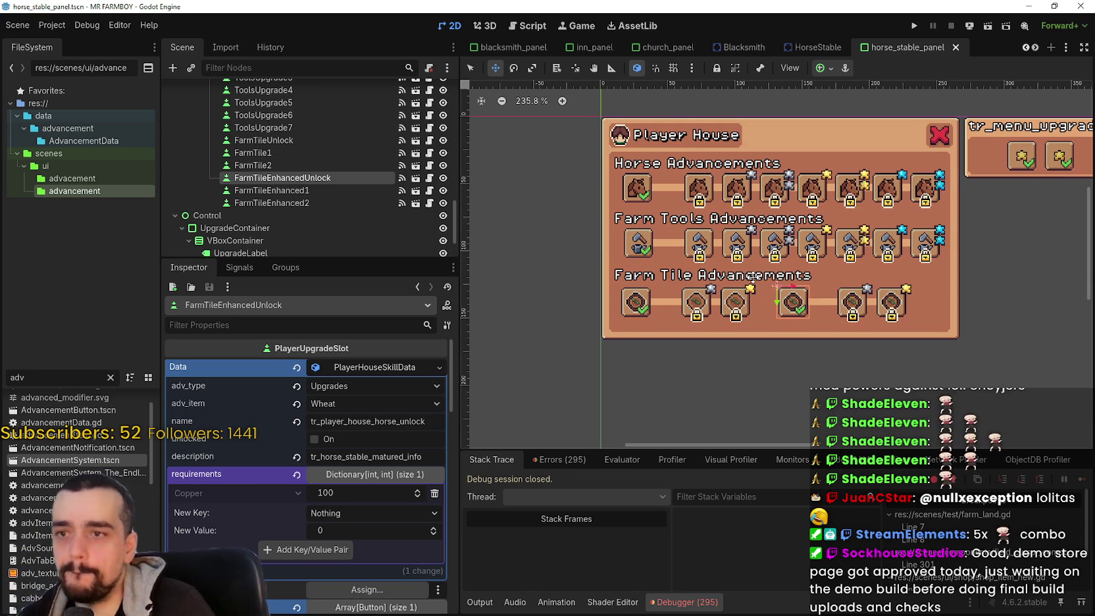
pyautogui.scroll(2, 753, 279)
pyautogui.scroll(-1, 750, 278)
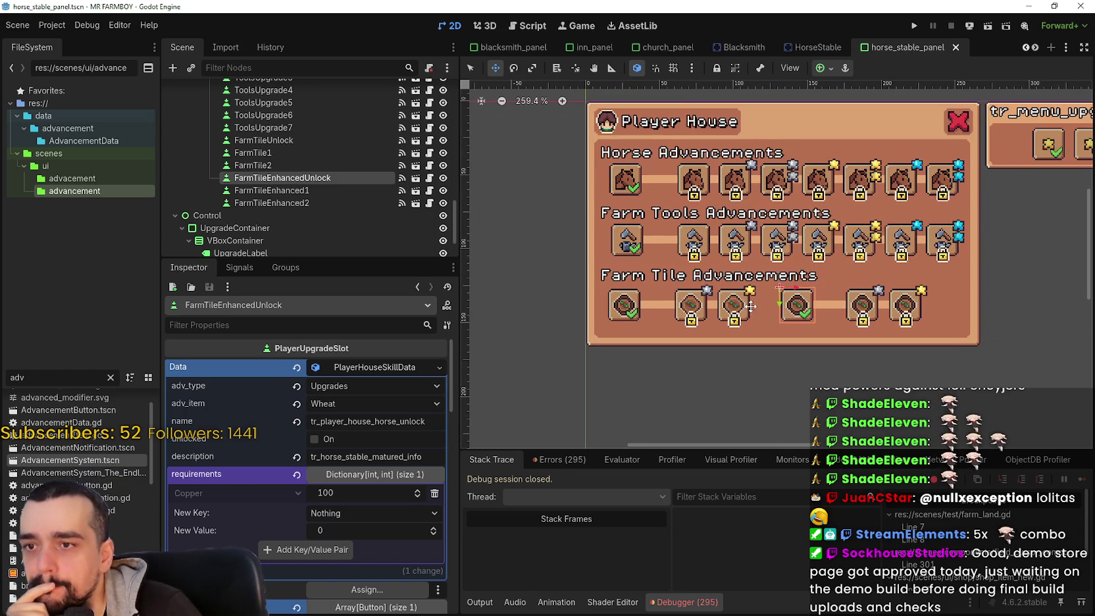
pyautogui.hscroll(1, 730, 316)
pyautogui.scroll(1, 769, 350)
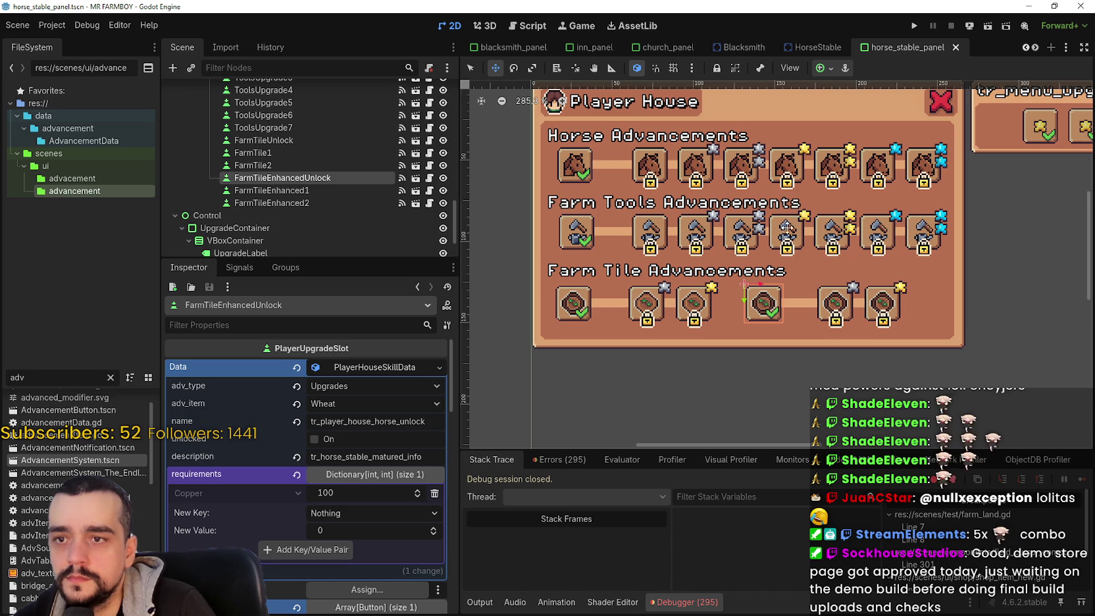
pyautogui.hotkey('ctrl', 's')
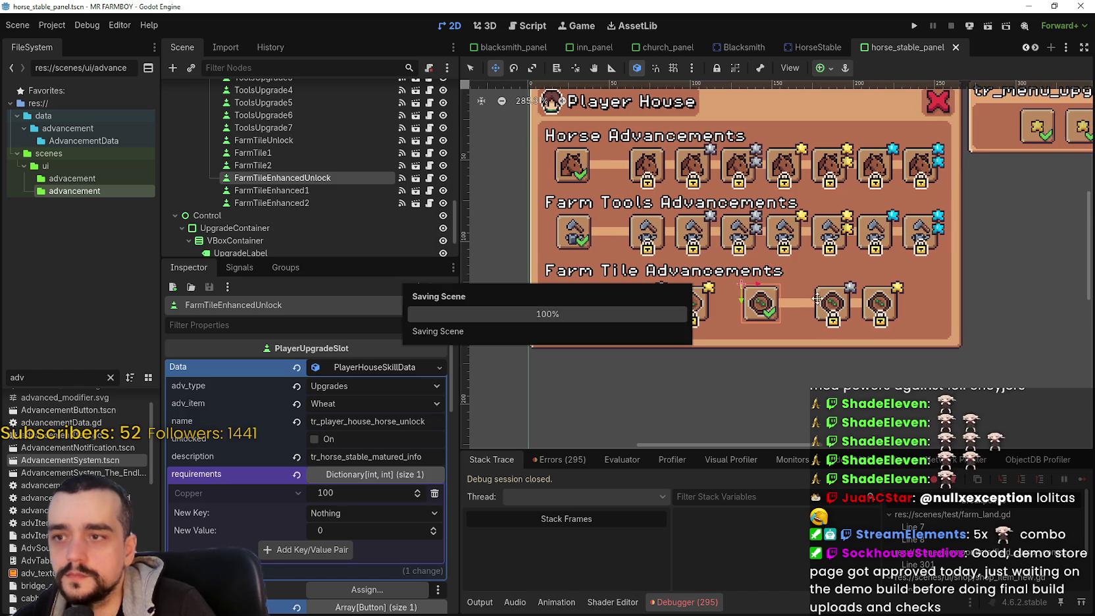
# Step: Run the game, continue and load Save 1, hitting the checkParents null-parent error
pyautogui.click(914, 27)
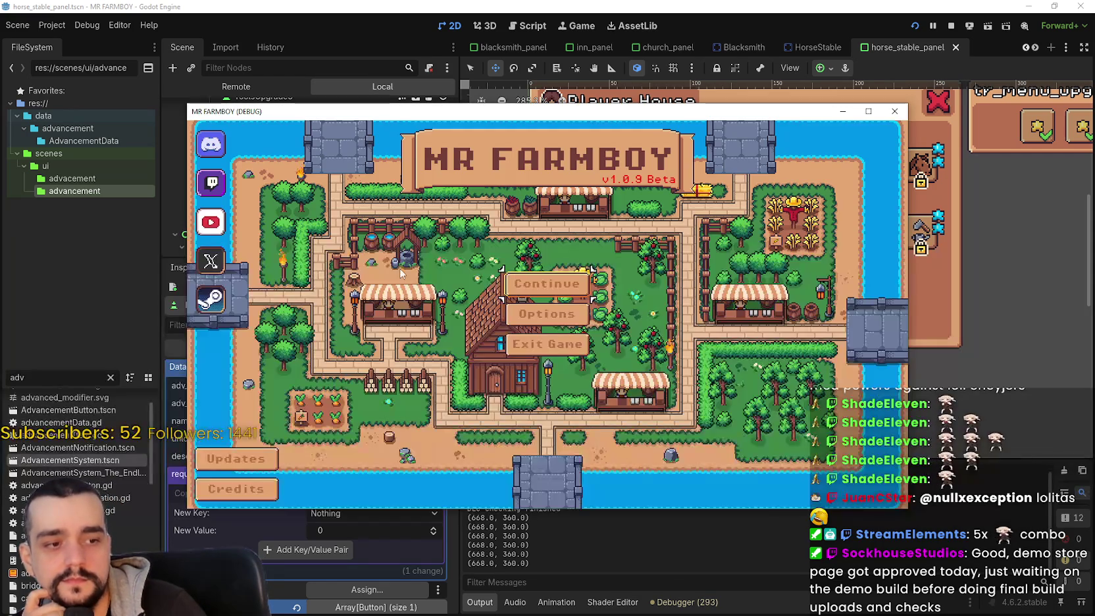
pyautogui.click(519, 266)
pyautogui.scroll(2, 519, 267)
pyautogui.click(519, 266)
pyautogui.click(500, 269)
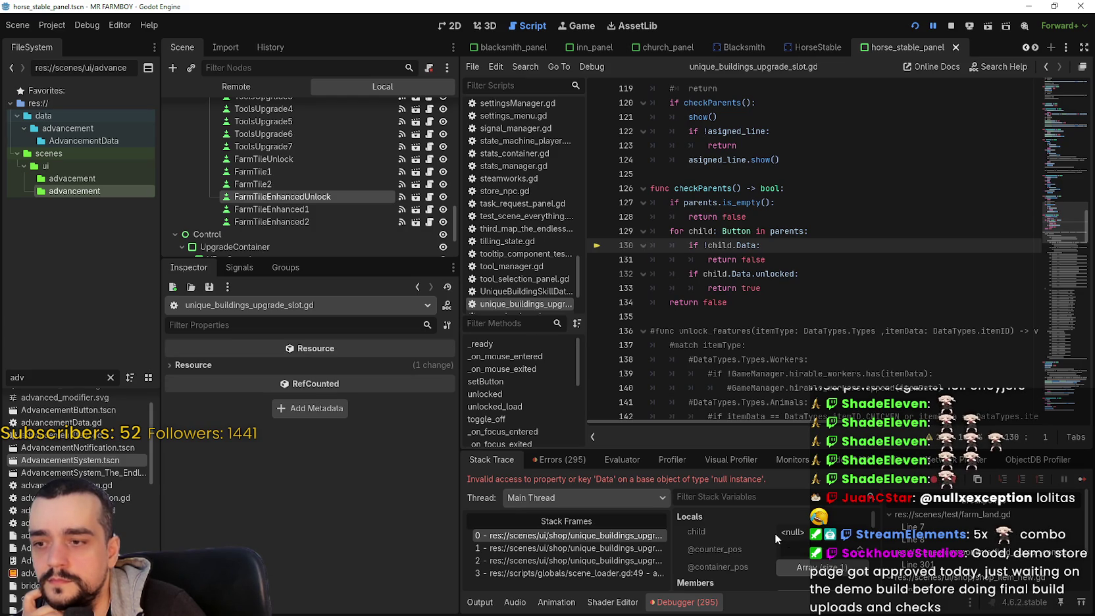
# Step: Step through the error's stack frames up to the top frame at line 130
pyautogui.click(629, 548)
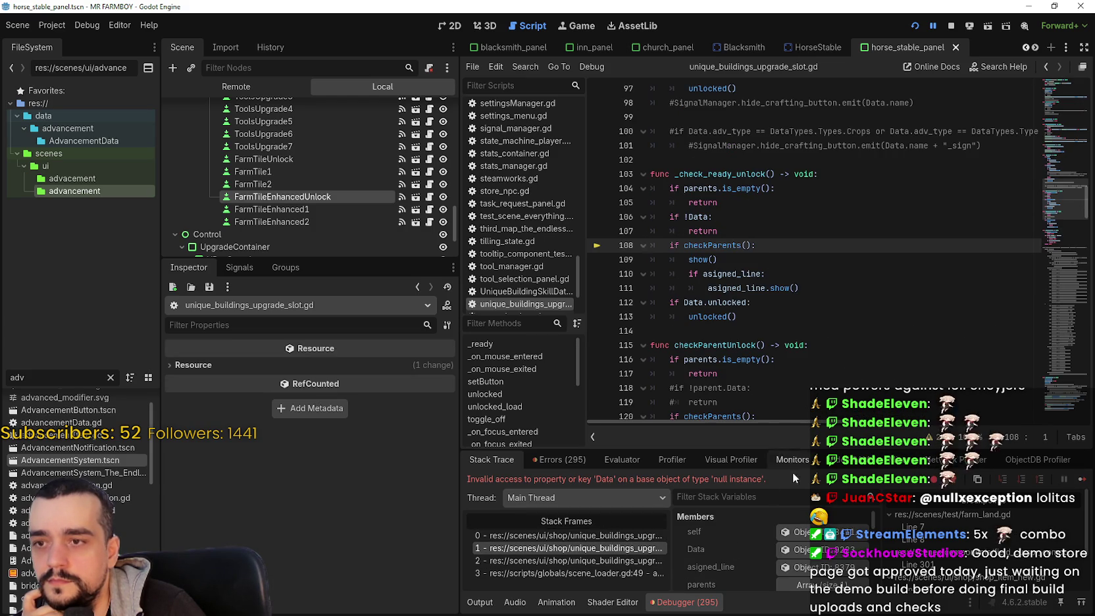
pyautogui.press('Up')
pyautogui.scroll(-1, 724, 539)
# Step: Inspect the remote button's Data fields, then stop the game and return to the 2D editor
pyautogui.click(793, 550)
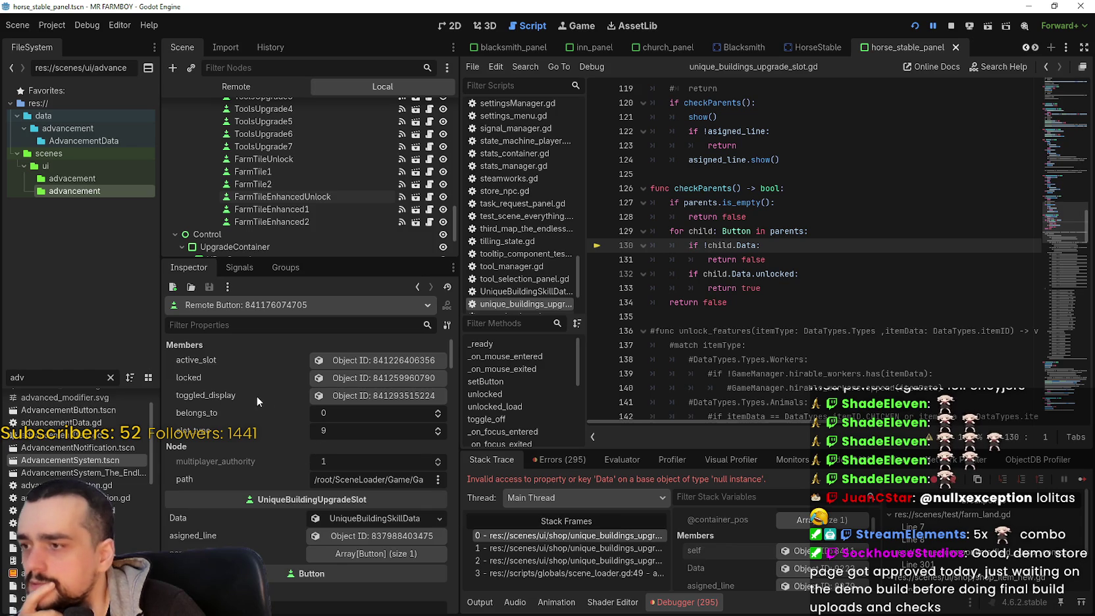
pyautogui.scroll(-5, 313, 450)
pyautogui.scroll(3, 358, 526)
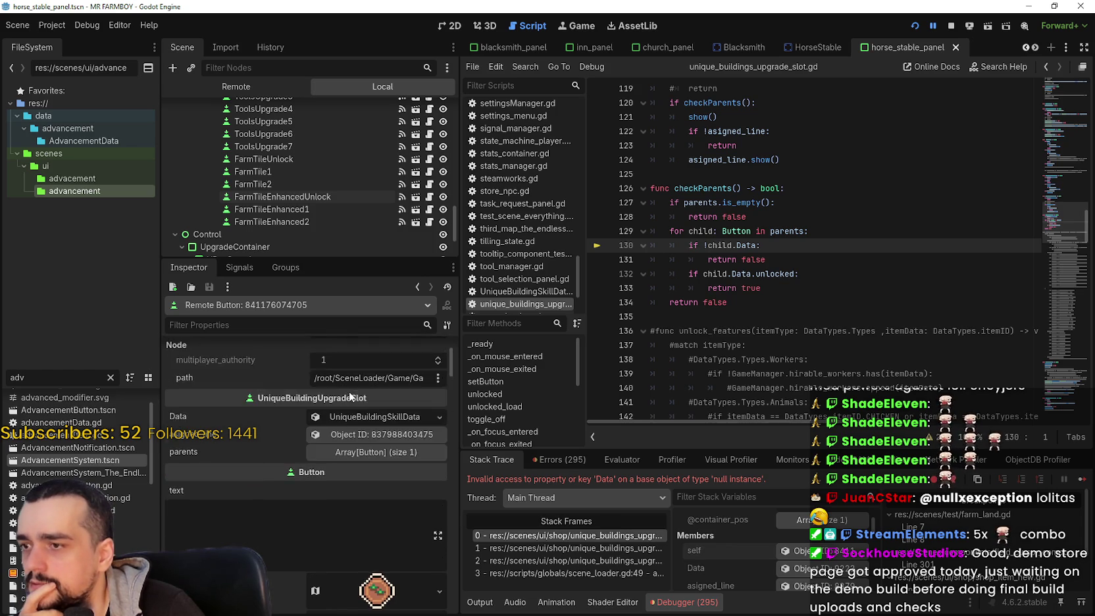
pyautogui.click(372, 450)
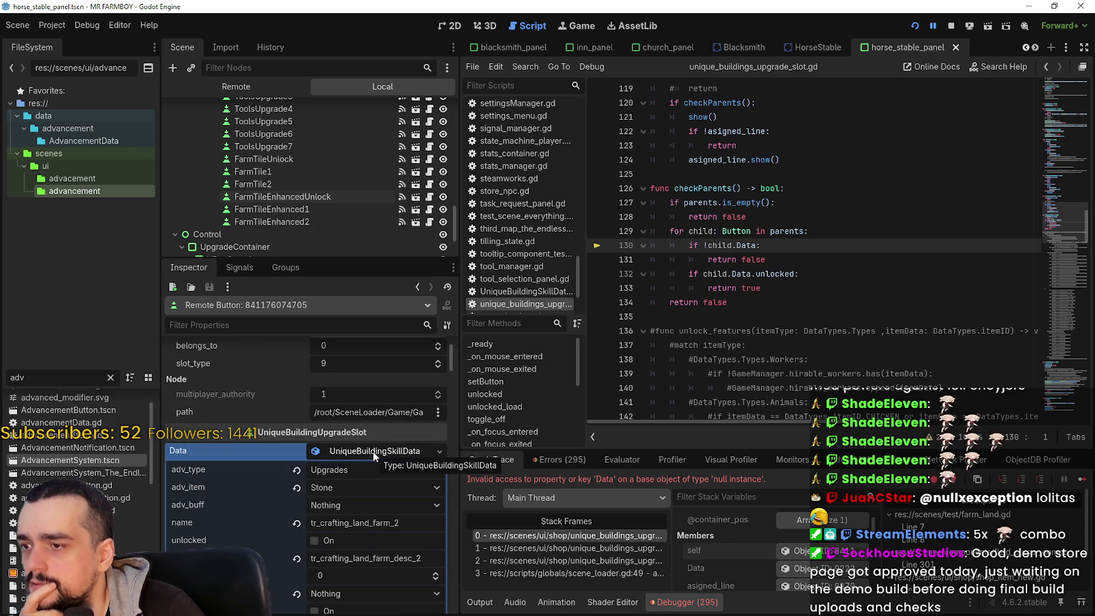
pyautogui.click(373, 451)
pyautogui.scroll(-3, 302, 494)
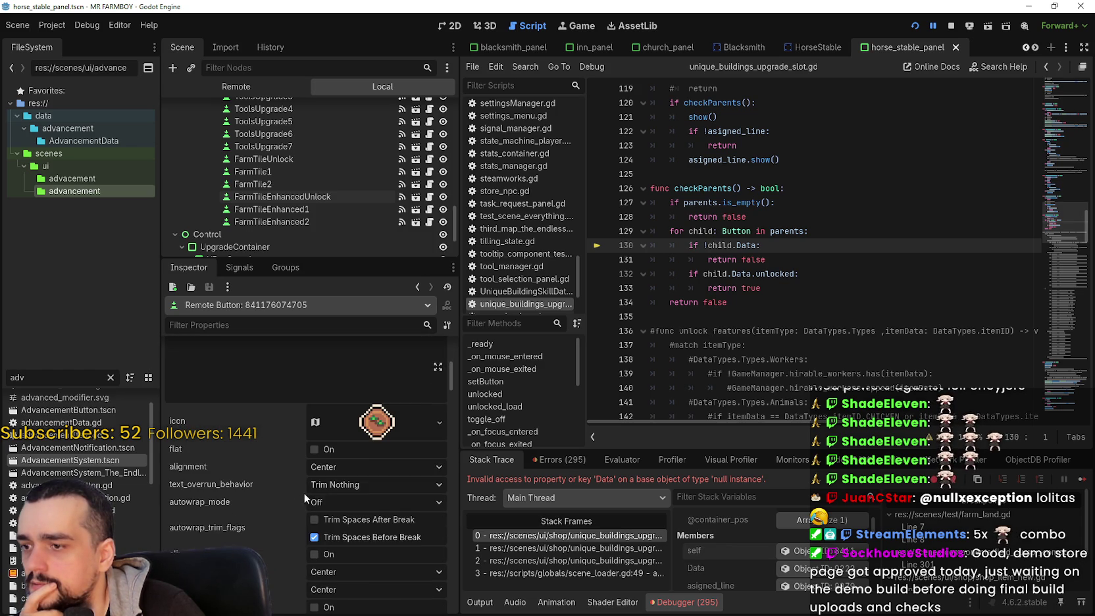
pyautogui.scroll(-3, 310, 479)
pyautogui.click(951, 26)
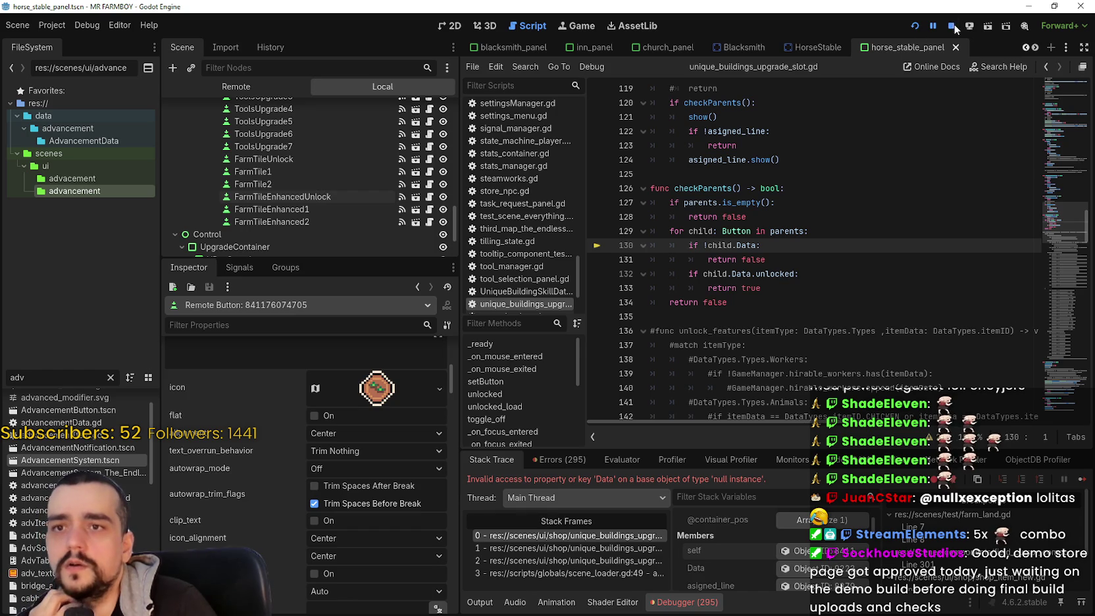
pyautogui.click(450, 26)
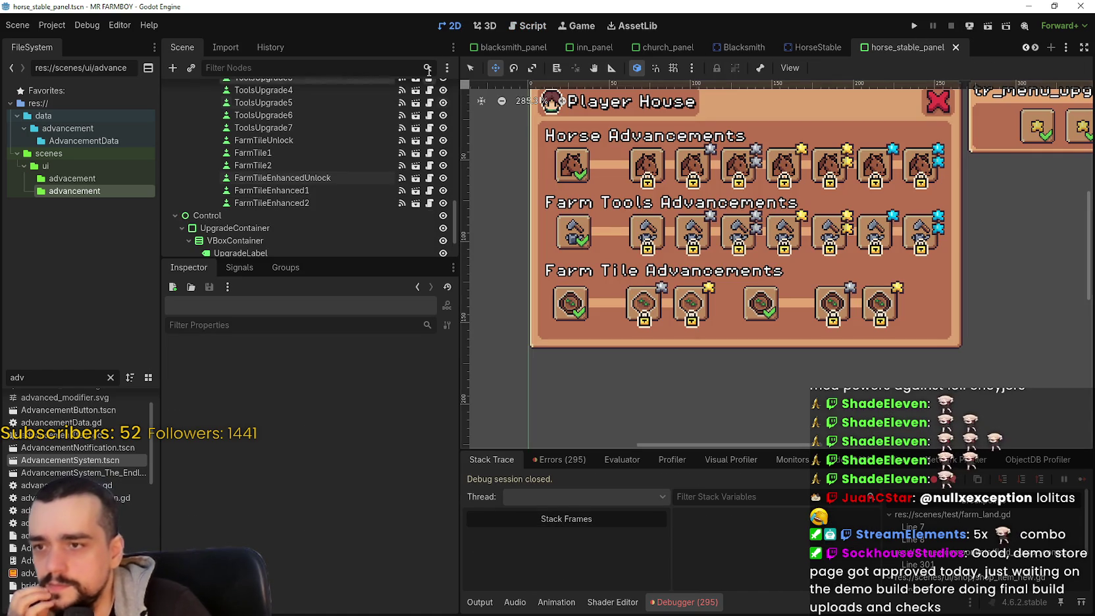
# Step: Check ToolsUpgrade1's parents list for reference
pyautogui.click(468, 69)
pyautogui.click(646, 232)
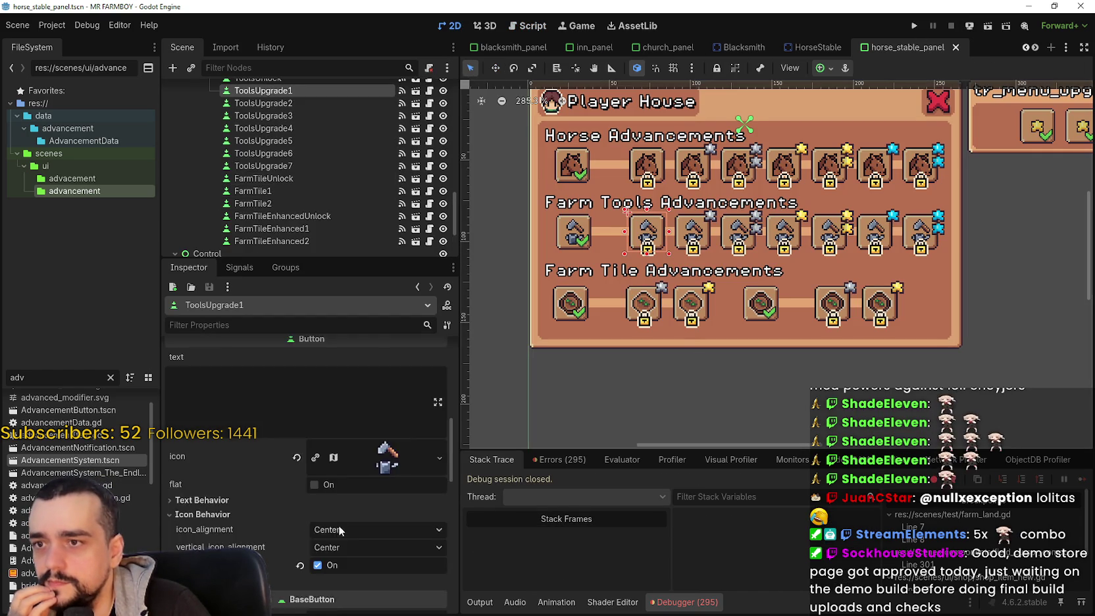
pyautogui.scroll(-5, 336, 523)
pyautogui.scroll(-15, 366, 483)
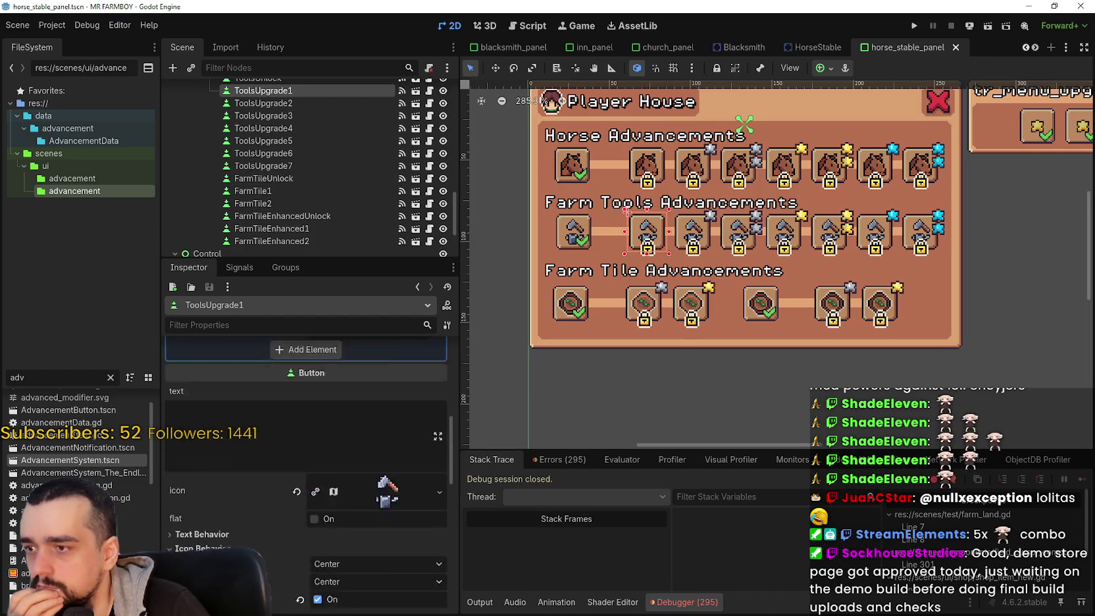
pyautogui.scroll(2, 379, 476)
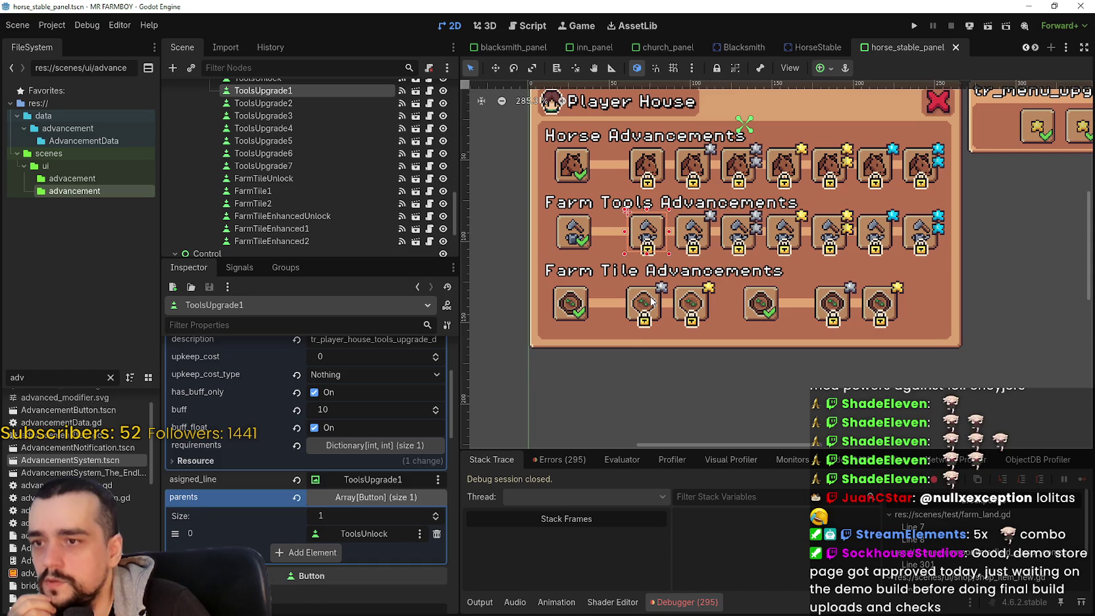
# Step: Set FarmTile1's first parent to FarmTileUnlock, save the scene, and relaunch the game
pyautogui.click(360, 191)
pyautogui.scroll(-4, 373, 517)
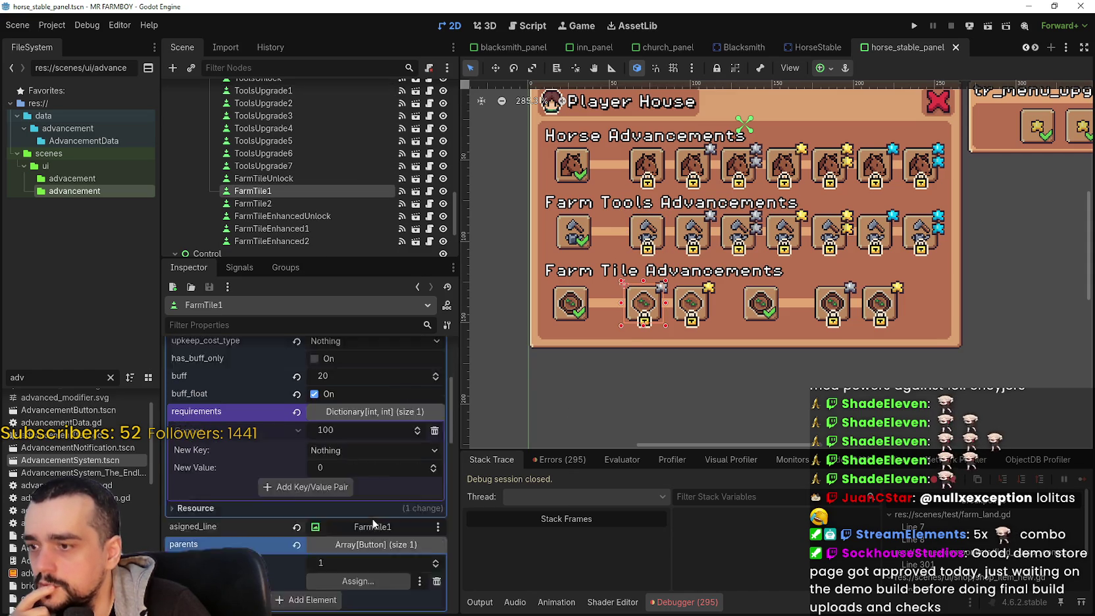
pyautogui.click(356, 411)
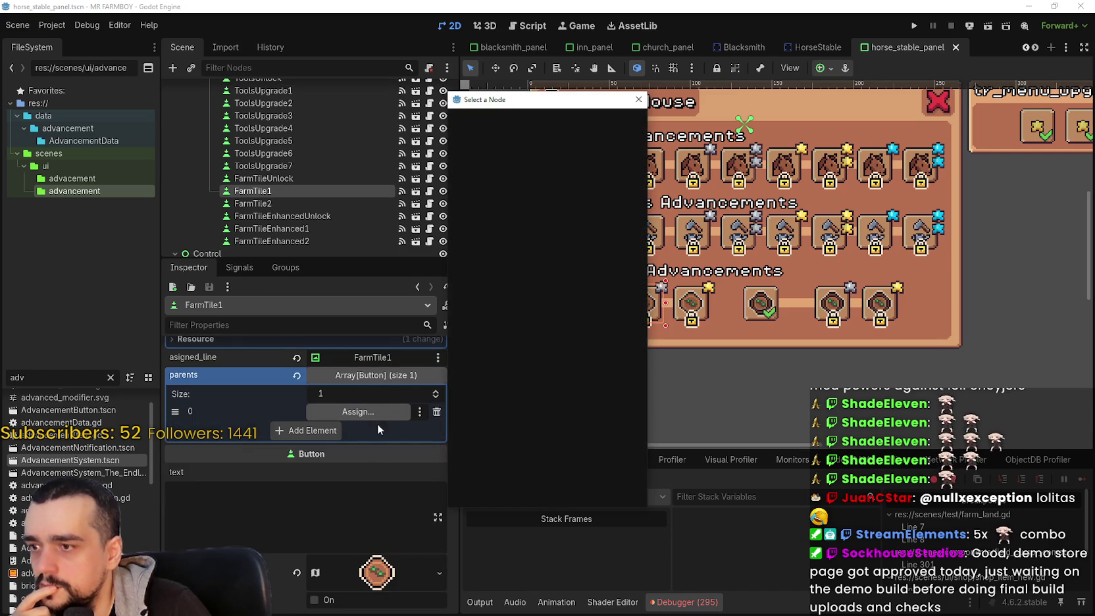
pyautogui.write('farm')
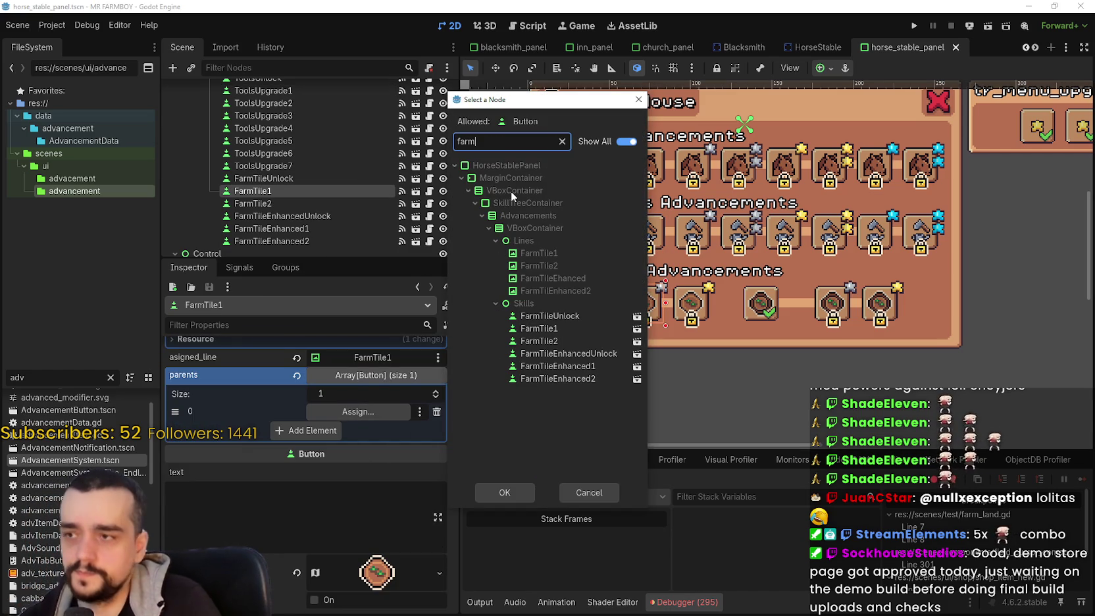
pyautogui.click(552, 317)
pyautogui.doubleClick(551, 316)
pyautogui.hotkey('ctrl', 's')
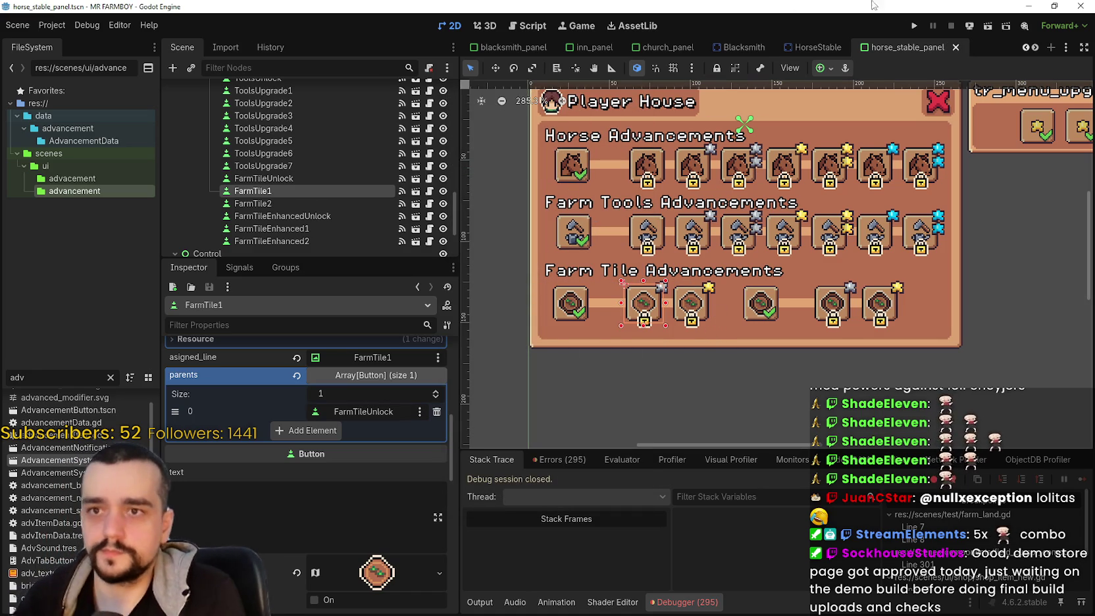
pyautogui.click(912, 27)
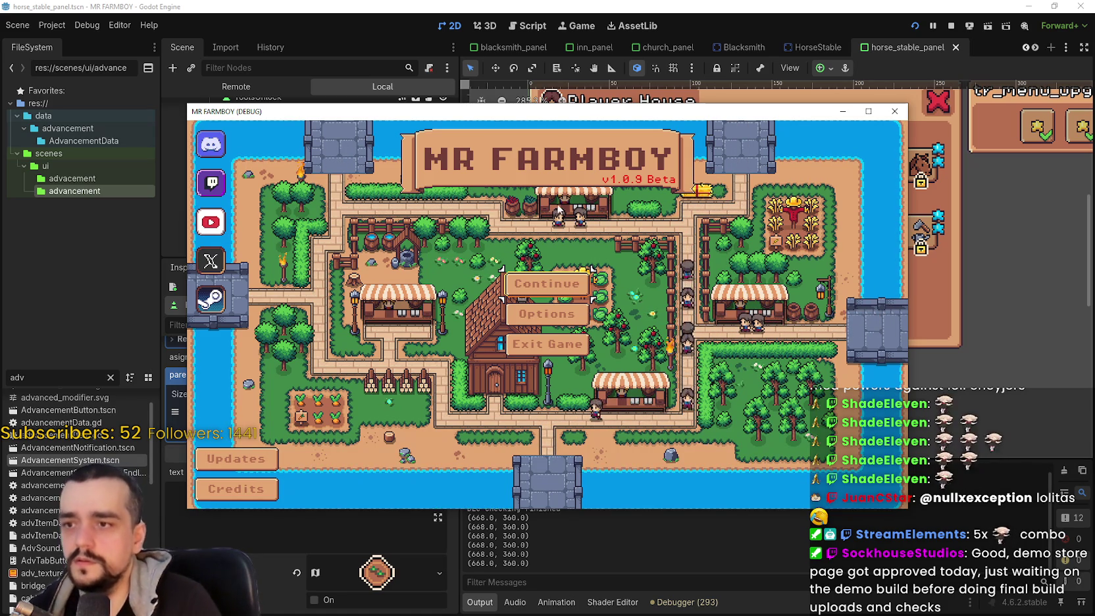
pyautogui.click(546, 284)
pyautogui.click(484, 265)
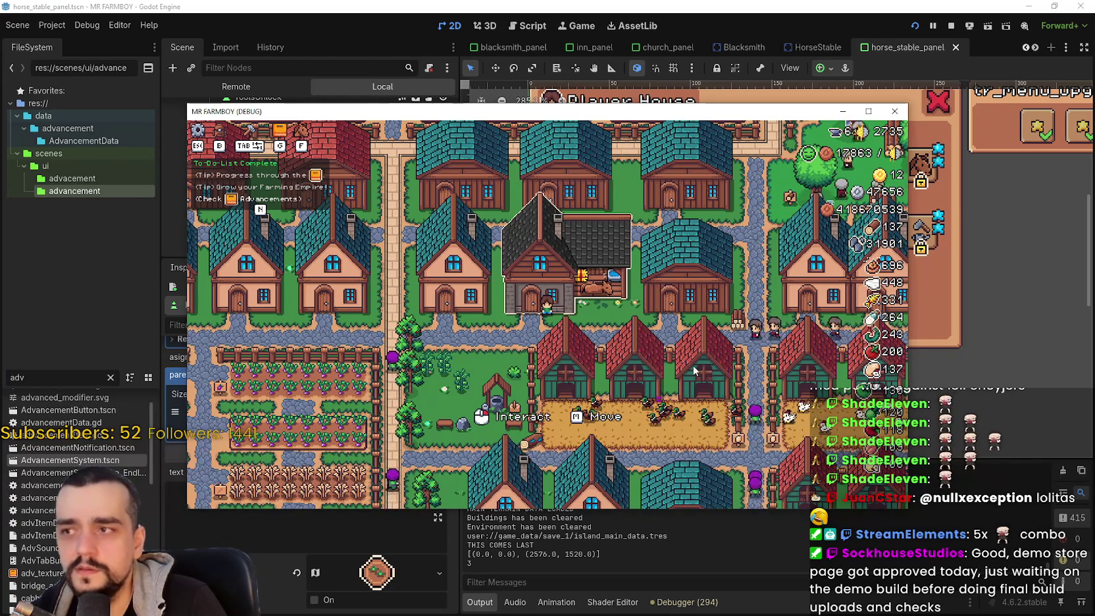
pyautogui.click(814, 369)
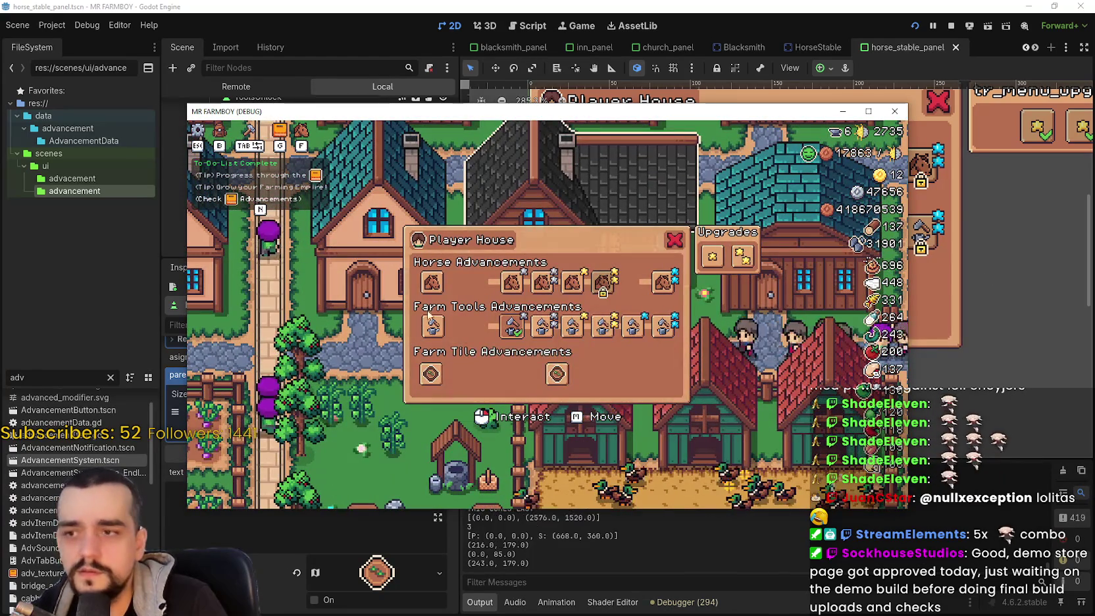
pyautogui.moveTo(511, 330)
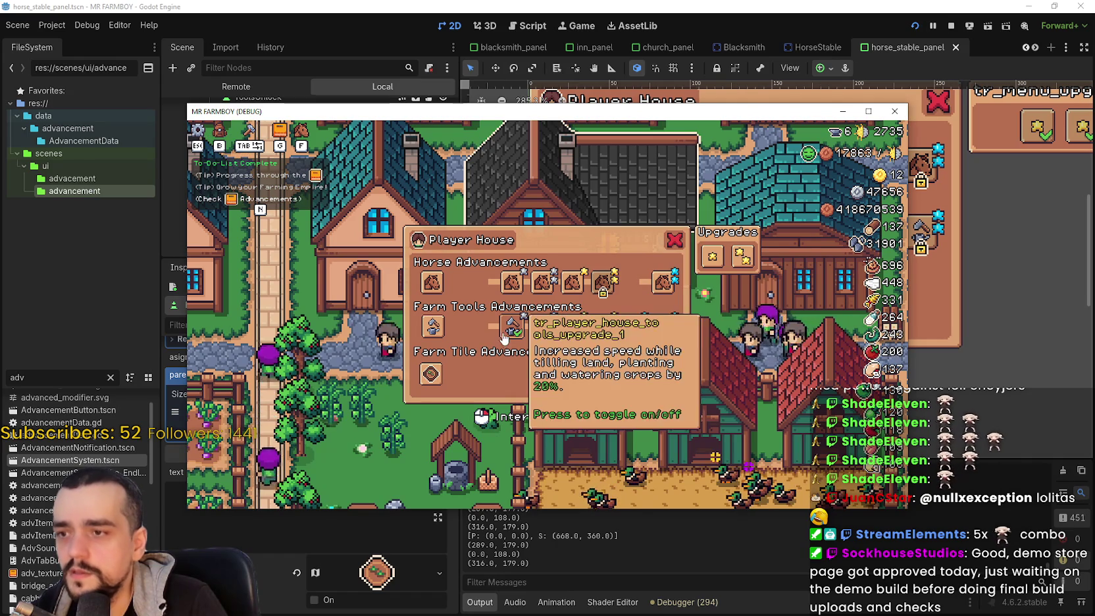
pyautogui.moveTo(440, 379)
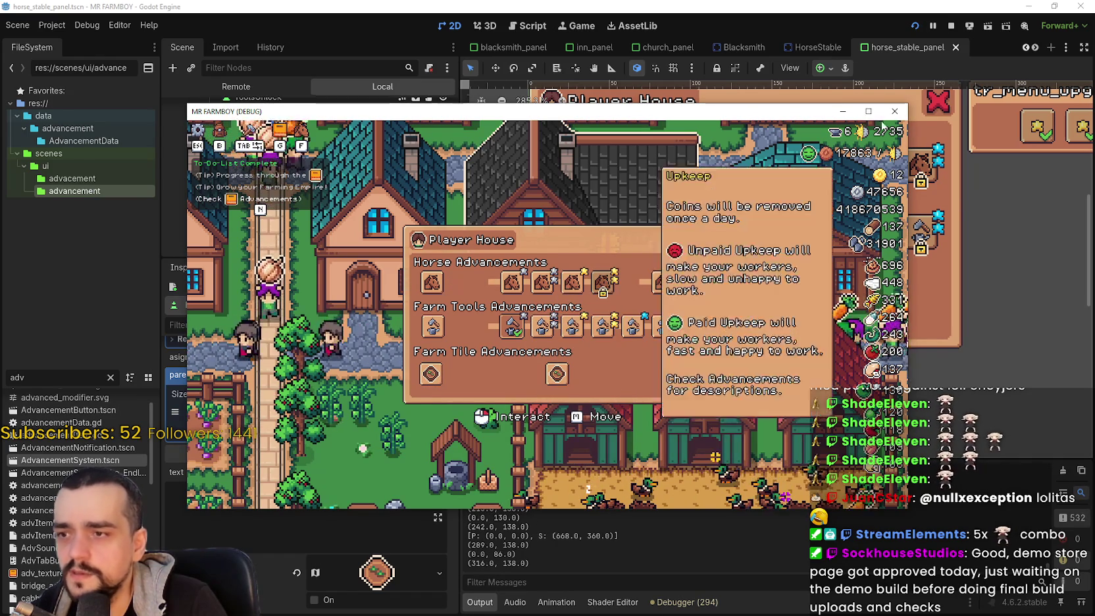
pyautogui.press('super+Up')
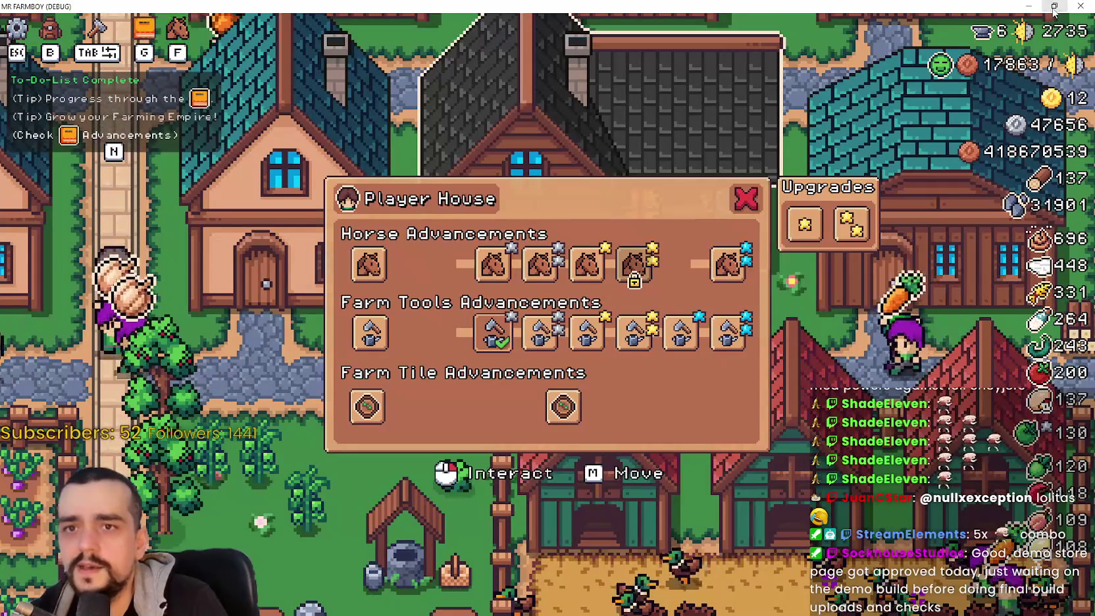
pyautogui.press('super+Down')
pyautogui.click(950, 26)
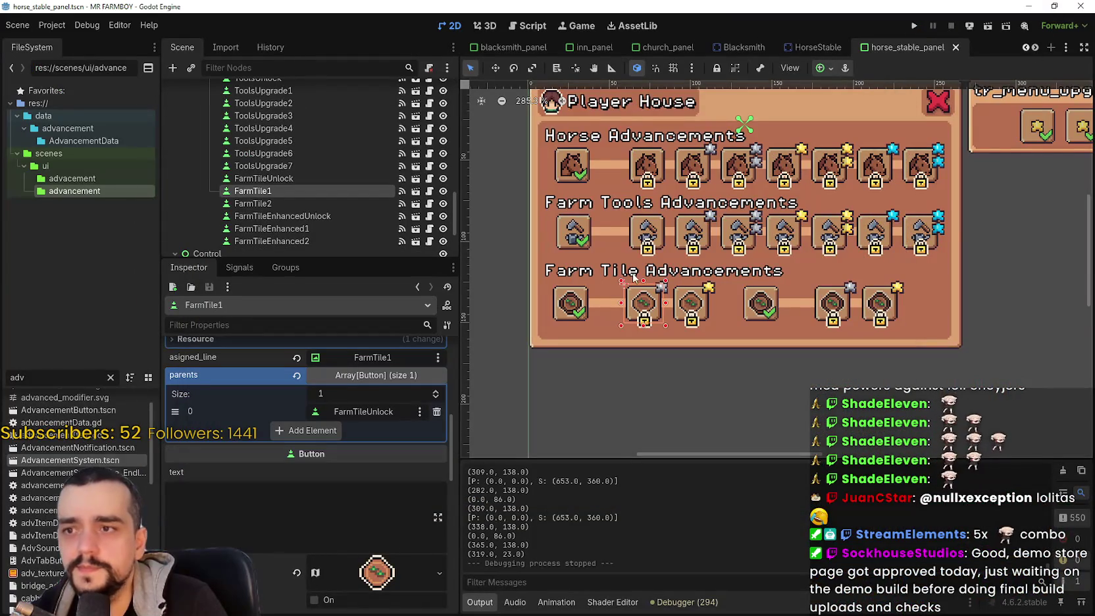
pyautogui.scroll(1, 663, 270)
pyautogui.click(662, 227)
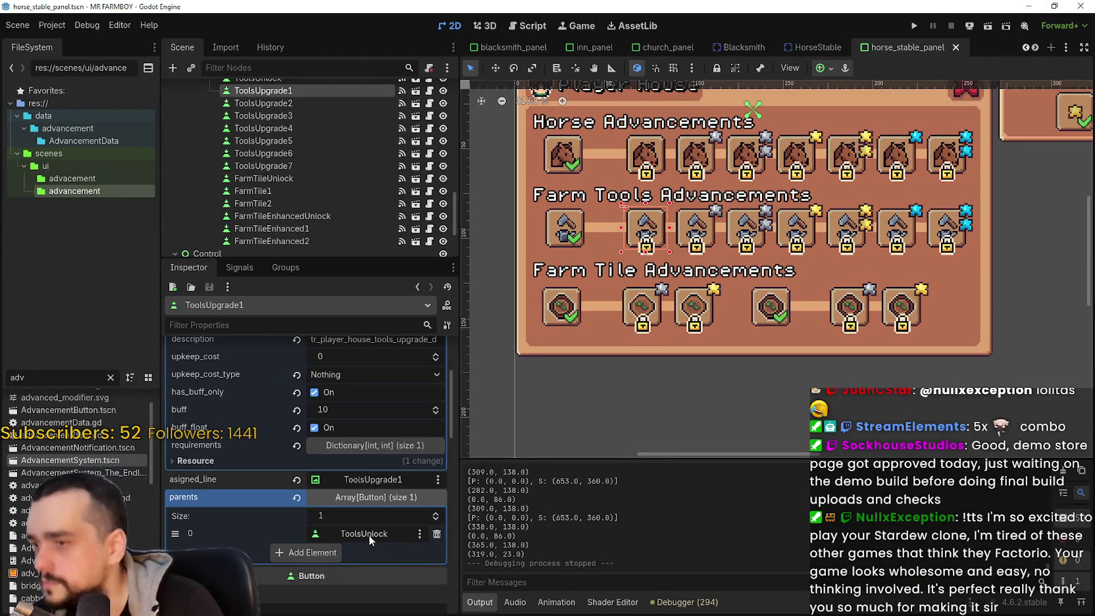
pyautogui.scroll(3, 370, 520)
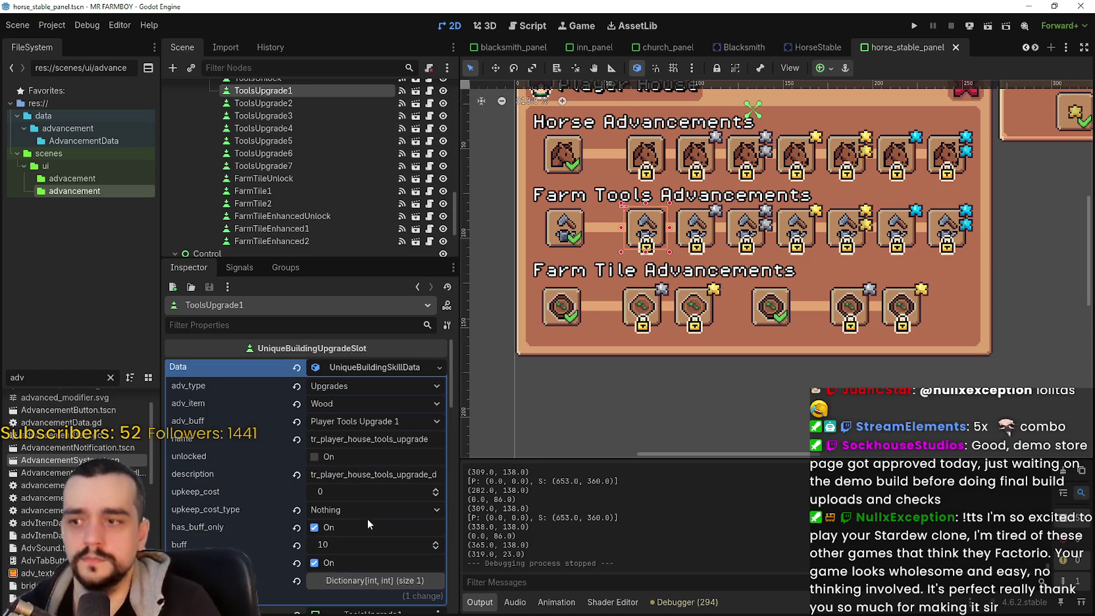
pyautogui.click(390, 367)
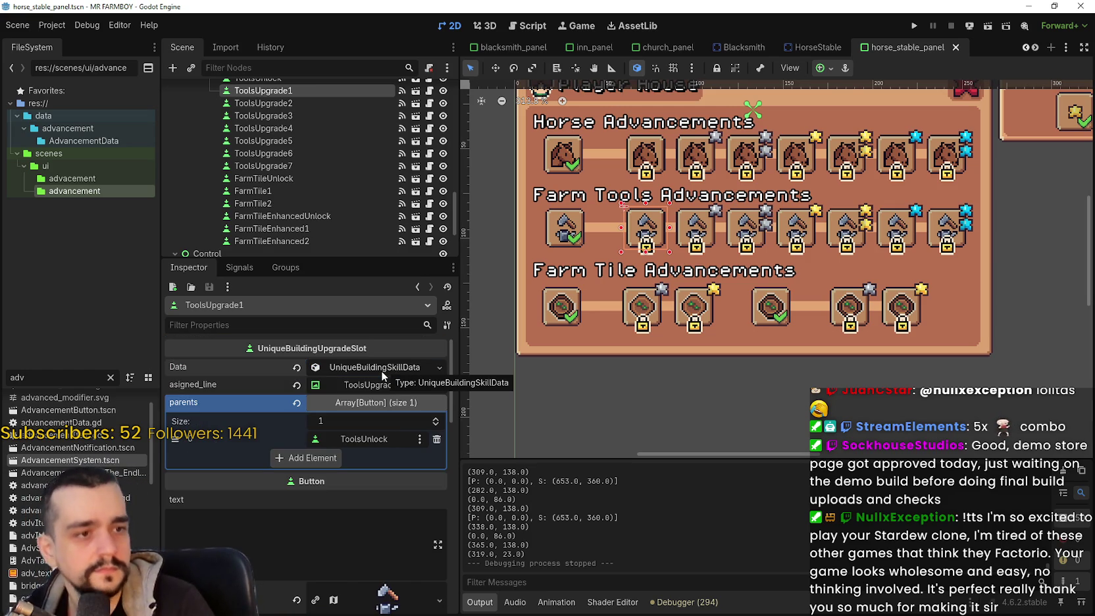